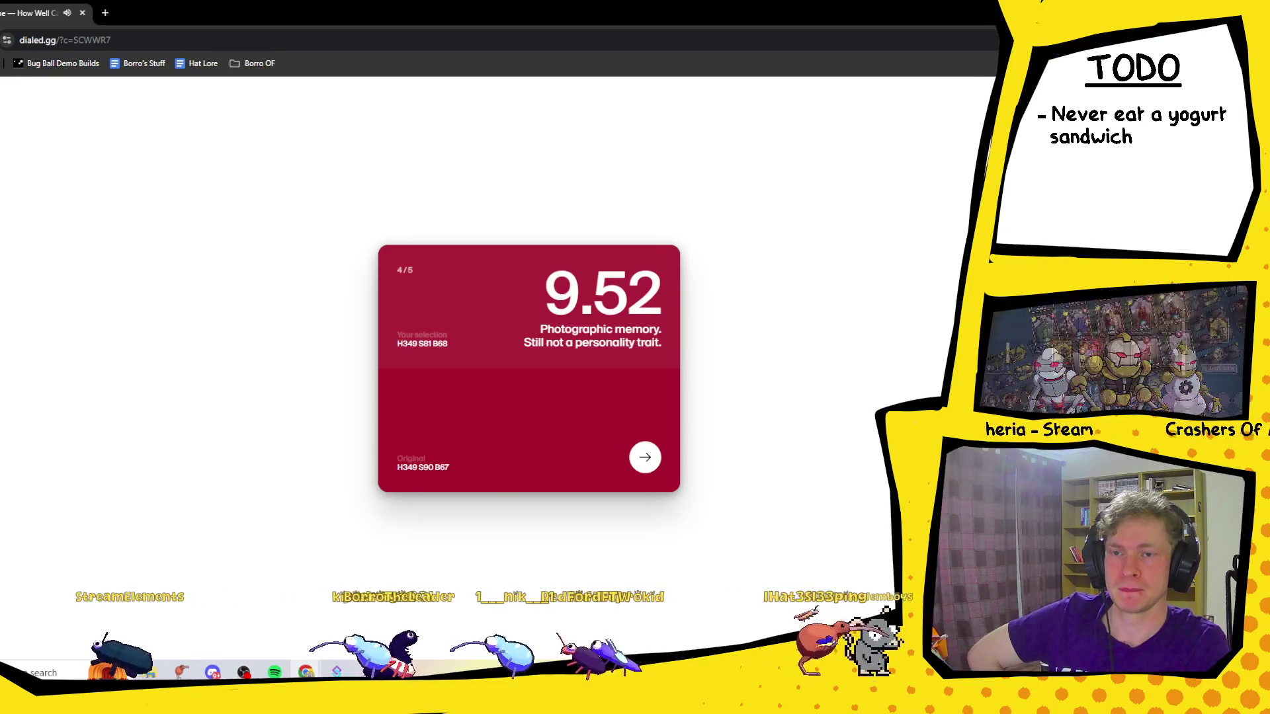
# Continue past round 4's 9.52 score to the fifth and final colour round.
pyautogui.click(645, 457)
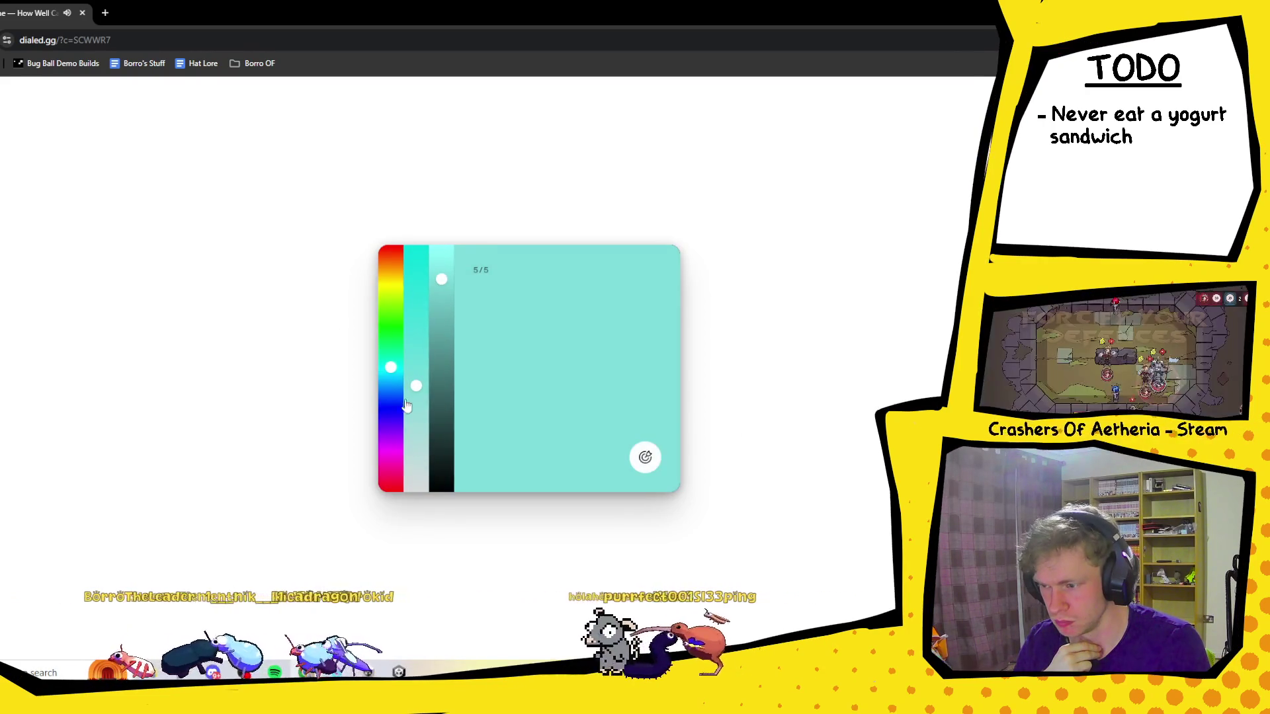
# Recreate the fifth colour as a muted purple (H300 S47 B38) and submit it for 8.83.
pyautogui.click(390, 443)
pyautogui.click(395, 456)
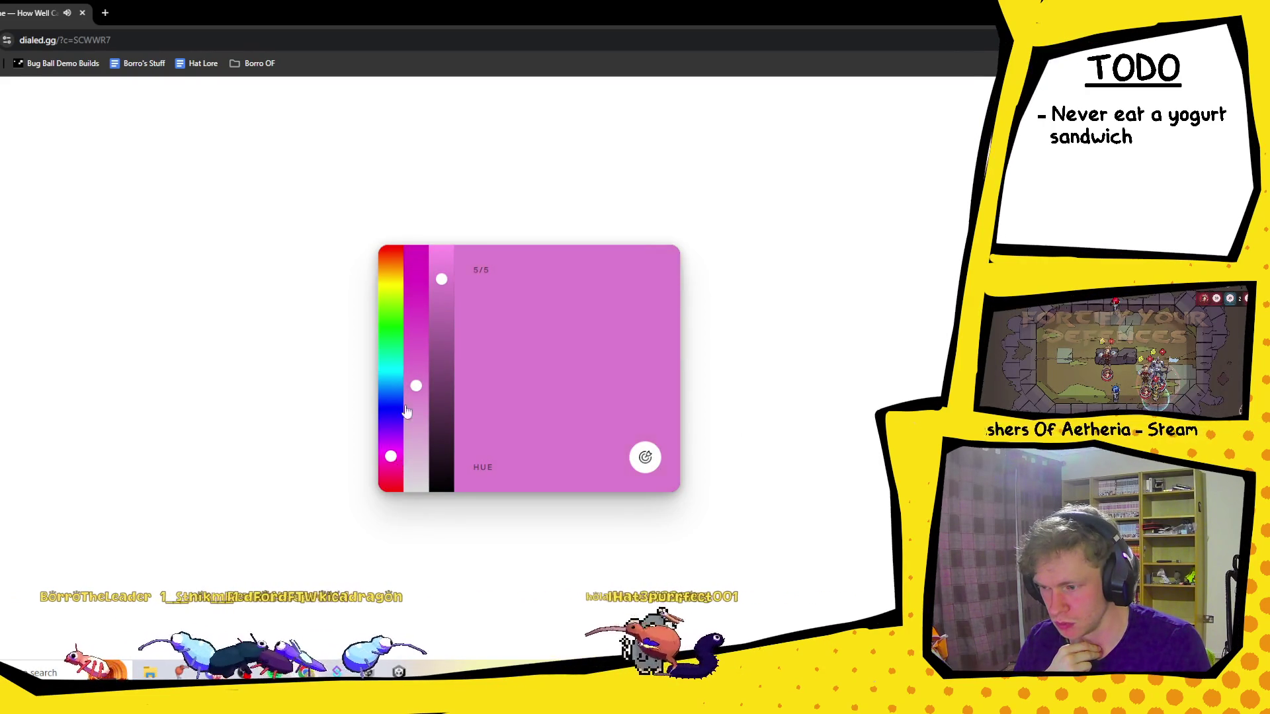
pyautogui.moveTo(417, 386)
pyautogui.mouseDown()
pyautogui.moveTo(416, 295)
pyautogui.moveTo(416, 375)
pyautogui.mouseUp()
pyautogui.moveTo(441, 279); pyautogui.dragTo(441, 398)
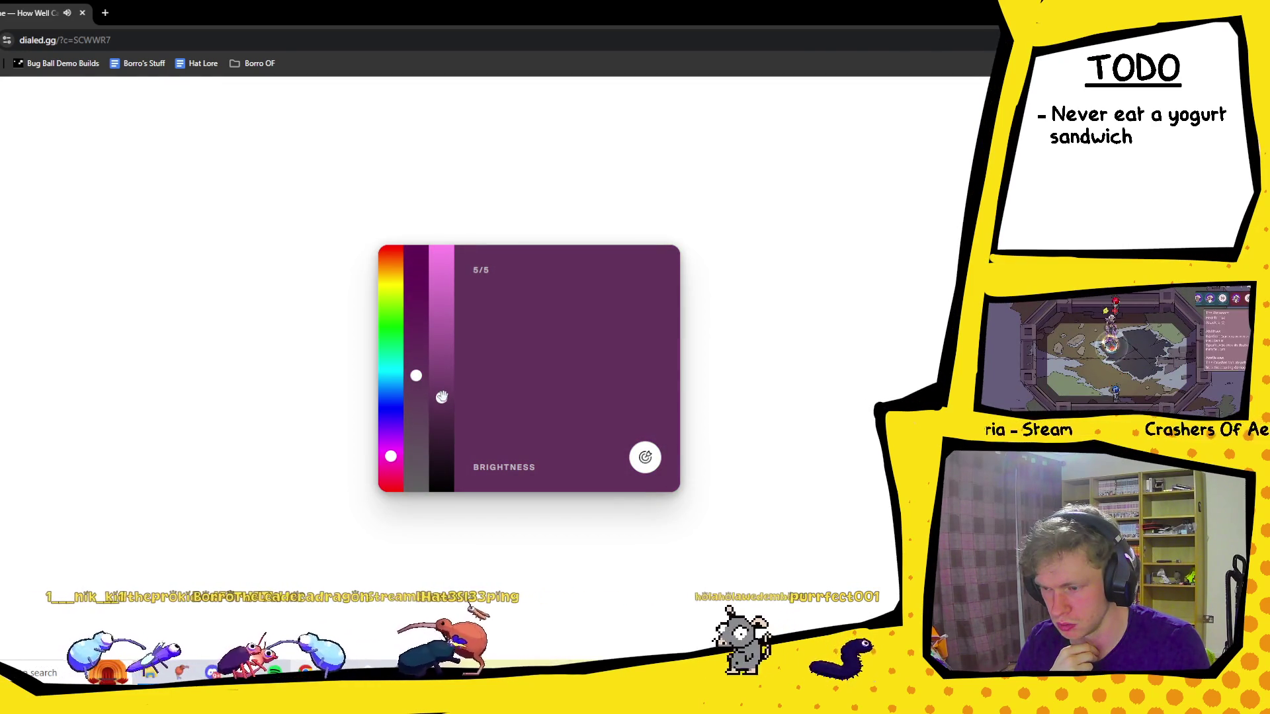
pyautogui.click(646, 458)
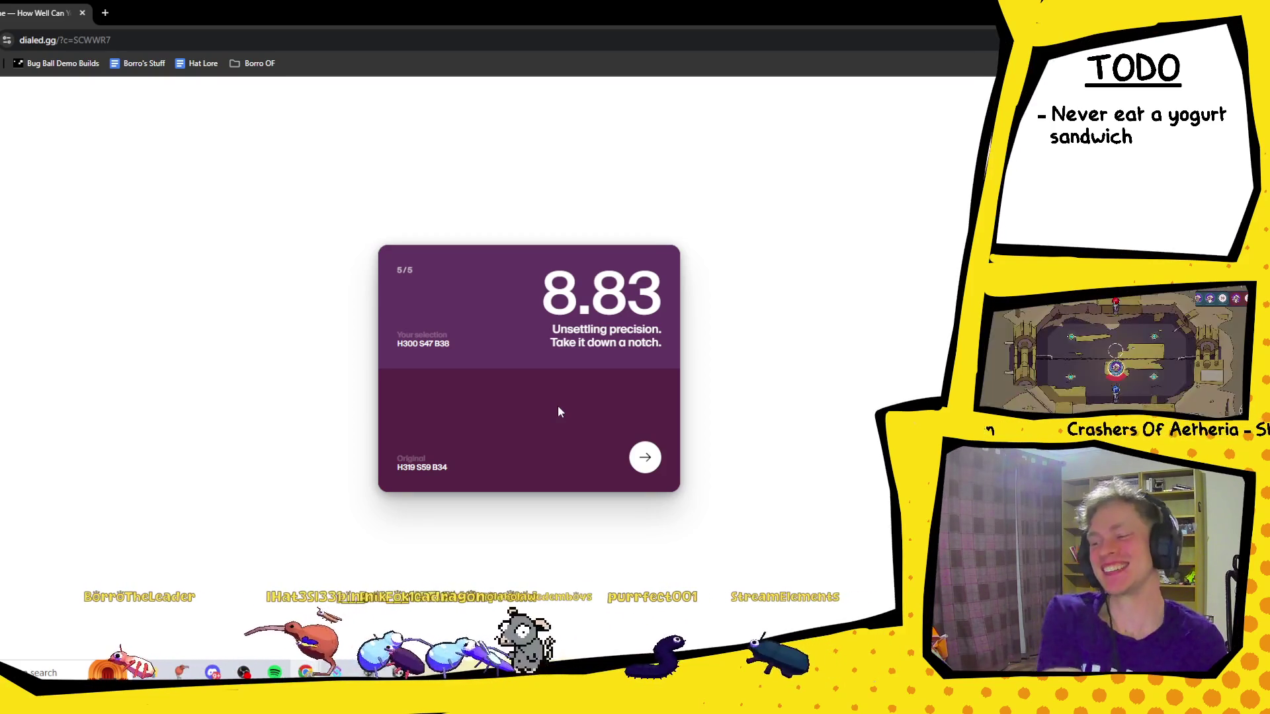
# Open the final results board showing first place at 43.50/50.
pyautogui.click(654, 457)
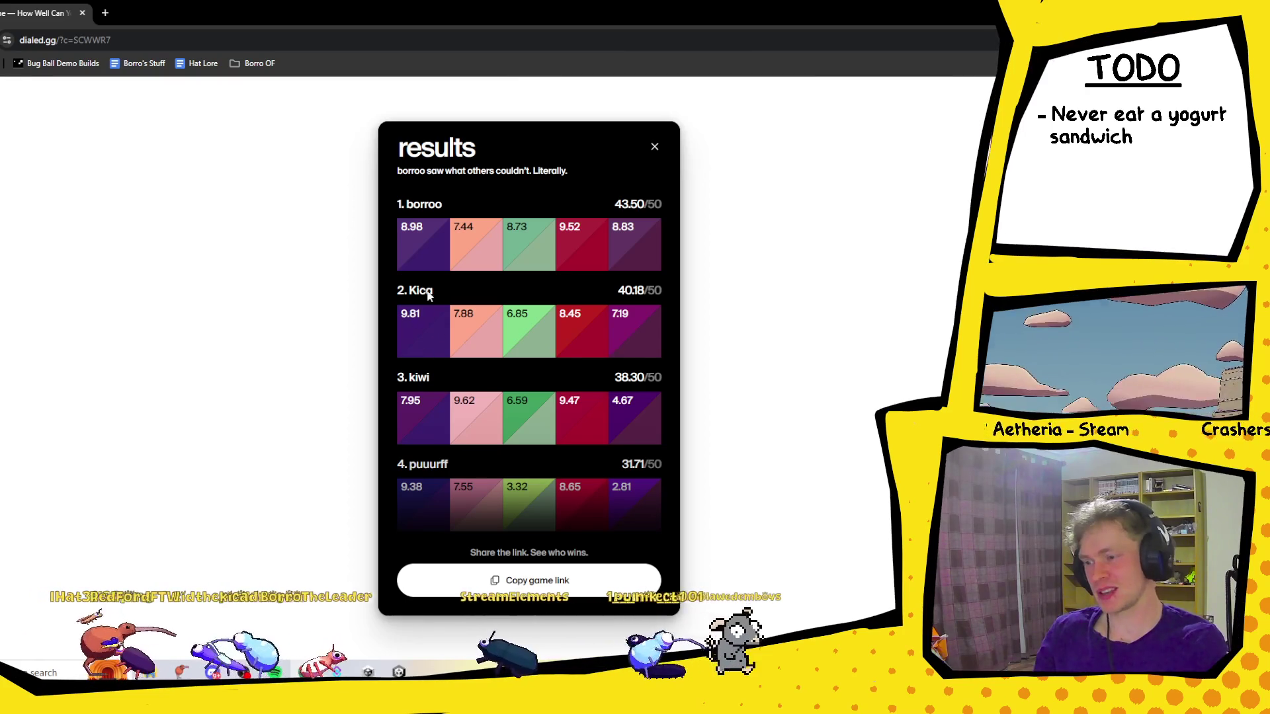
pyautogui.scroll(-2, 438, 347)
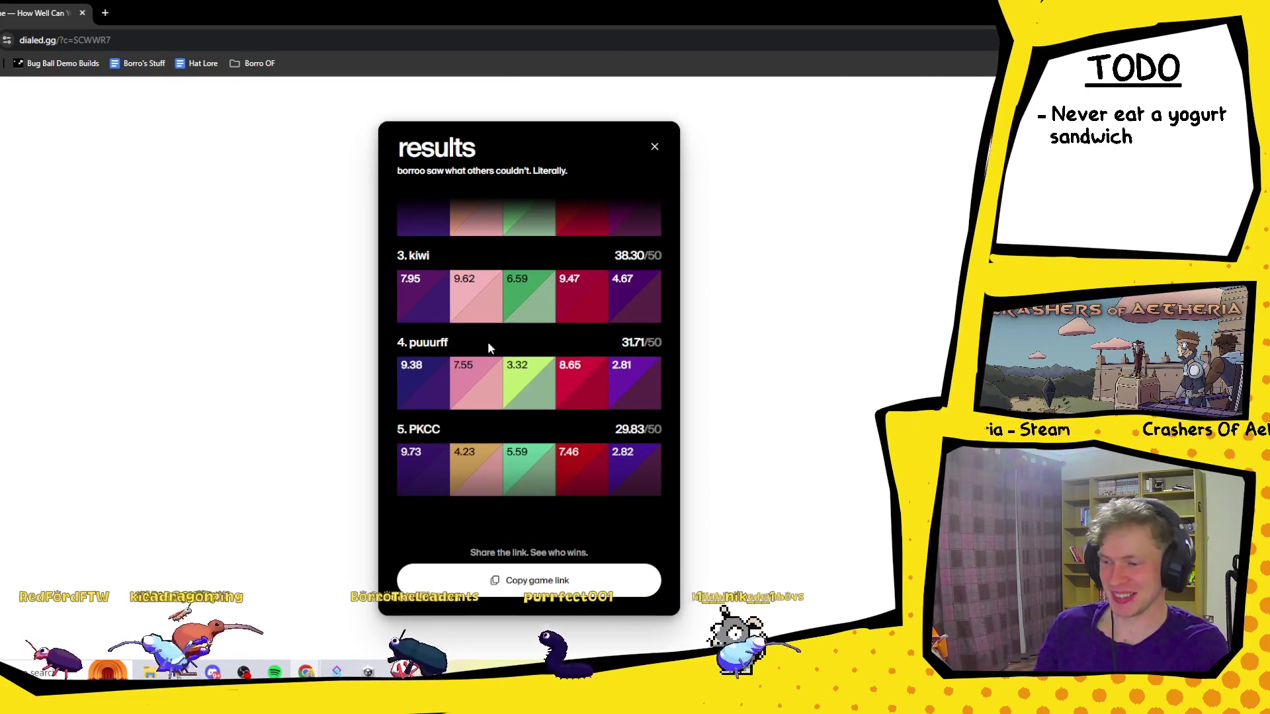
# Scroll through the results board reviewing each player's per-colour scores, from 40.18 down to 29.83.
pyautogui.scroll(2, 557, 404)
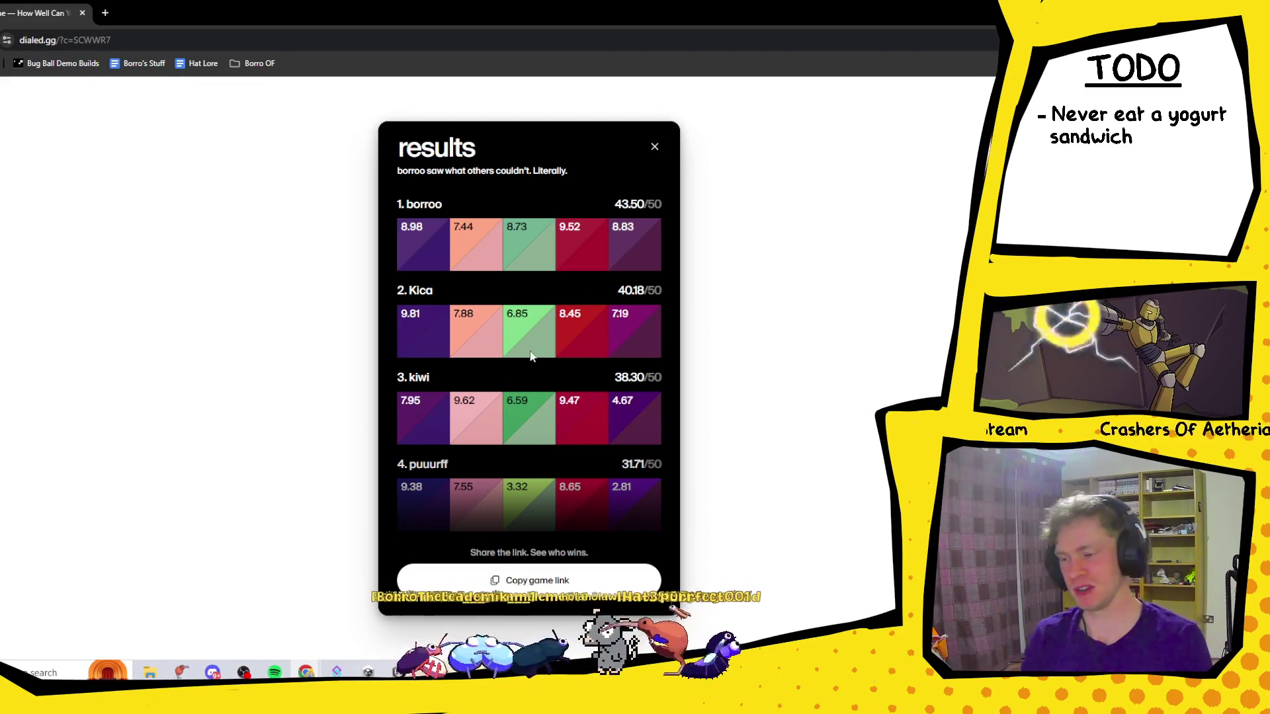
pyautogui.scroll(-2, 529, 353)
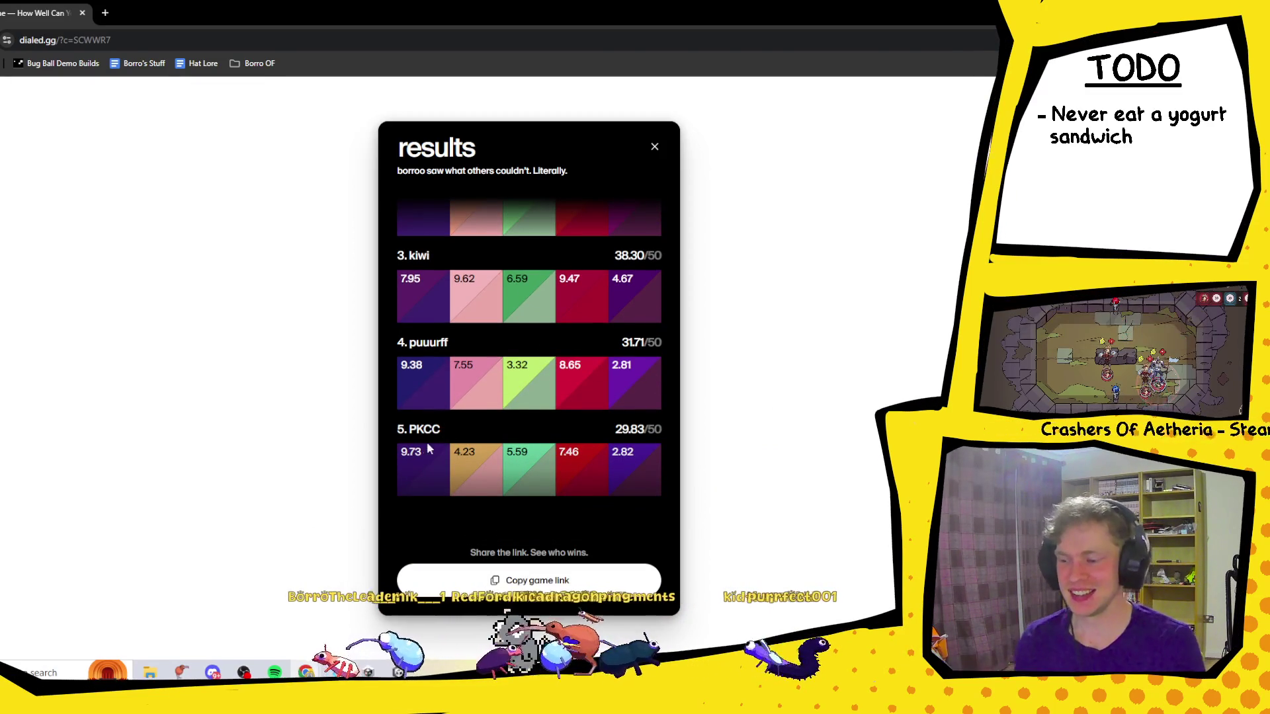
pyautogui.scroll(2, 410, 457)
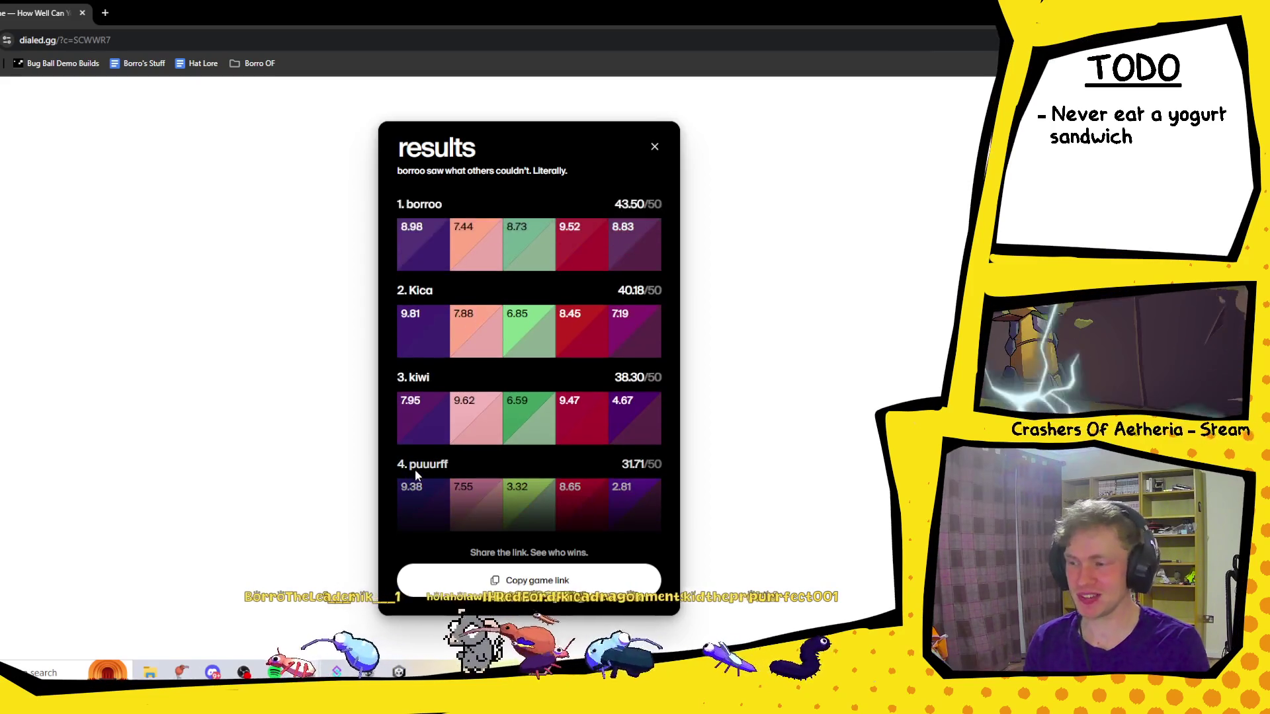
pyautogui.scroll(-2, 415, 469)
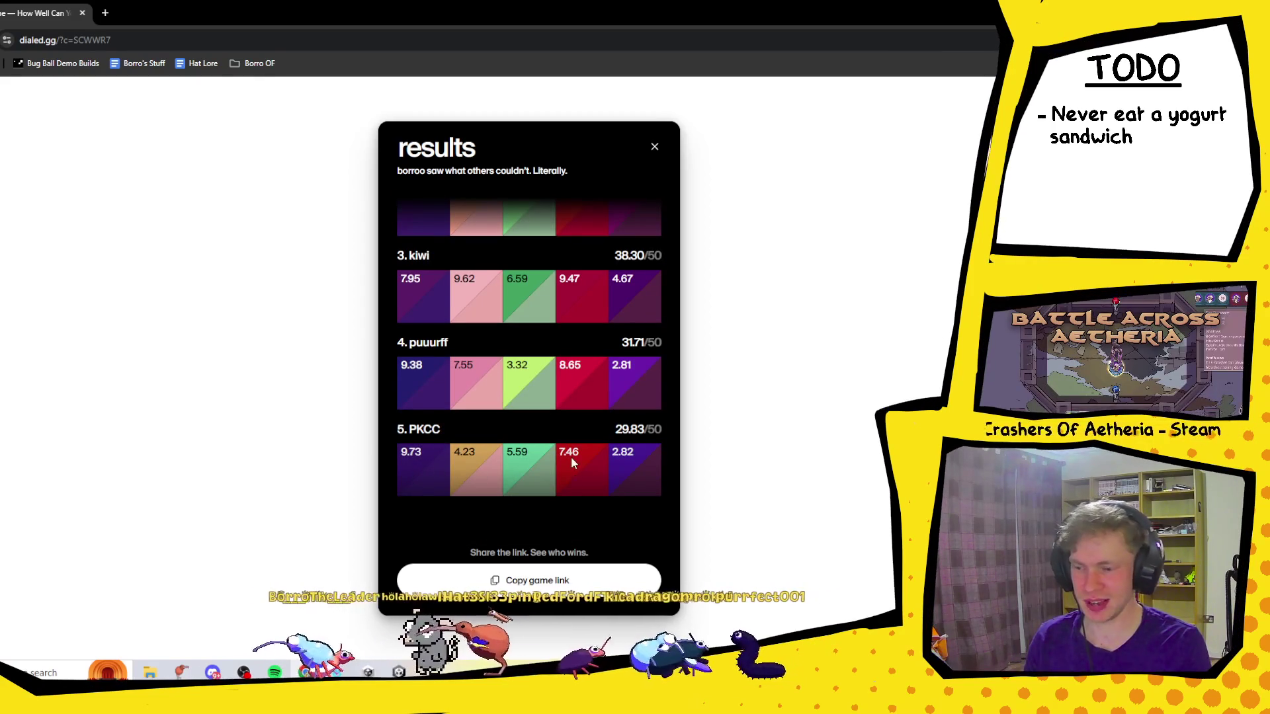
pyautogui.scroll(3, 573, 456)
pyautogui.scroll(-3, 621, 218)
pyautogui.scroll(3, 606, 358)
pyautogui.scroll(-3, 605, 368)
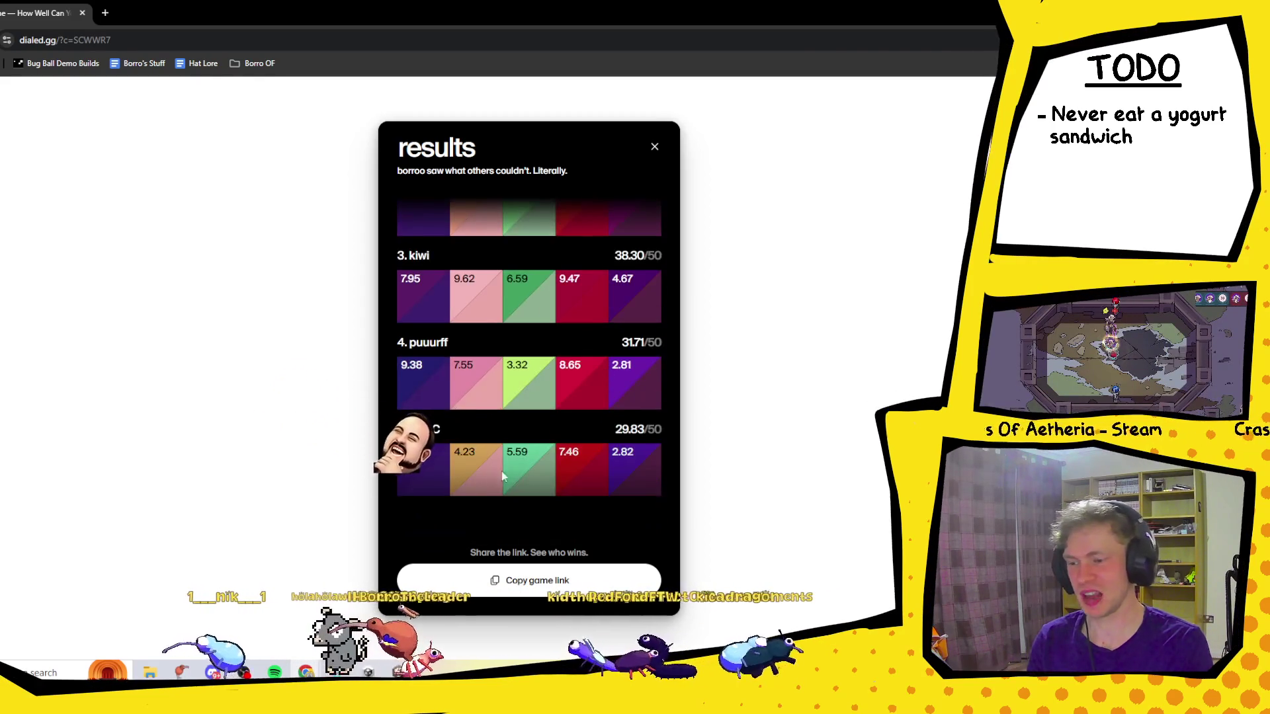
pyautogui.scroll(3, 502, 476)
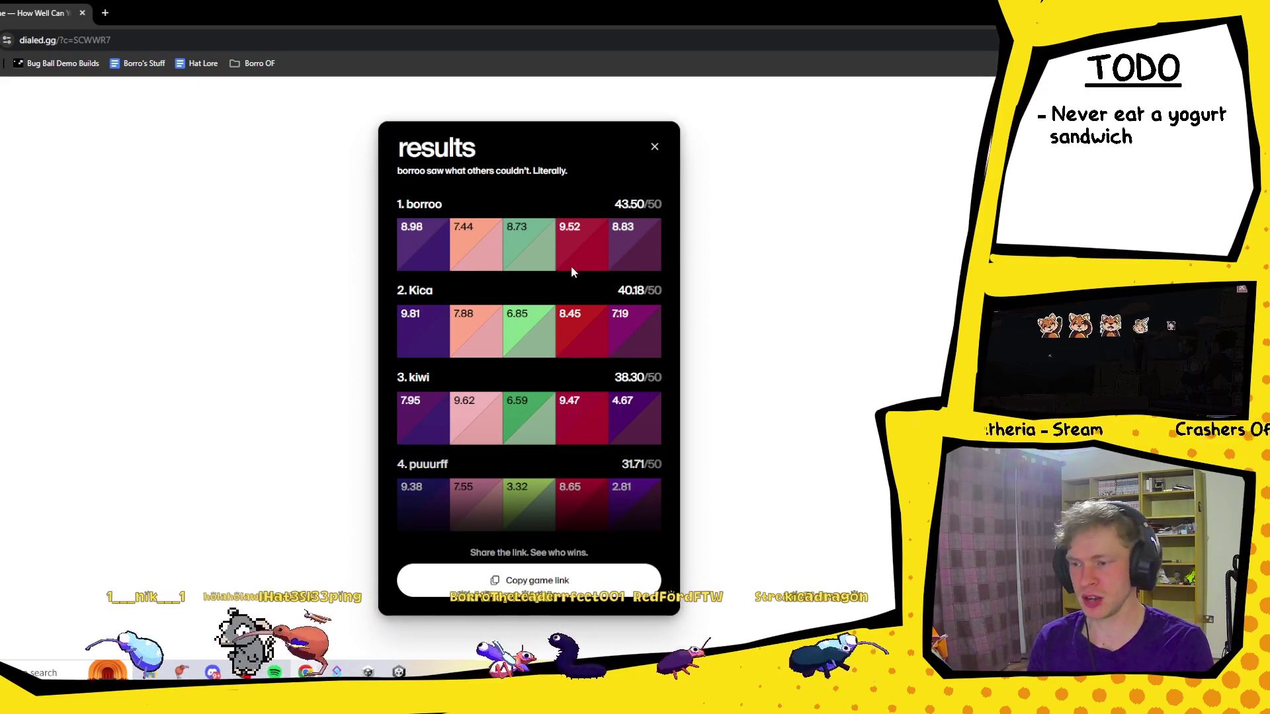
pyautogui.scroll(-2, 573, 254)
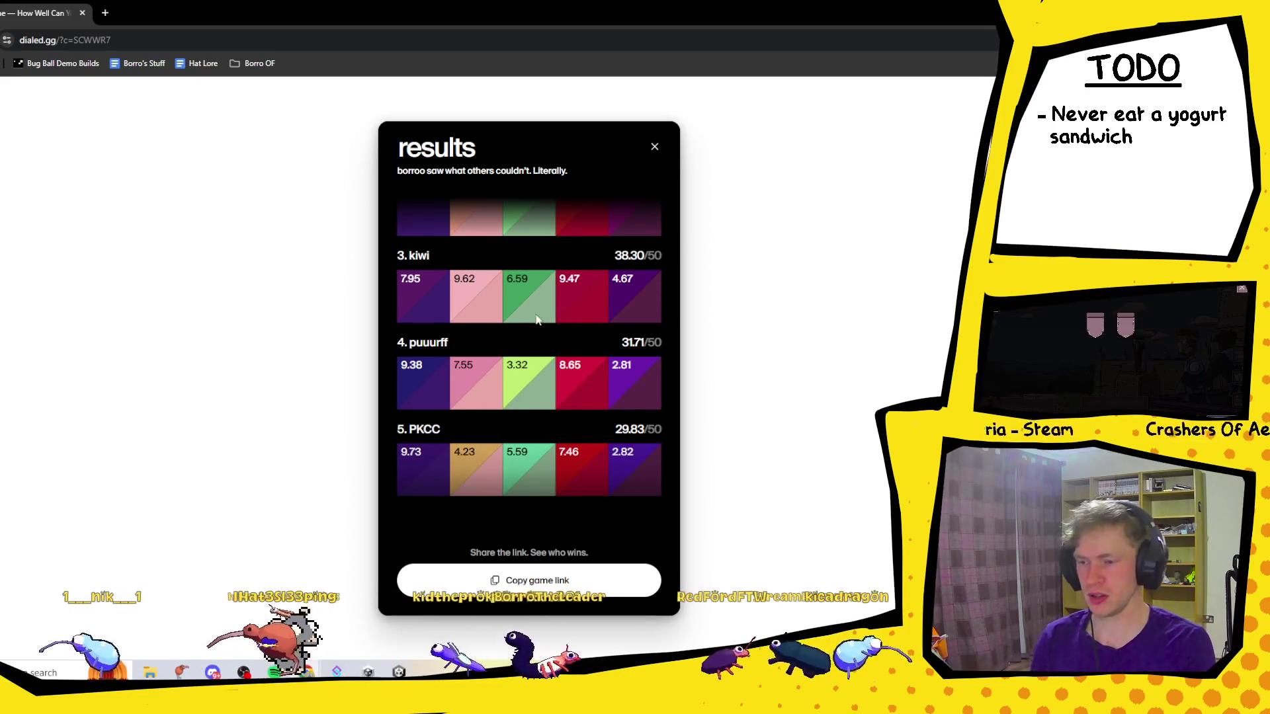
pyautogui.scroll(1, 489, 377)
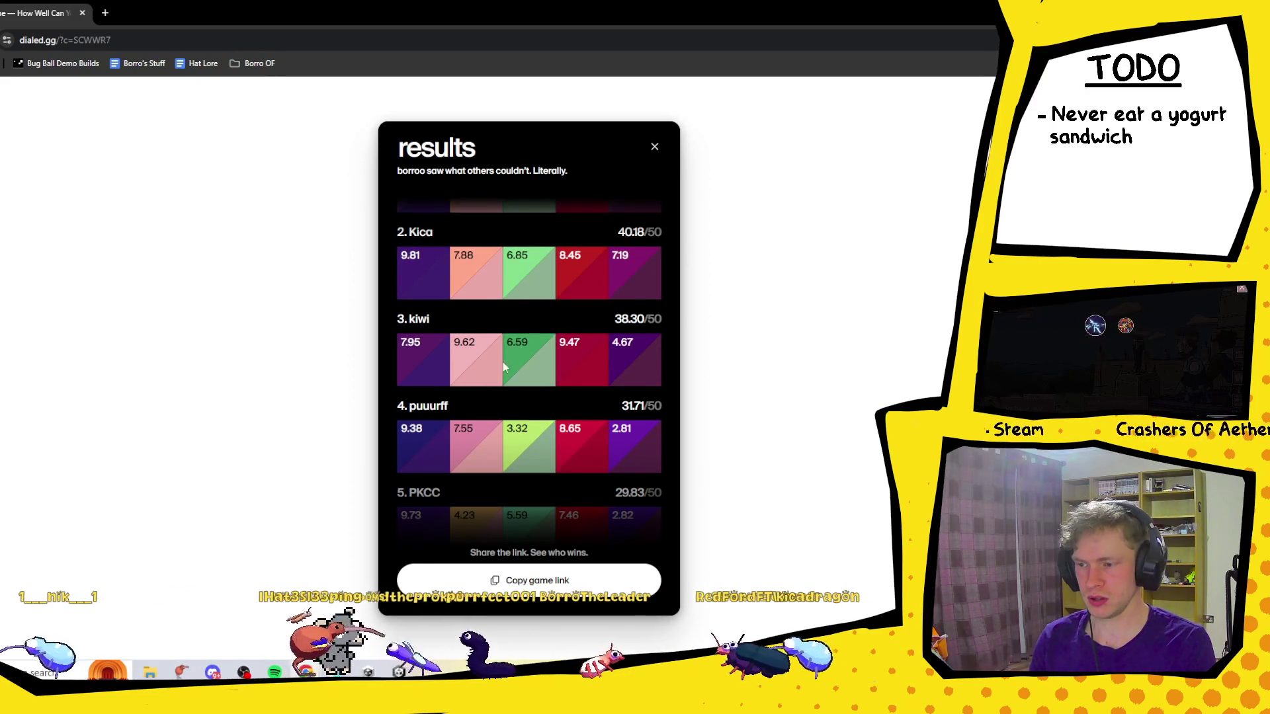
pyautogui.scroll(1, 468, 356)
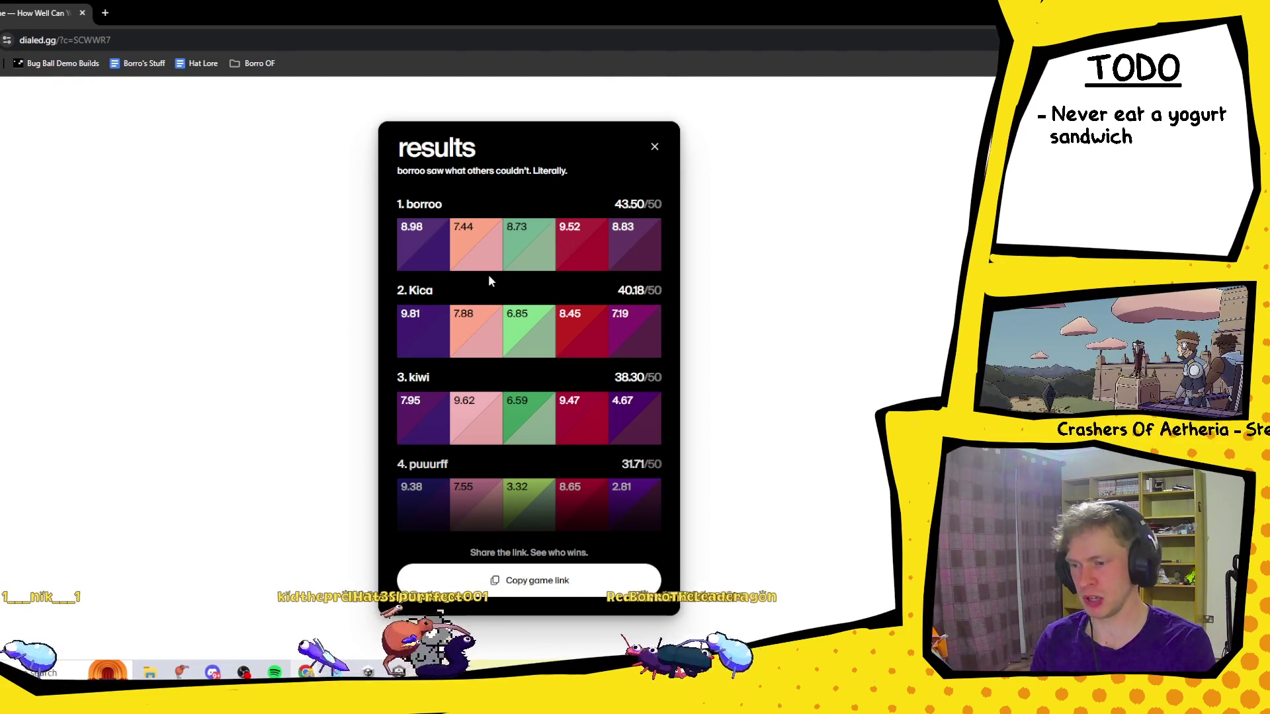
pyautogui.scroll(-2, 489, 281)
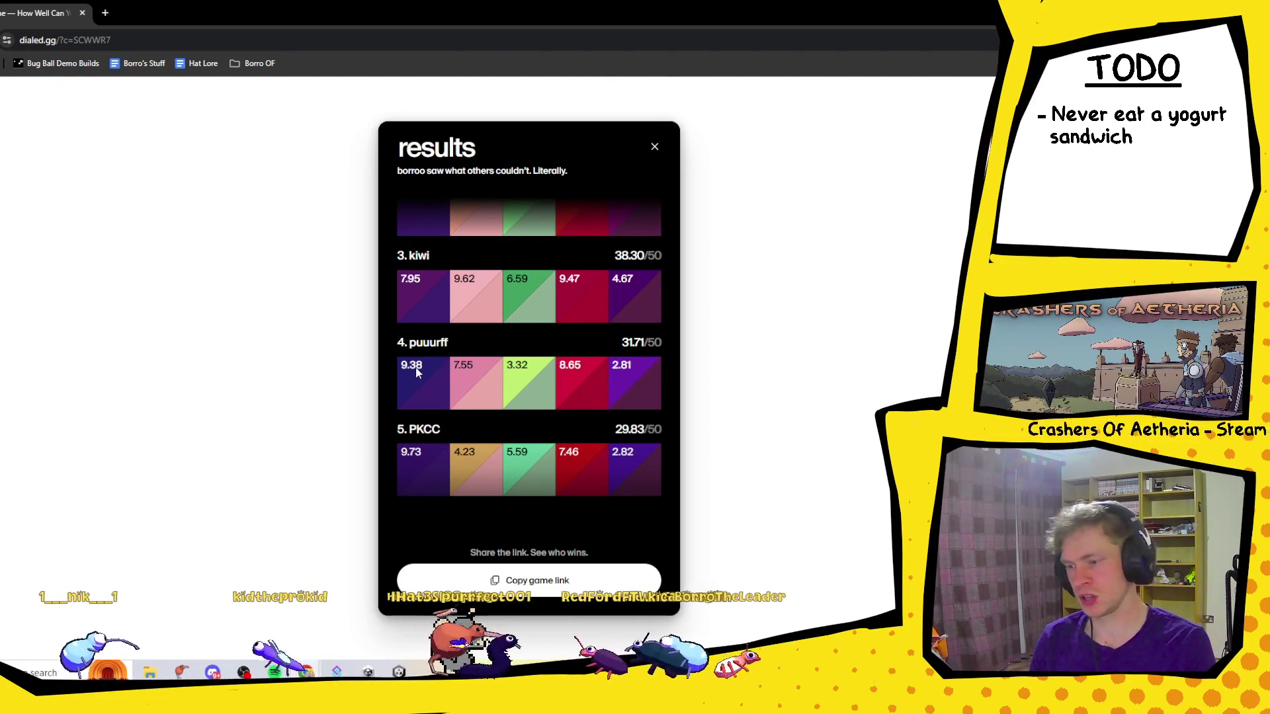
pyautogui.scroll(2, 563, 367)
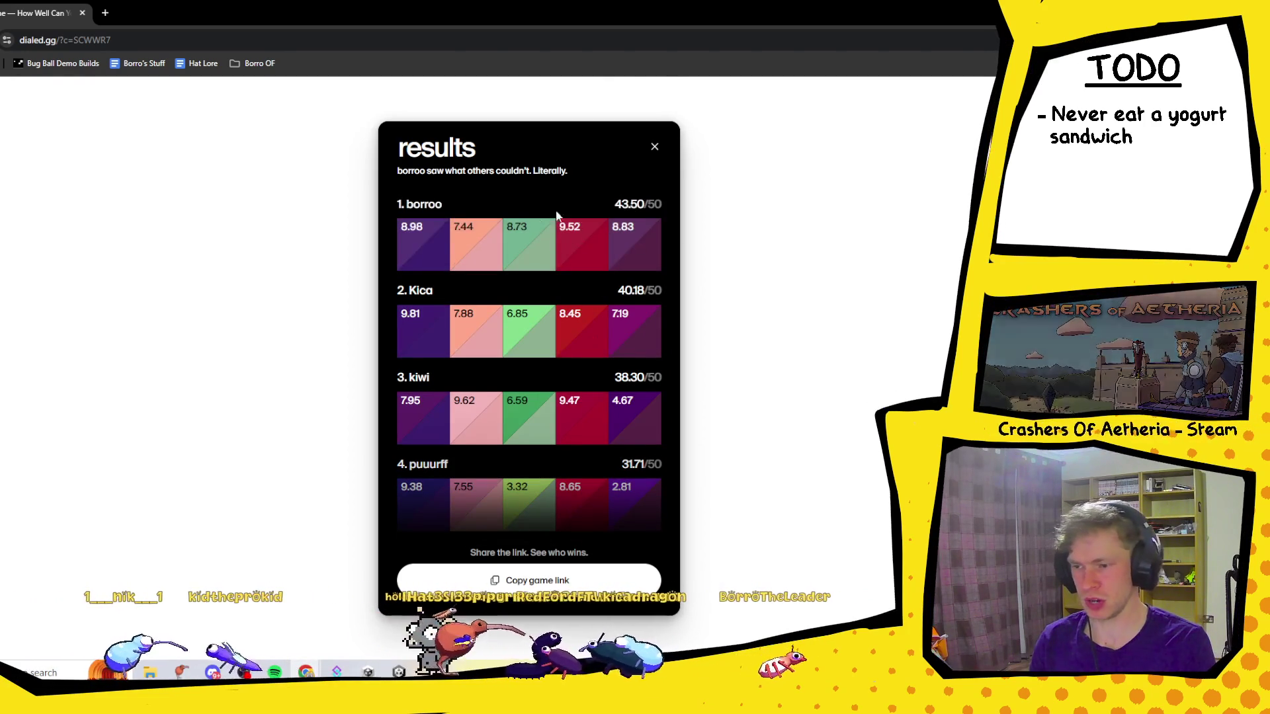
pyautogui.scroll(-1, 478, 352)
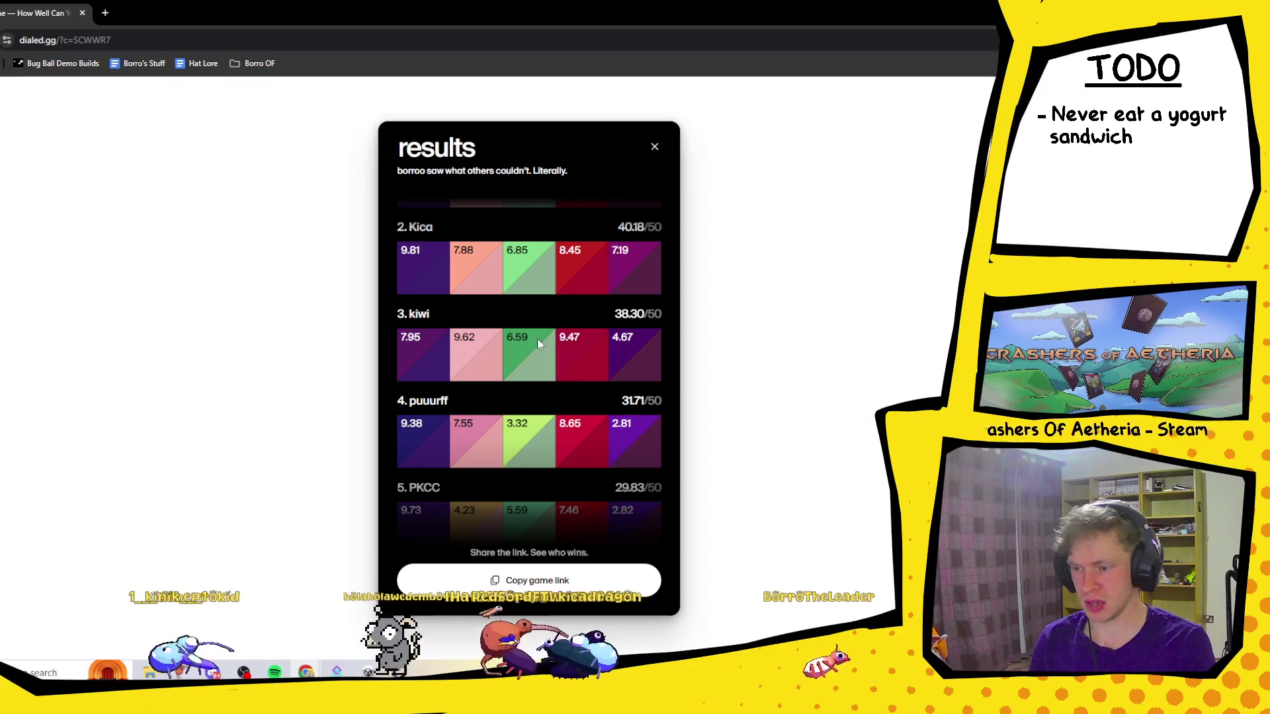
pyautogui.scroll(-1, 470, 351)
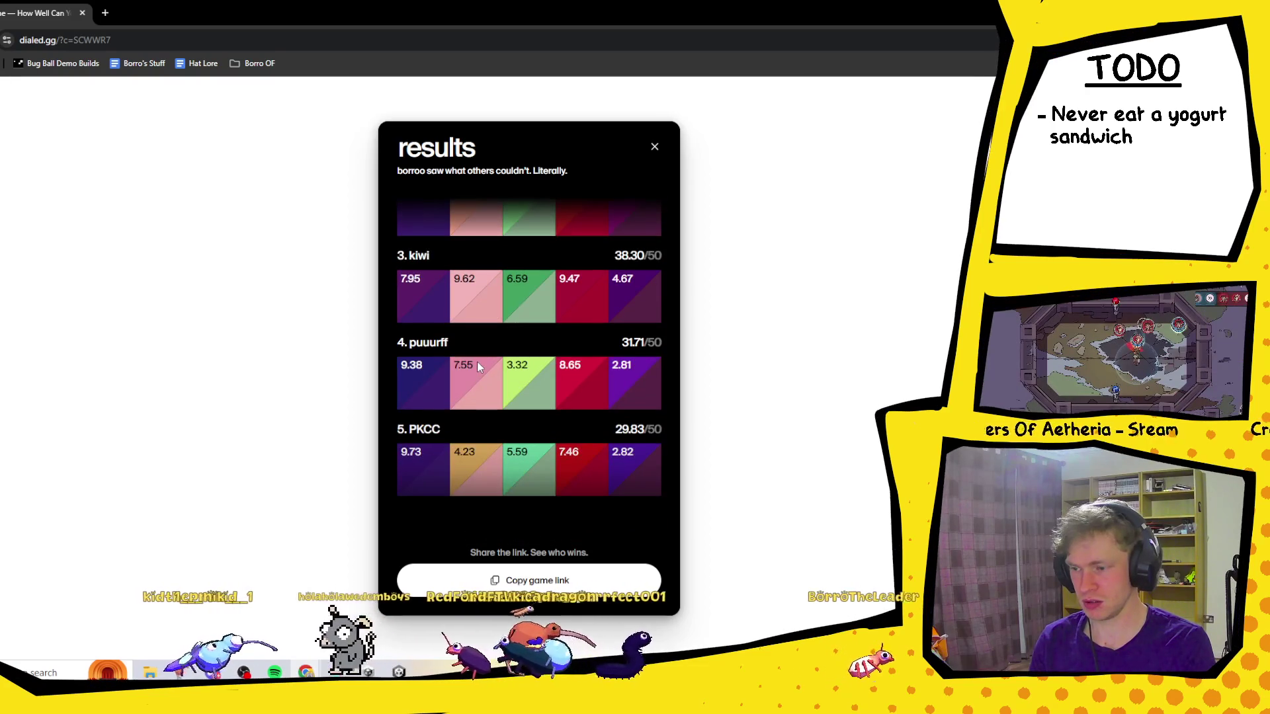
pyautogui.scroll(1, 477, 361)
pyautogui.scroll(-1, 424, 397)
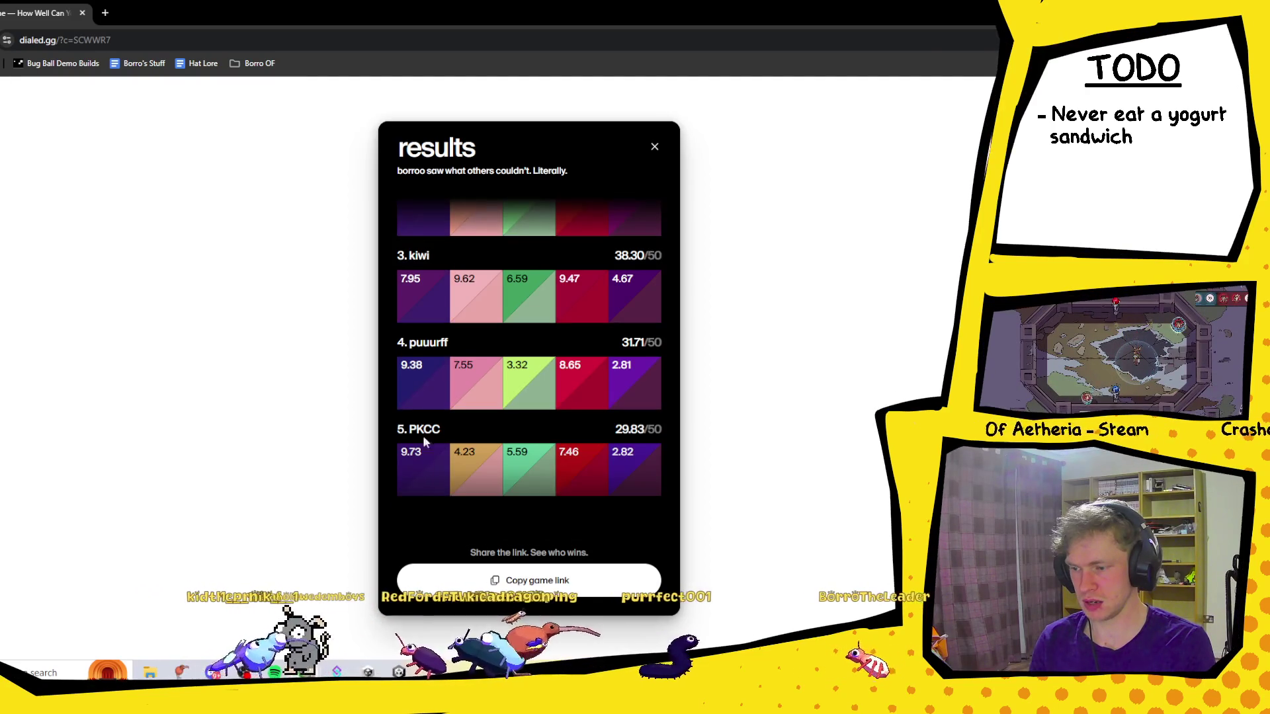
pyautogui.scroll(2, 424, 437)
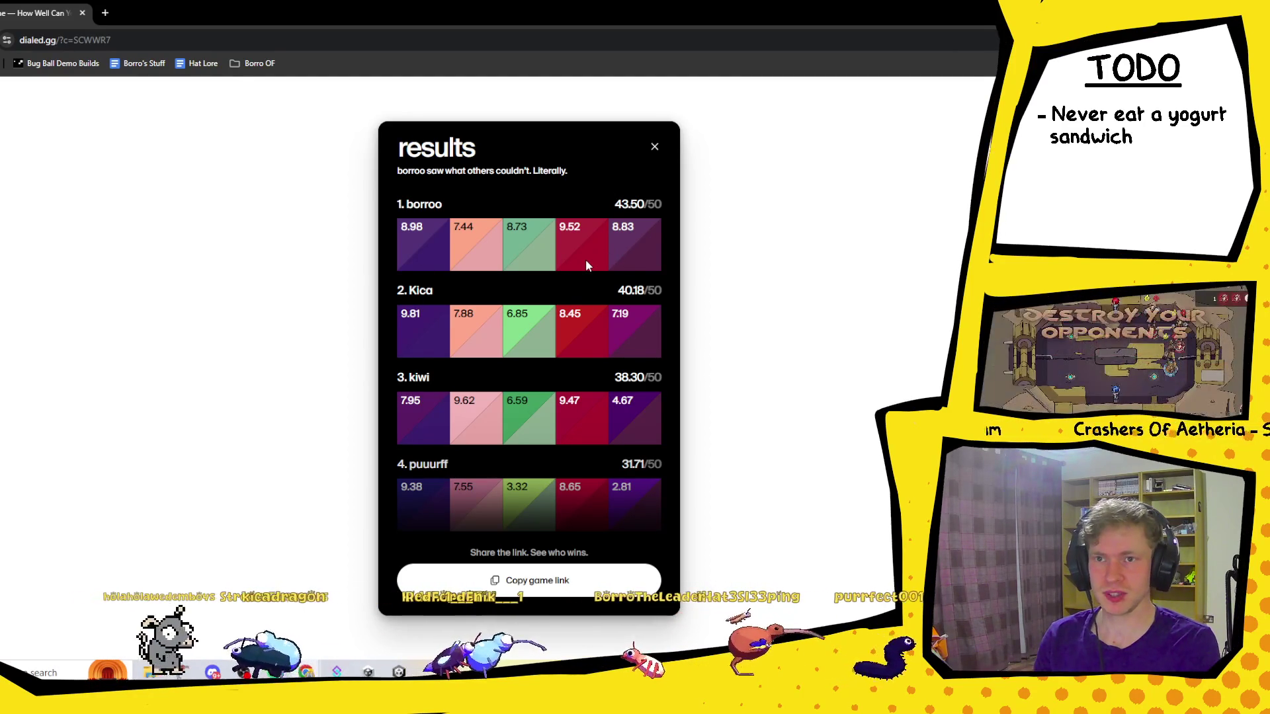
pyautogui.scroll(-2, 586, 259)
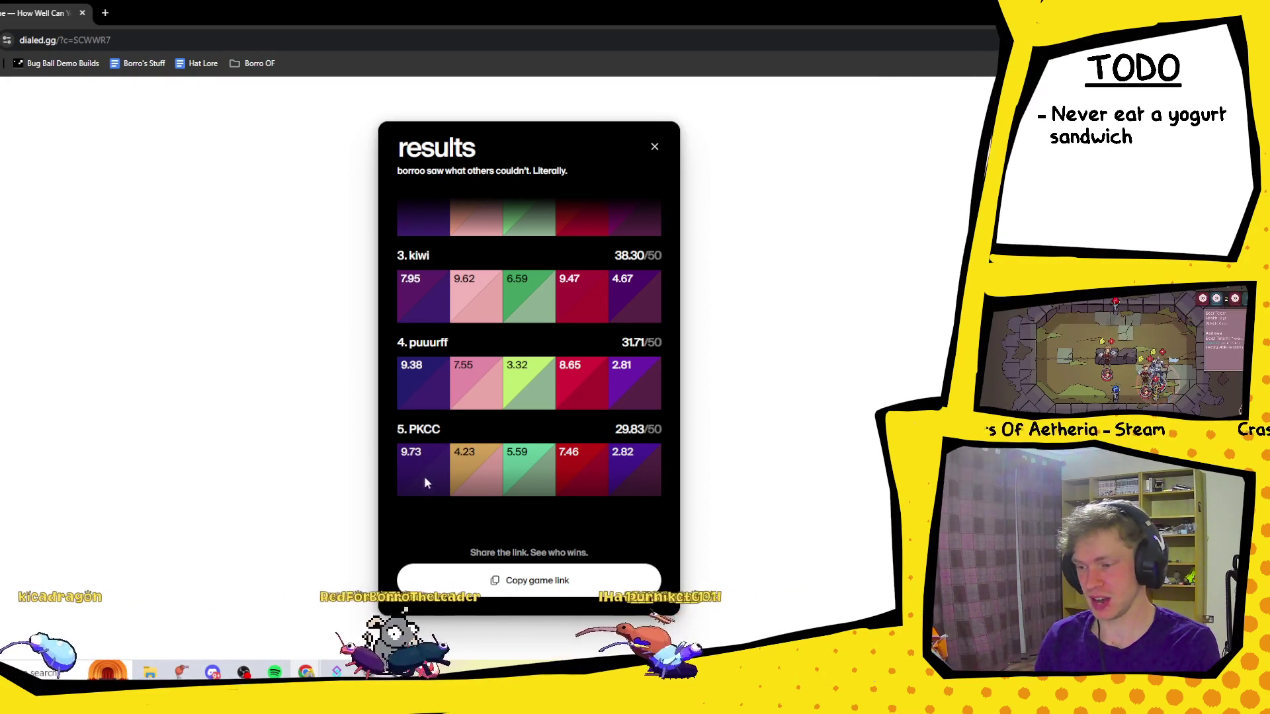
pyautogui.scroll(1, 424, 482)
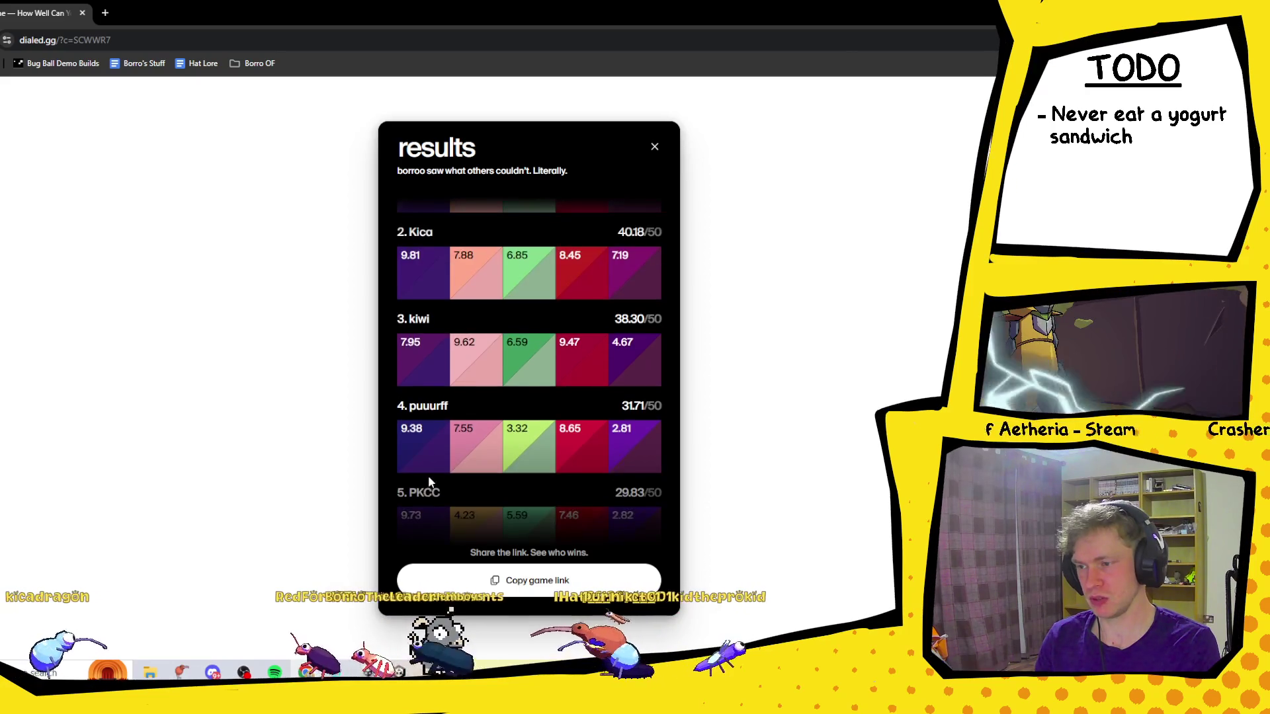
pyautogui.scroll(-1, 427, 475)
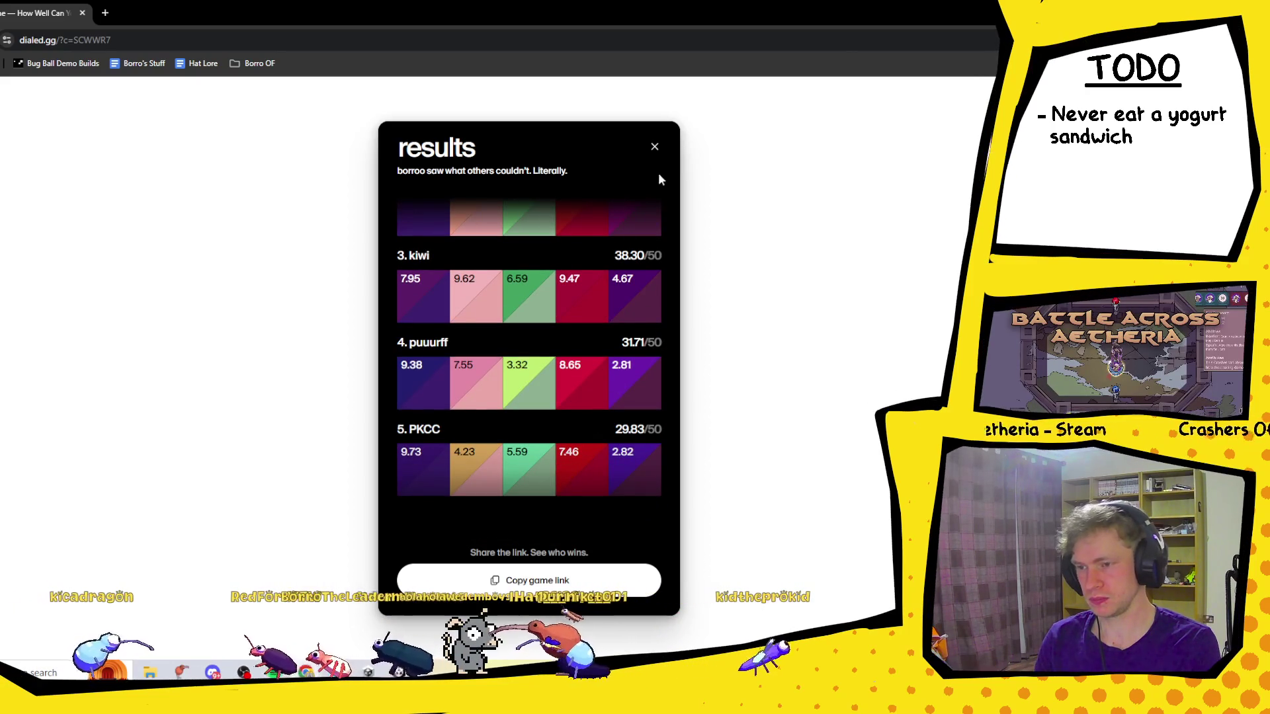
pyautogui.scroll(2, 531, 391)
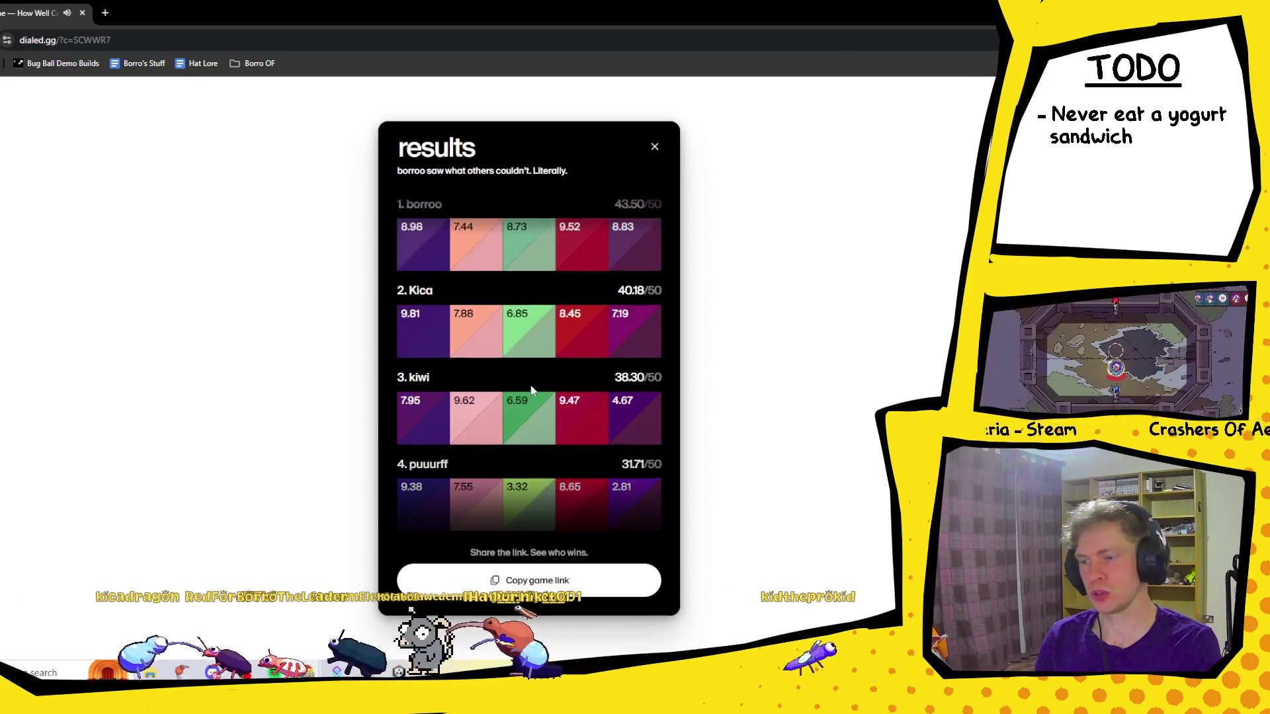
pyautogui.scroll(-2, 517, 339)
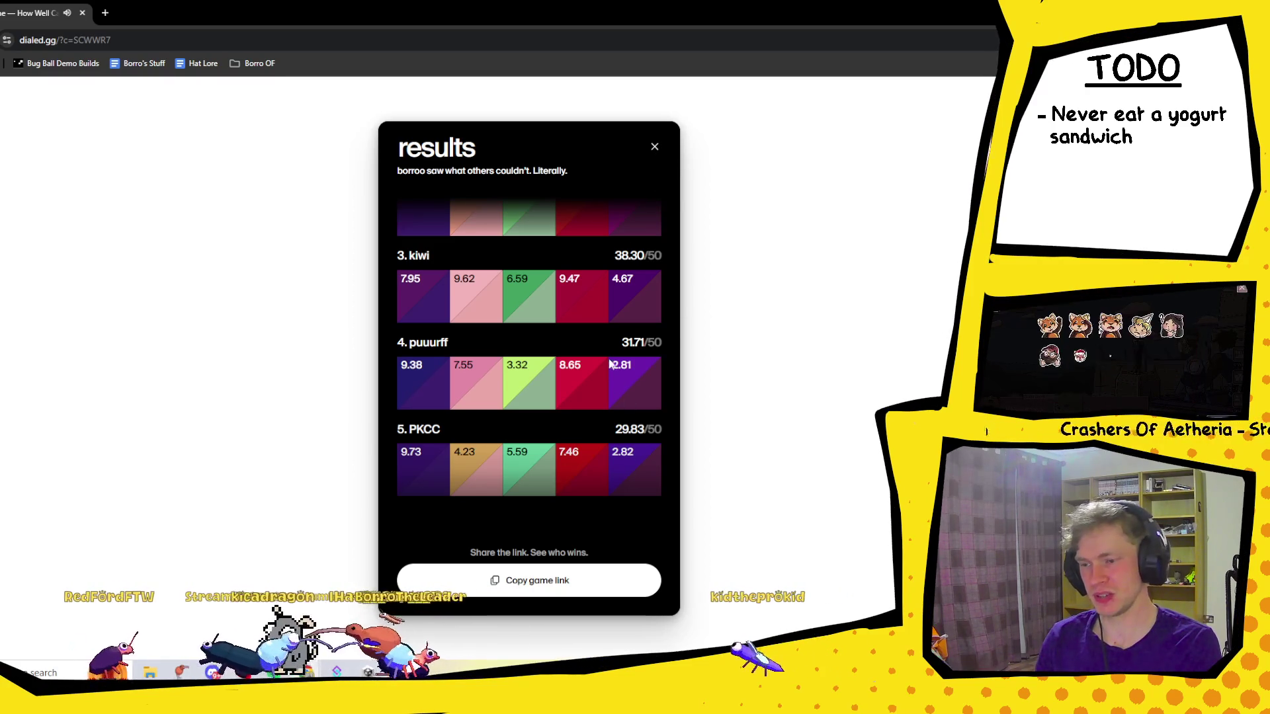
pyautogui.scroll(2, 631, 410)
pyautogui.scroll(-1, 626, 430)
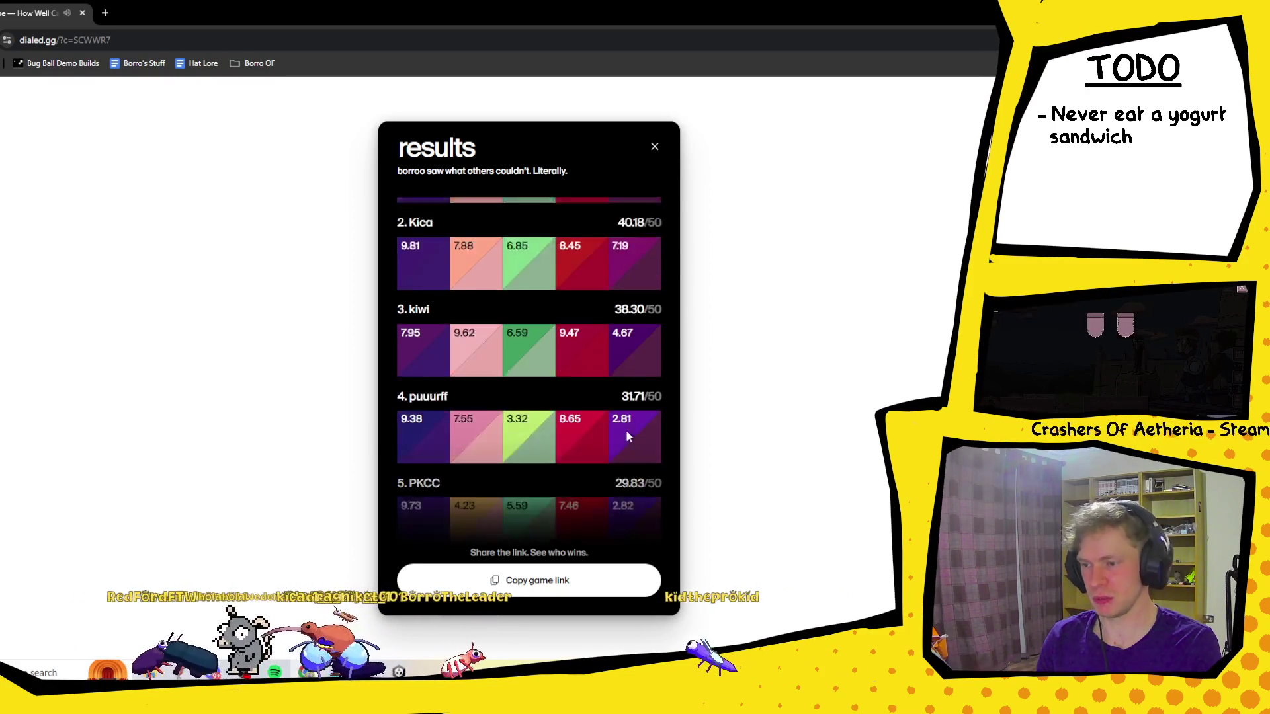
pyautogui.scroll(-1, 625, 437)
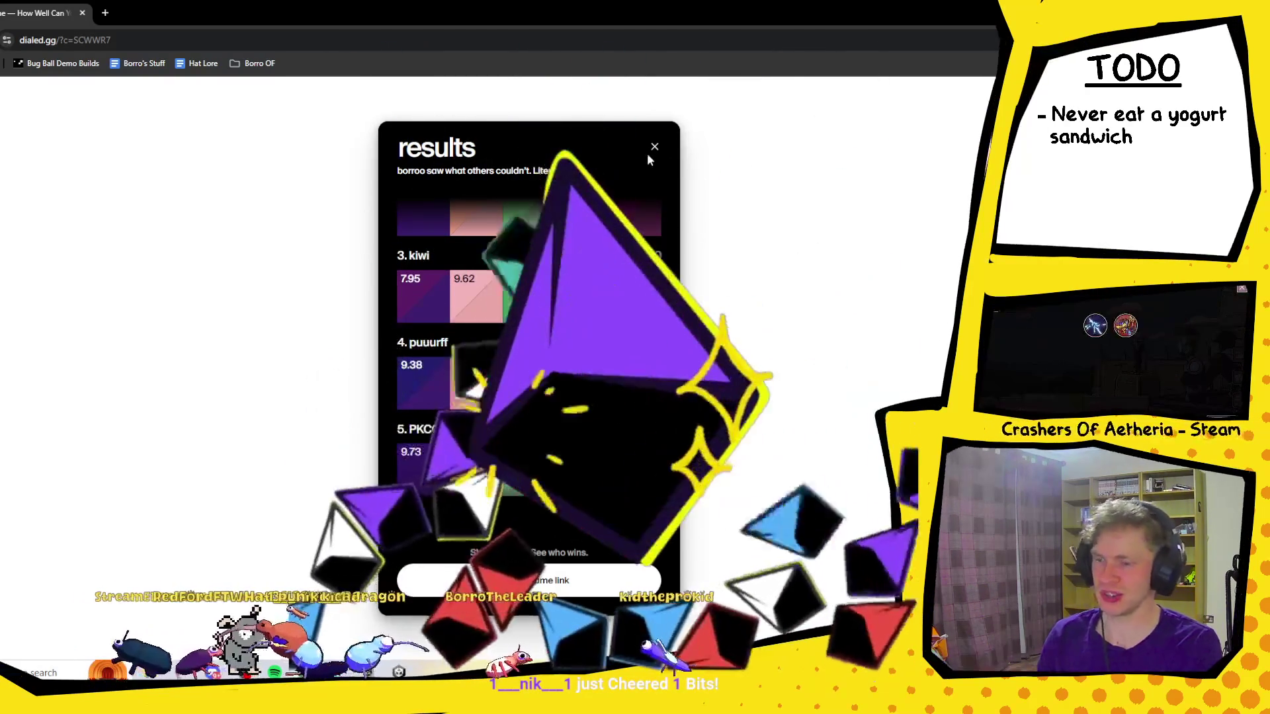
# Close the dialed.gg results board and switch to the Unity editor.
pyautogui.click(654, 147)
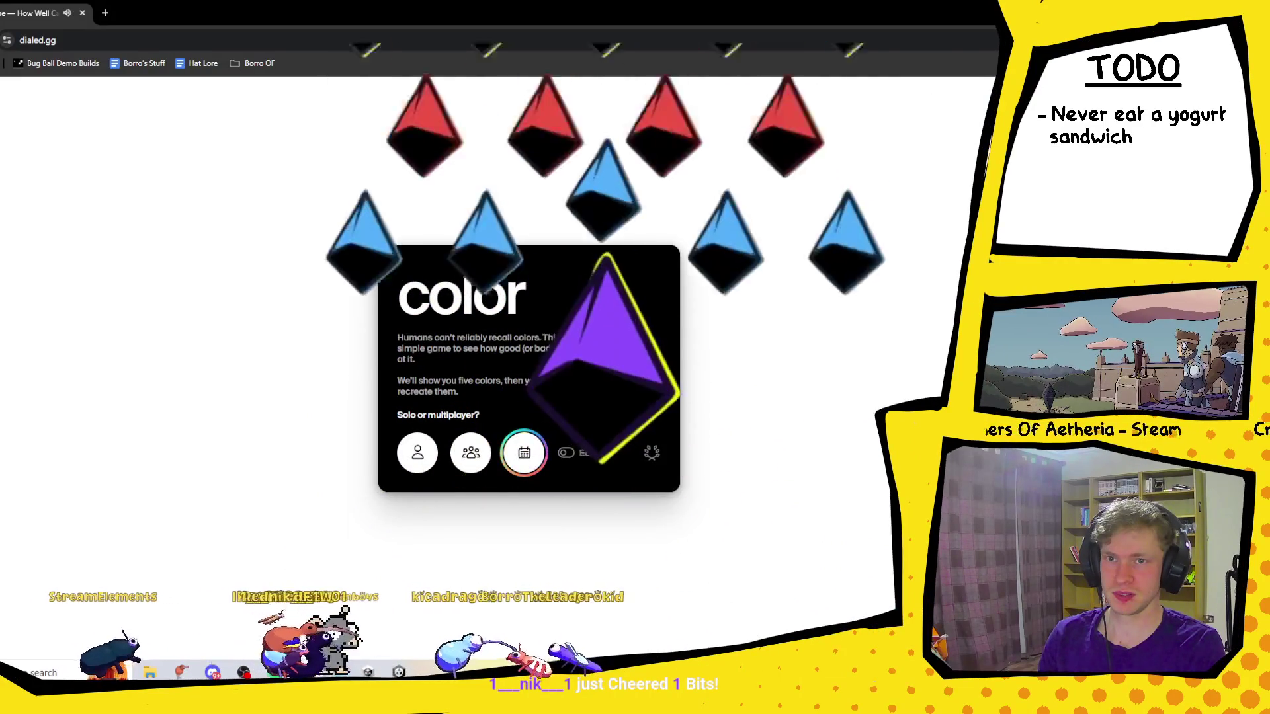
pyautogui.hotkey('alt', 'Tab')
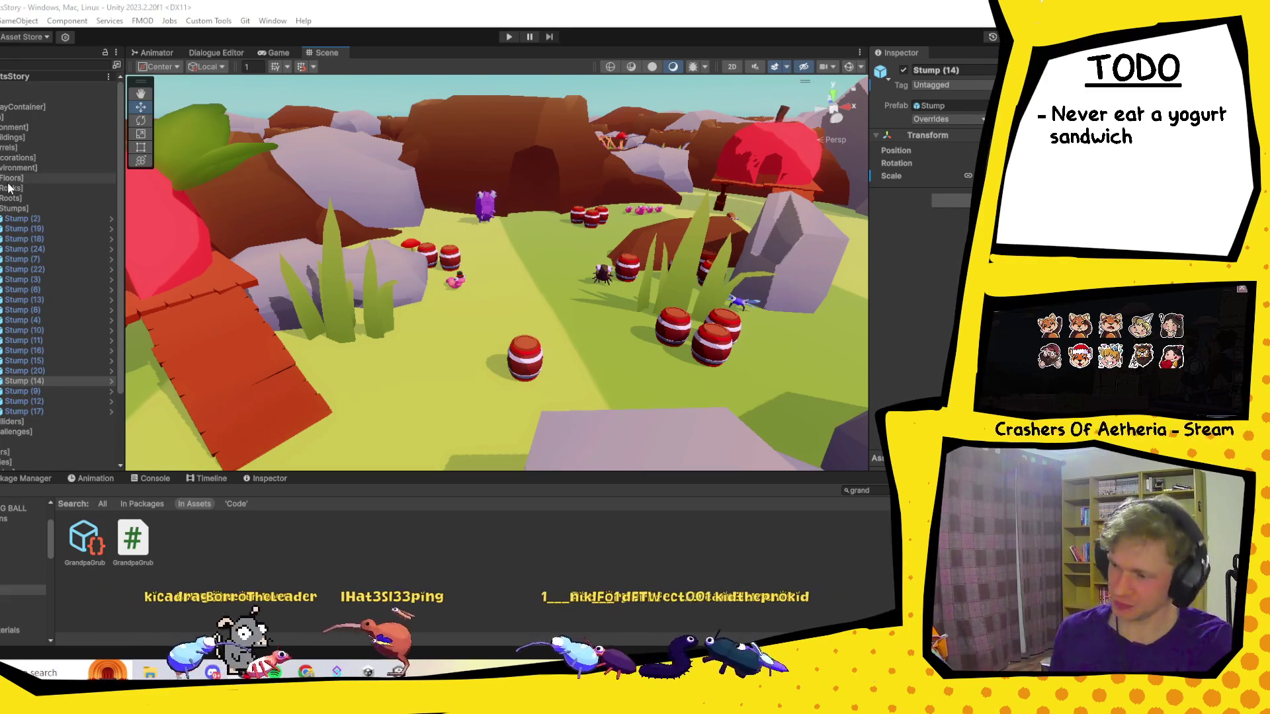
# Frame the empty grass path in the Scene view by focusing on Stump (14).
pyautogui.scroll(-5, 360, 282)
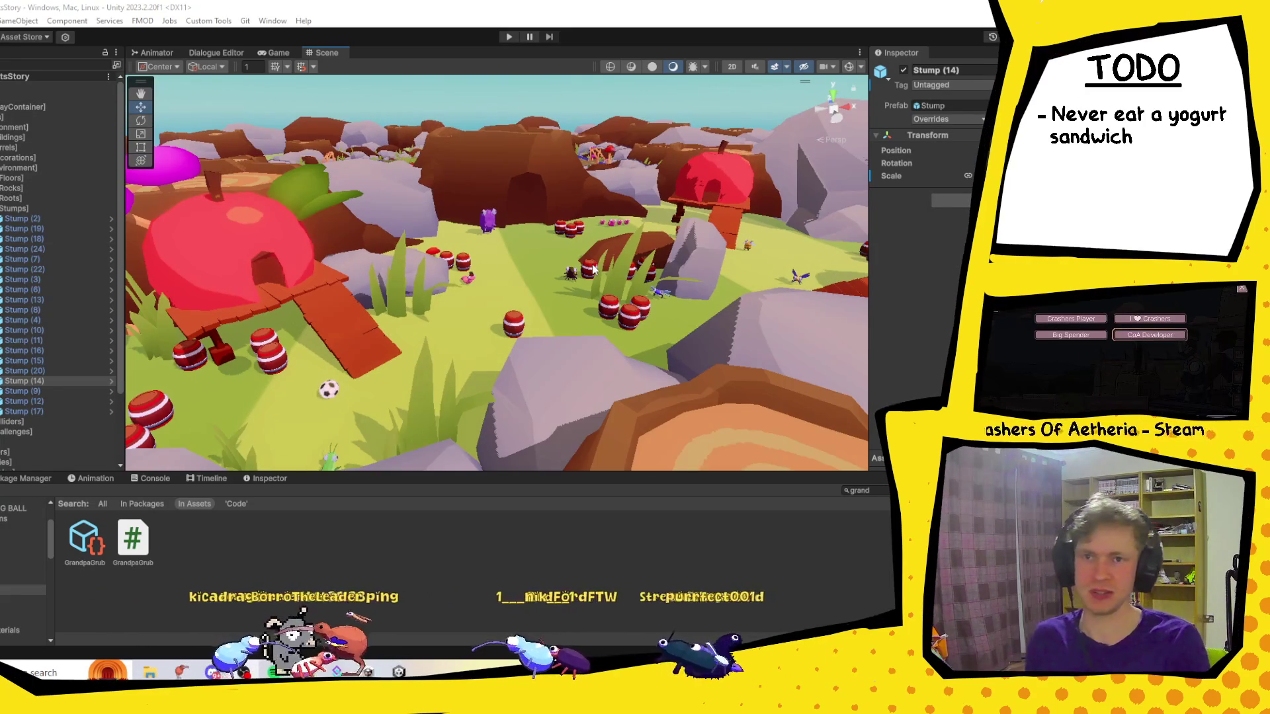
pyautogui.moveTo(593, 269)
pyautogui.mouseDown()
pyautogui.moveTo(771, 276)
pyautogui.moveTo(490, 306)
pyautogui.moveTo(522, 318)
pyautogui.moveTo(609, 287)
pyautogui.moveTo(556, 351)
pyautogui.moveTo(536, 334)
pyautogui.mouseUp()
pyautogui.click(2, 208)
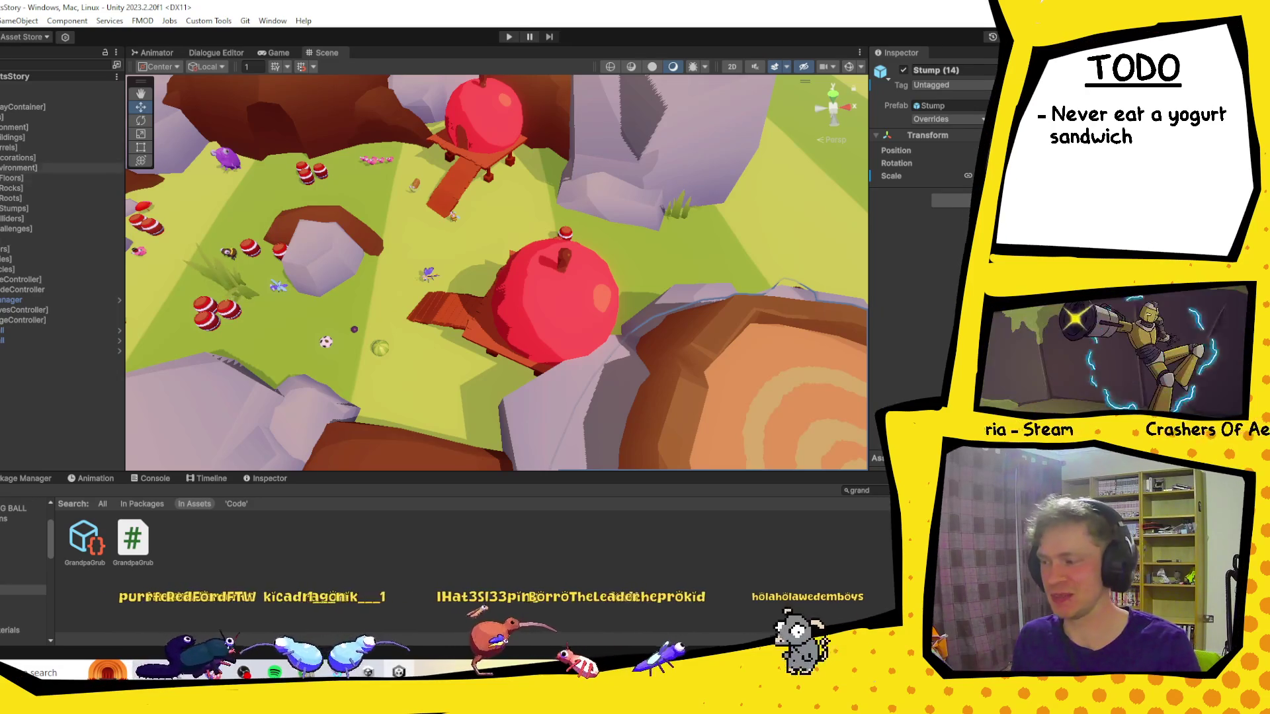
pyautogui.press('f')
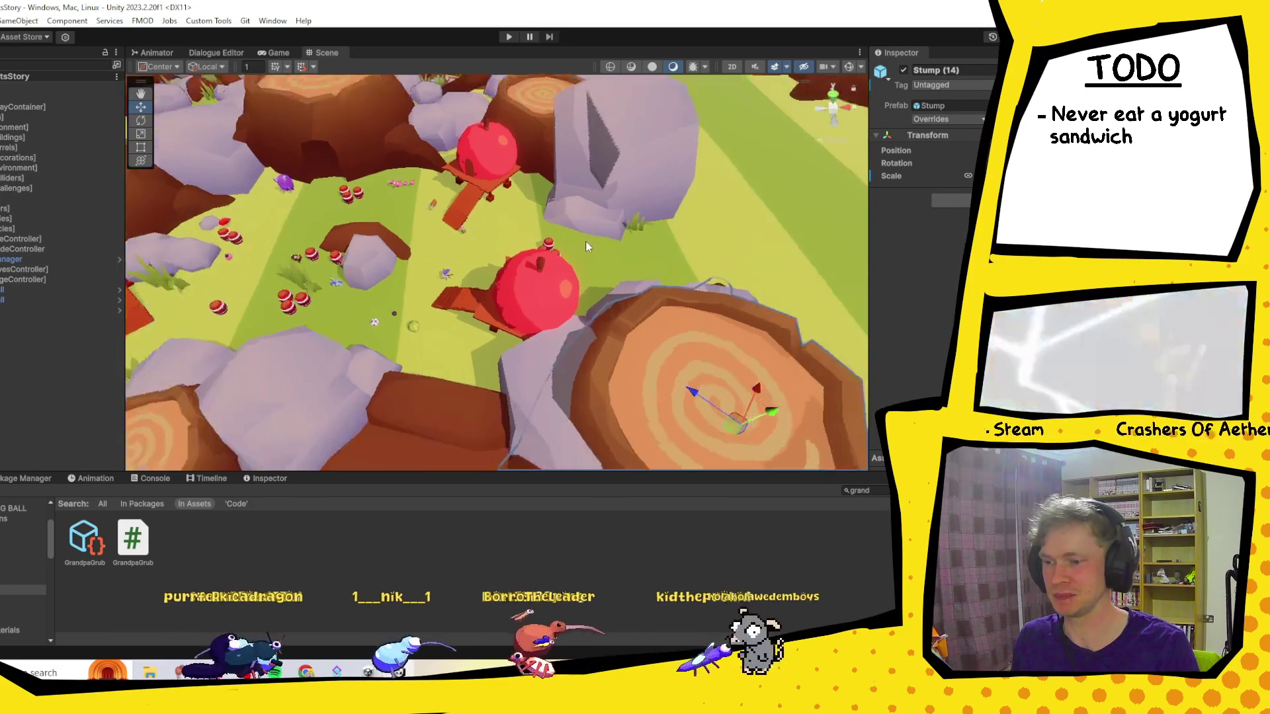
pyautogui.moveTo(725, 238)
pyautogui.mouseDown()
pyautogui.moveTo(581, 286)
pyautogui.moveTo(525, 269)
pyautogui.mouseUp()
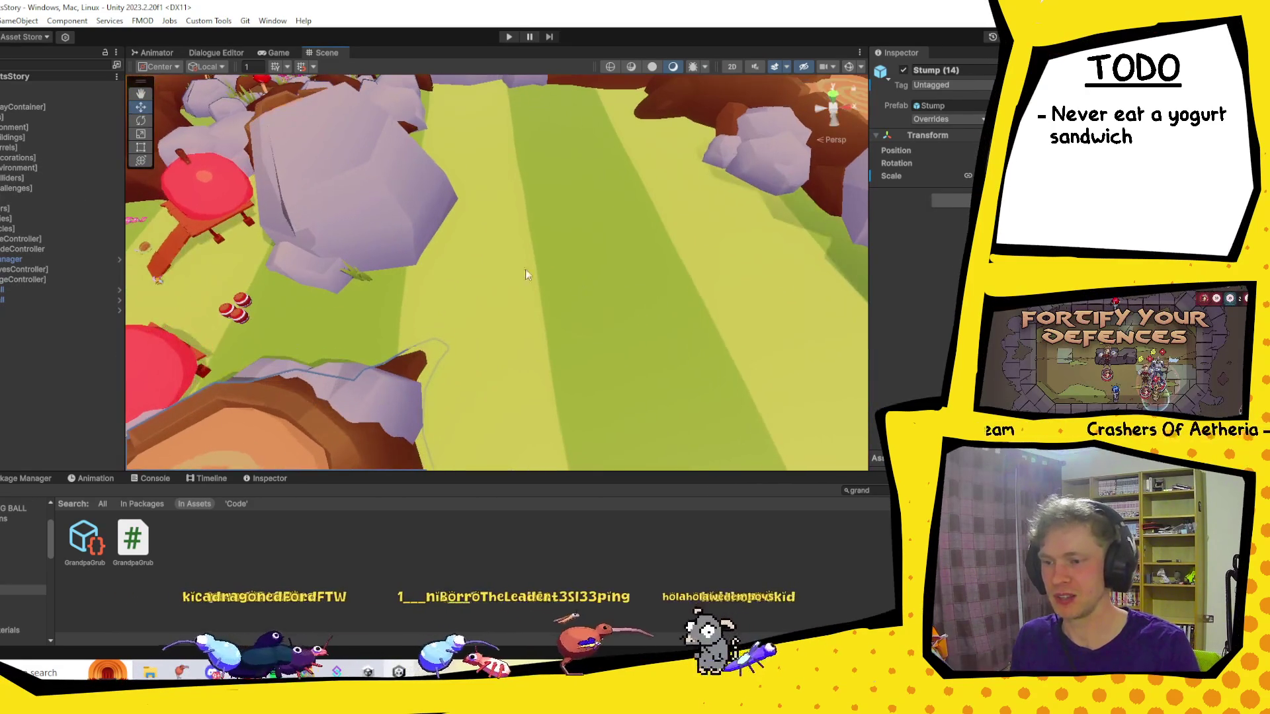
# Clear the Project search back to the Code folder and switch to Discord.
pyautogui.click(103, 503)
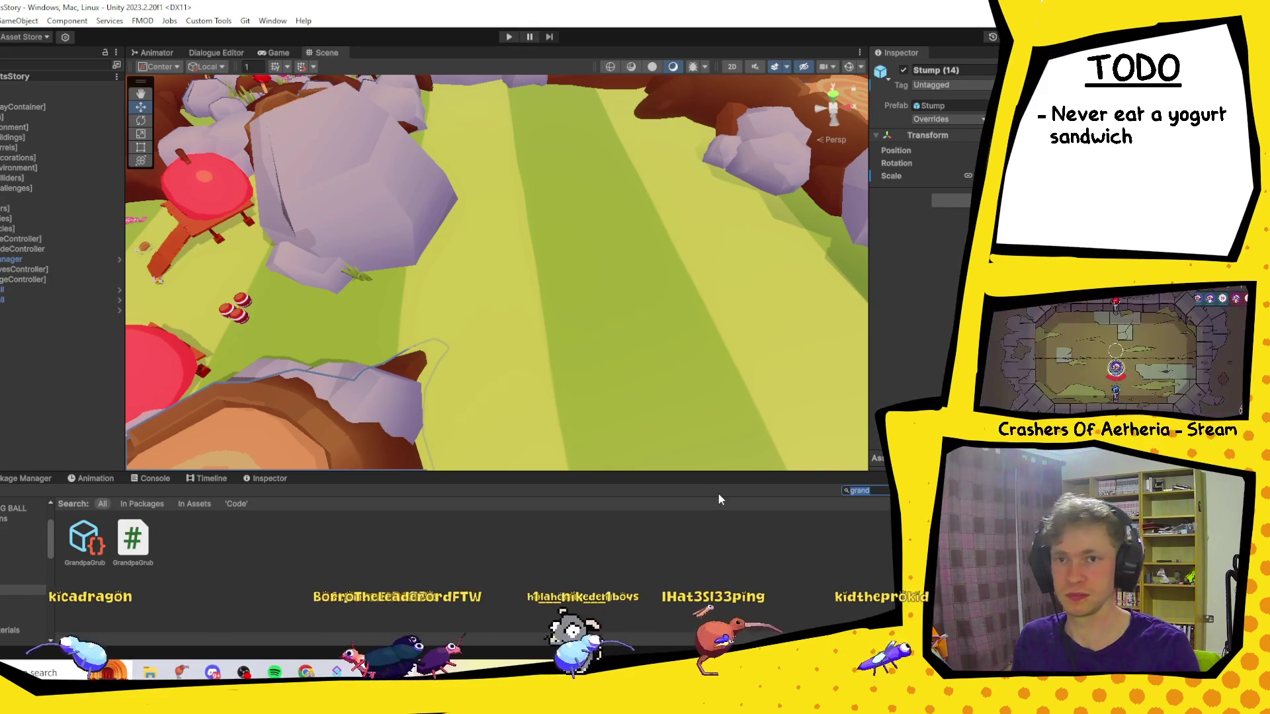
pyautogui.press('Escape')
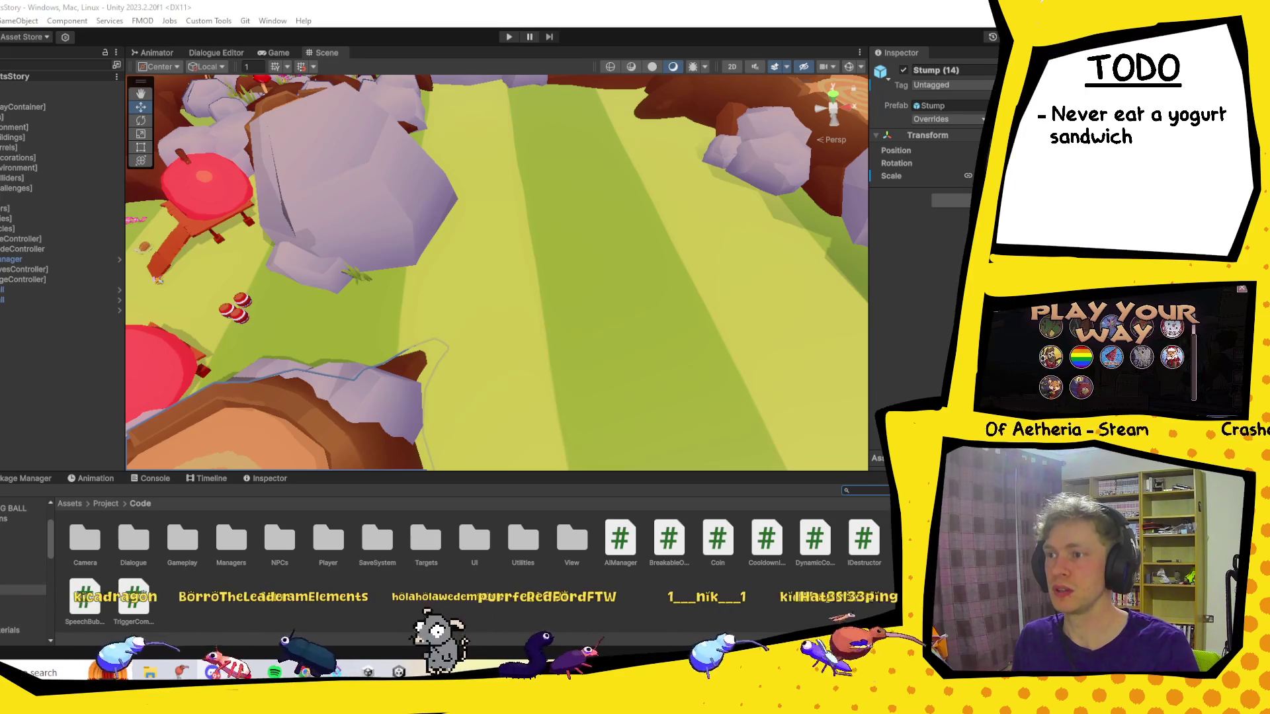
pyautogui.hotkey('alt', 'Tab')
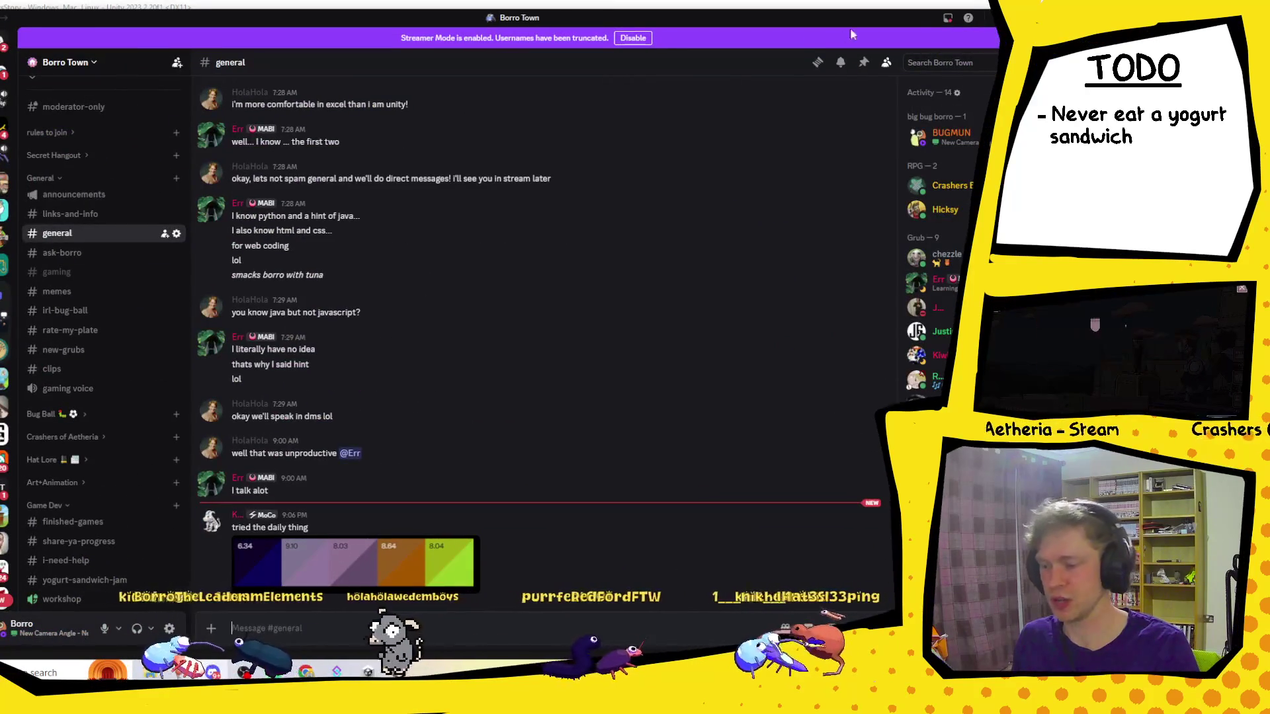
# View the posted colour results image in Discord, then close it.
pyautogui.scroll(1, 664, 192)
pyautogui.click(377, 562)
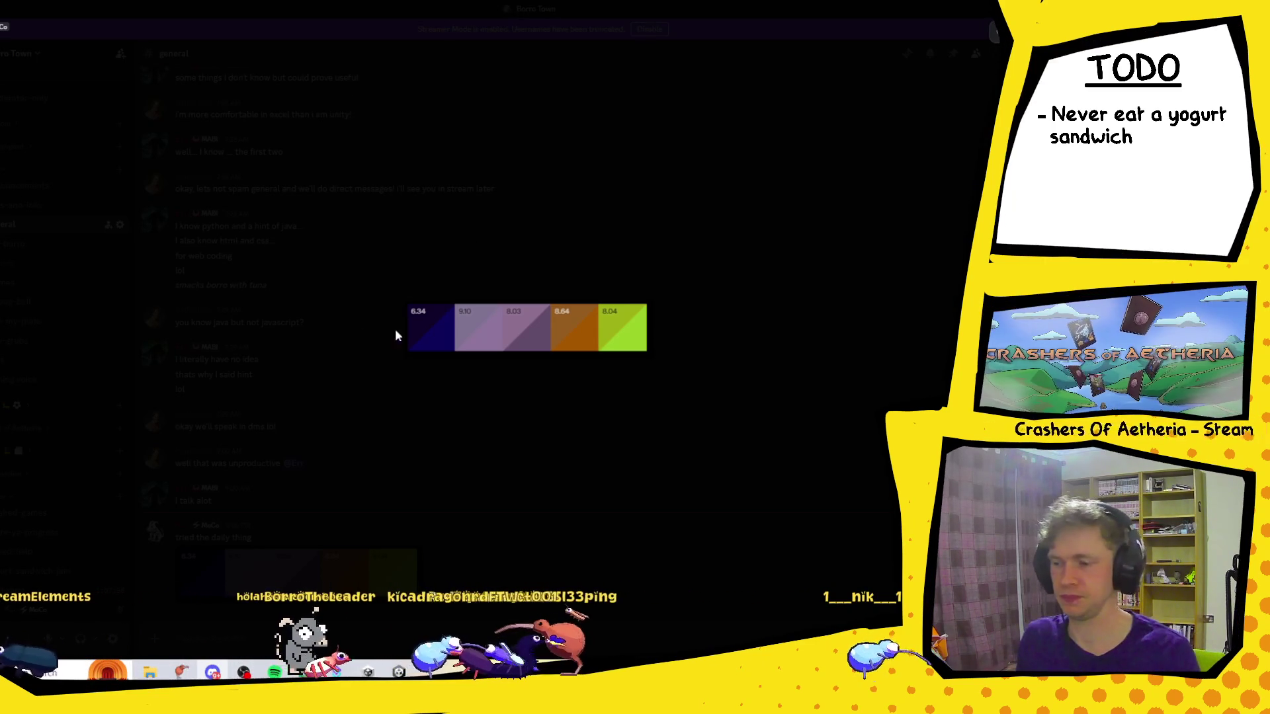
pyautogui.click(737, 304)
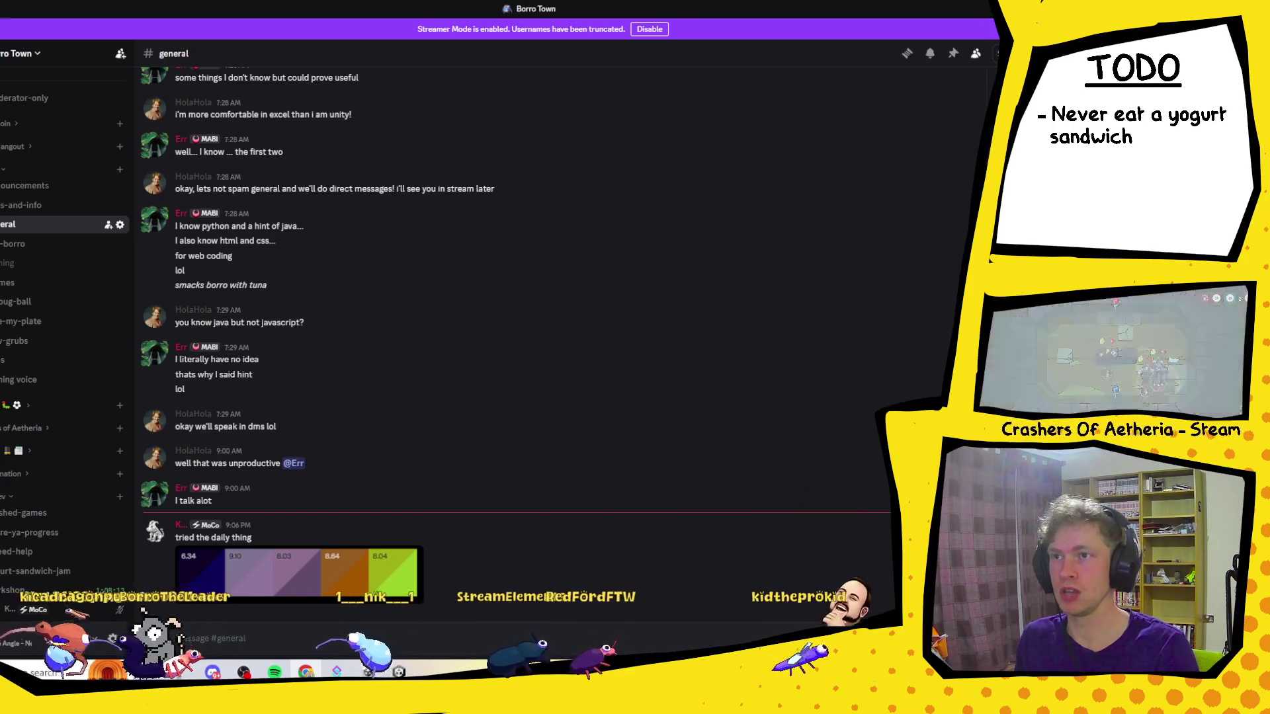
# Maximize the dialed.gg browser window and open the March 27, 2026 daily challenge.
pyautogui.hotkey('alt', 'Tab')
pyautogui.doubleClick(309, 89)
pyautogui.click(526, 456)
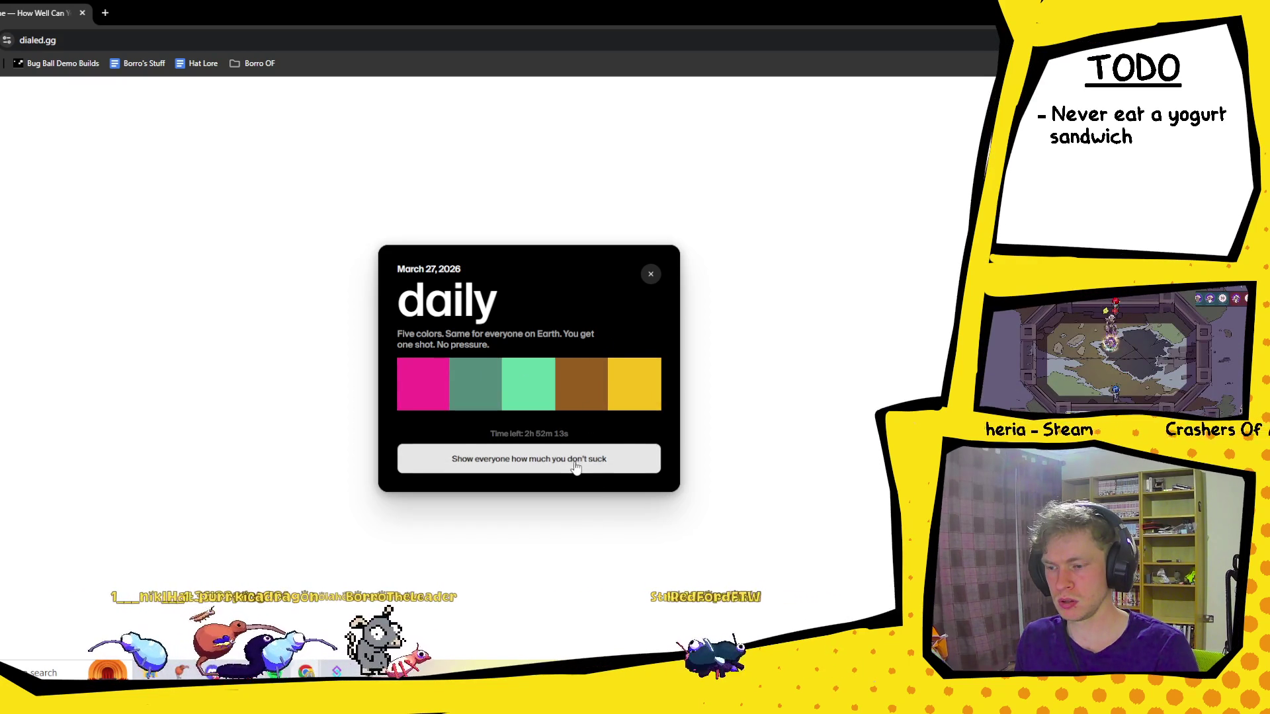
# Start the daily challenge and set the first recreation's hue to purple.
pyautogui.click(638, 457)
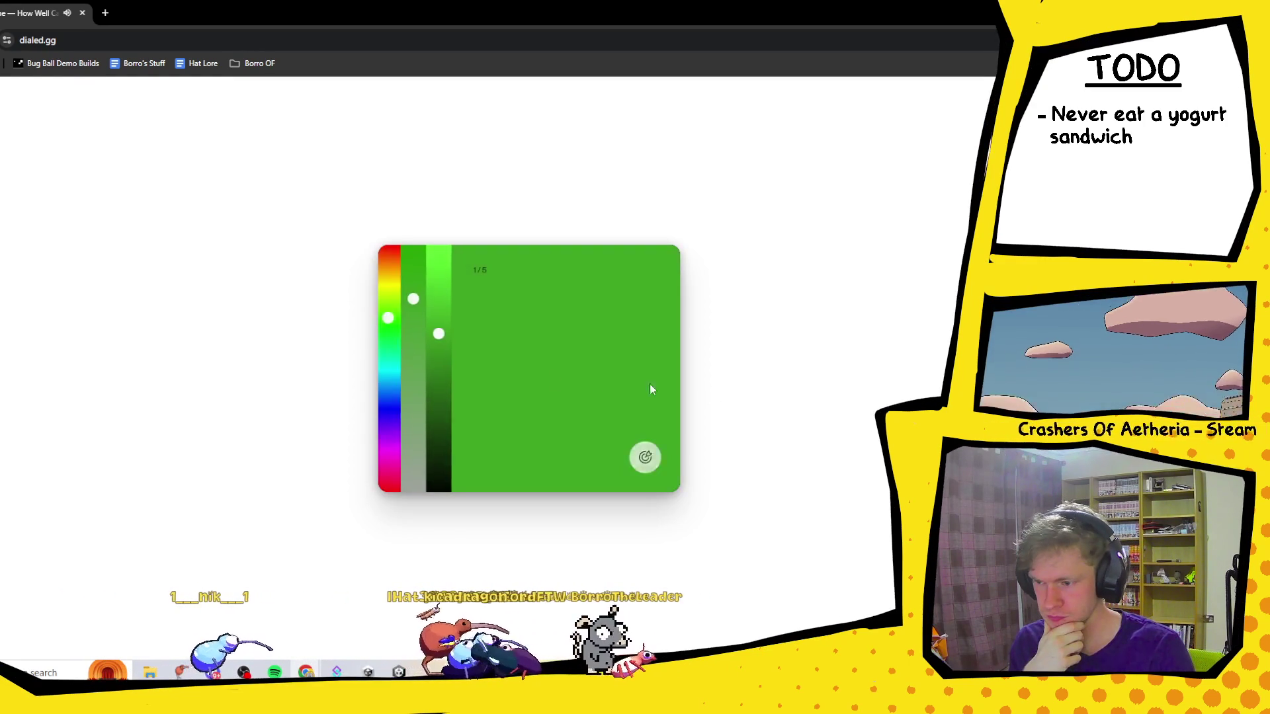
pyautogui.click(391, 417)
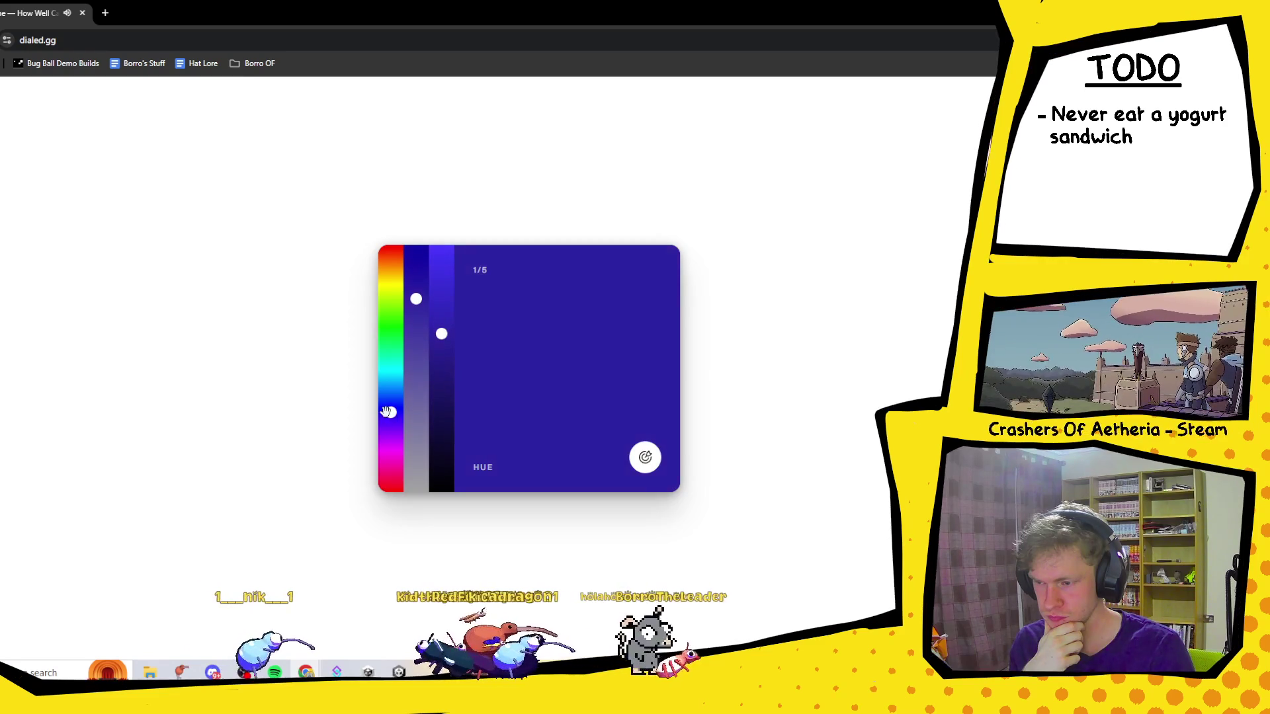
# Adjust the first daily colour to a dark indigo (H243 S72 B18) and submit it for 9.77.
pyautogui.moveTo(436, 411); pyautogui.dragTo(443, 447)
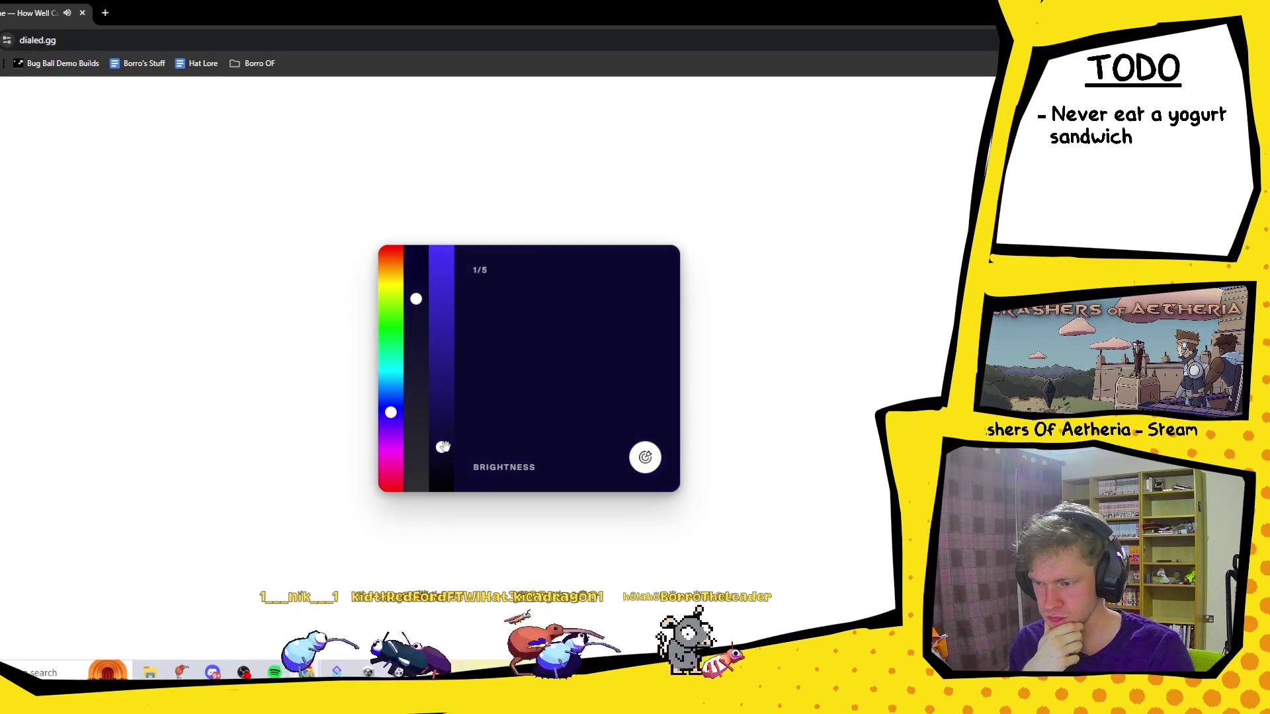
pyautogui.moveTo(417, 299)
pyautogui.mouseDown()
pyautogui.moveTo(416, 335)
pyautogui.moveTo(416, 314)
pyautogui.mouseUp()
pyautogui.click(391, 414)
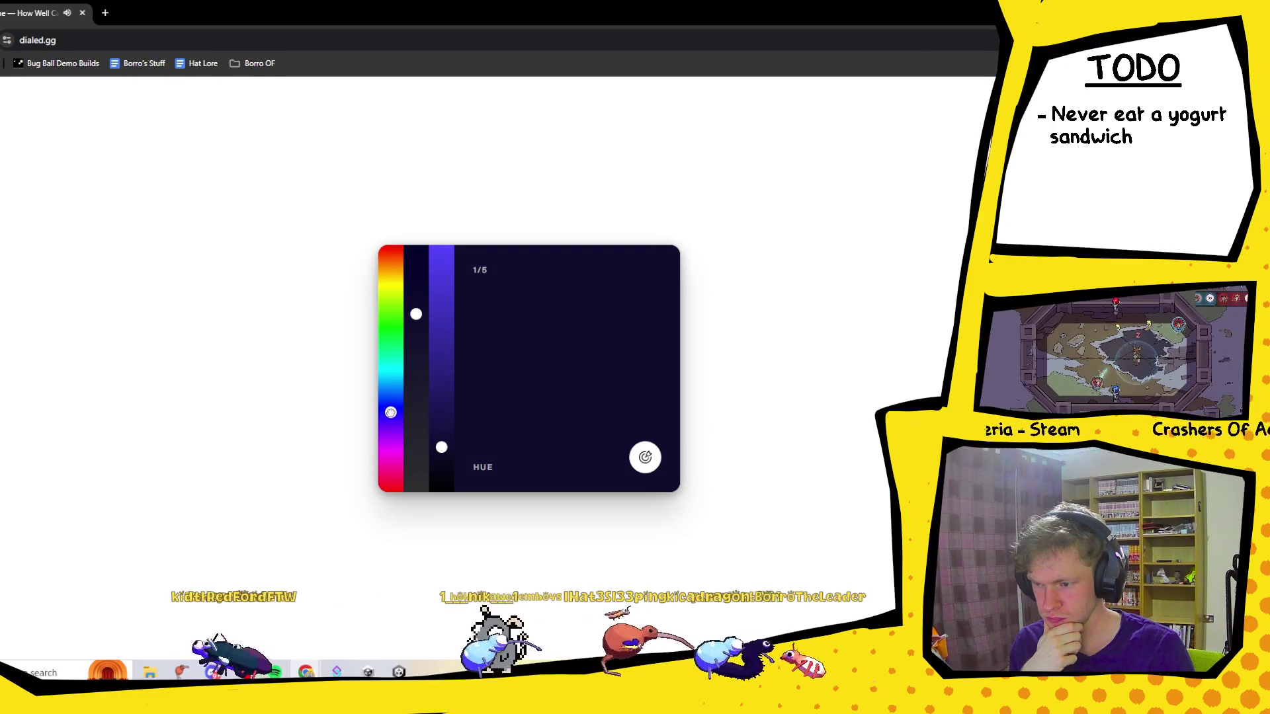
pyautogui.click(658, 463)
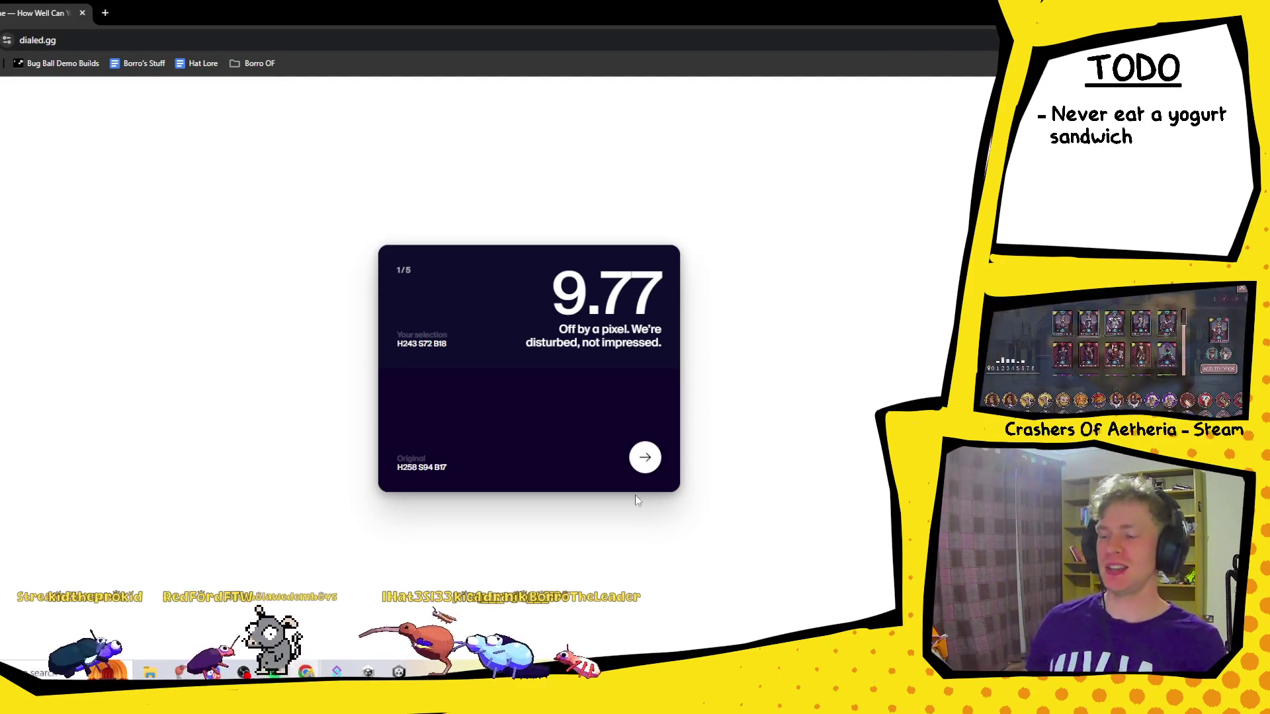
# Continue from the 9.77 first round to the second daily colour.
pyautogui.click(645, 457)
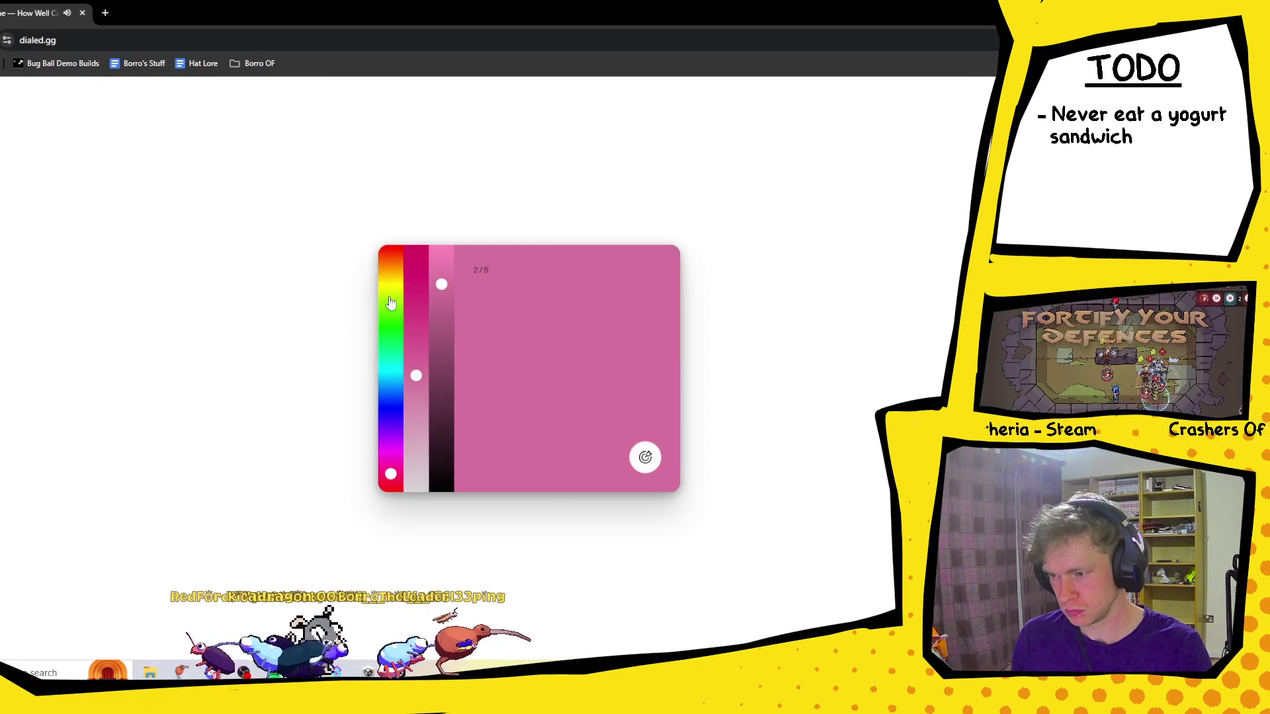
# Dial in a greyish brown at H12 S23 B62 for the second colour and submit it.
pyautogui.click(391, 254)
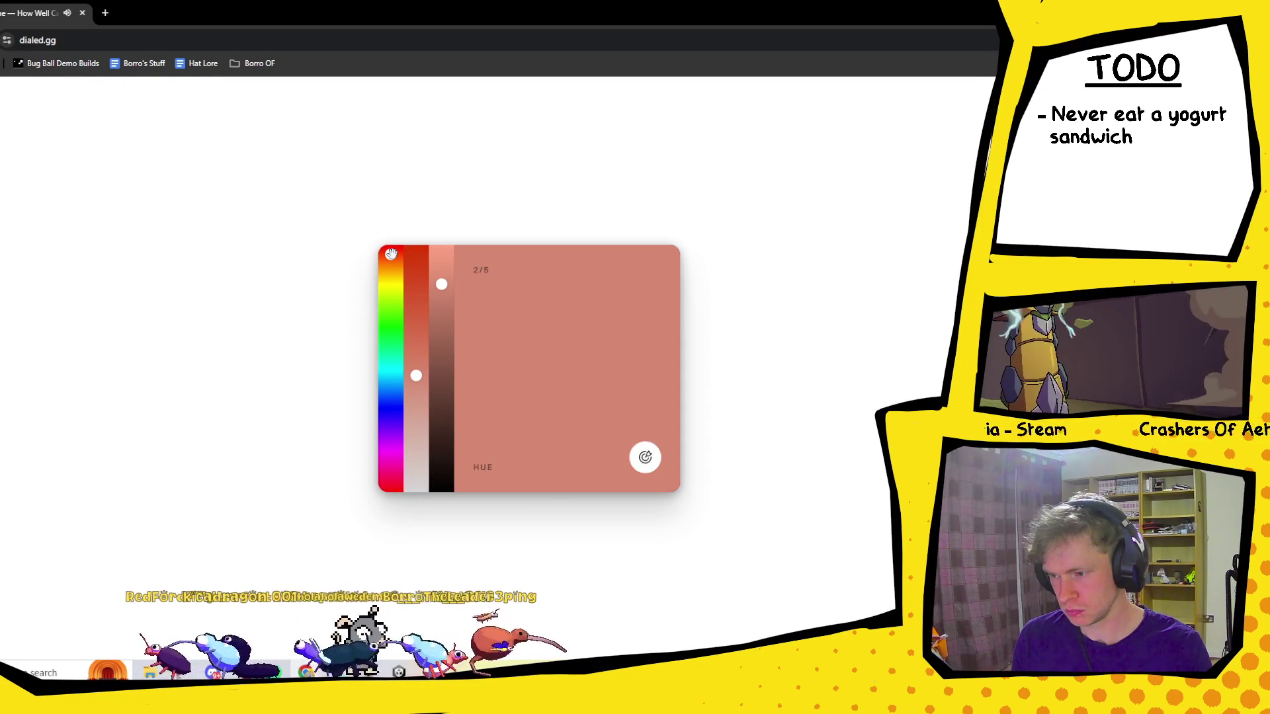
pyautogui.moveTo(438, 303)
pyautogui.mouseDown()
pyautogui.moveTo(440, 371)
pyautogui.moveTo(441, 325)
pyautogui.mouseUp()
pyautogui.moveTo(416, 376); pyautogui.dragTo(417, 463)
pyautogui.moveTo(441, 329); pyautogui.dragTo(424, 422)
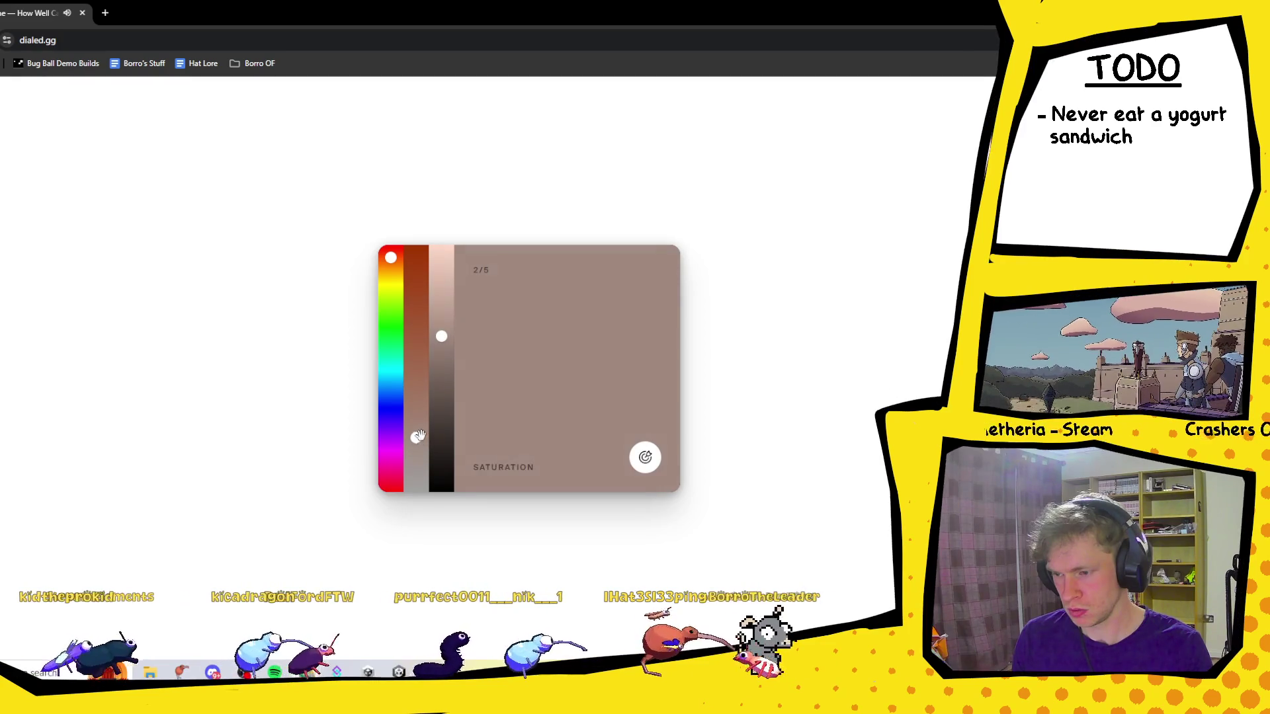
pyautogui.moveTo(390, 258); pyautogui.dragTo(390, 254)
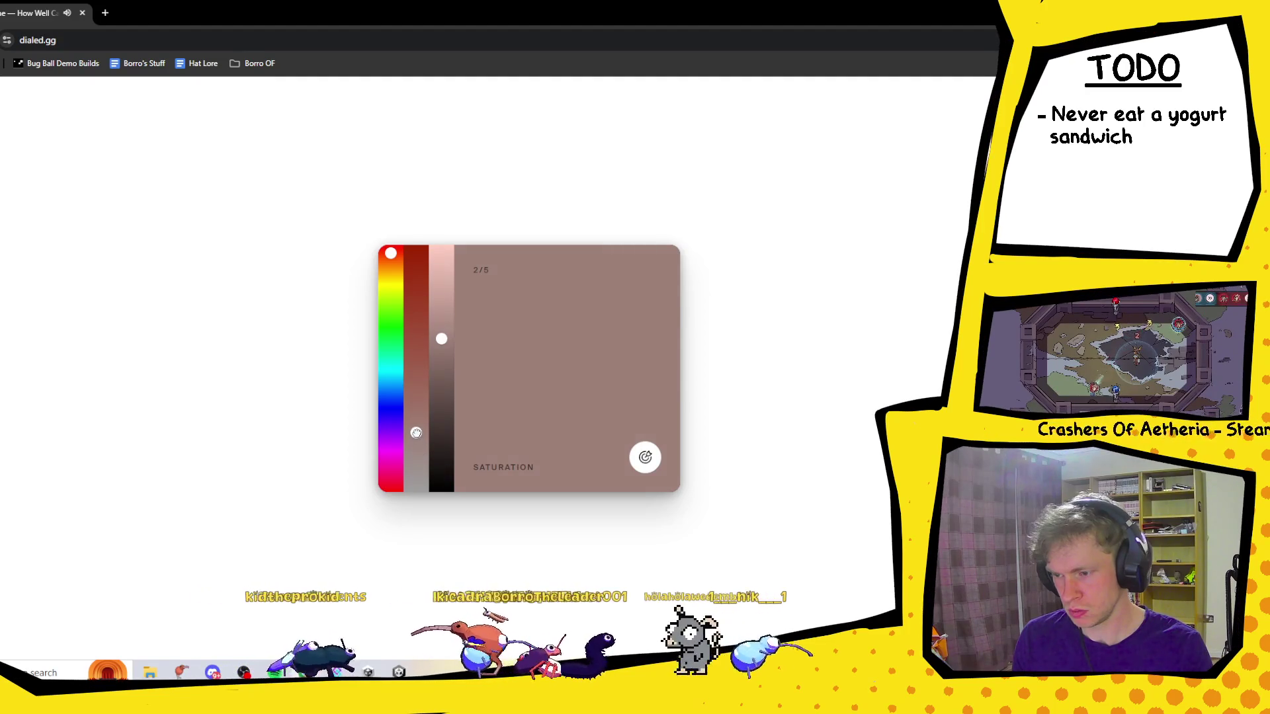
pyautogui.click(652, 461)
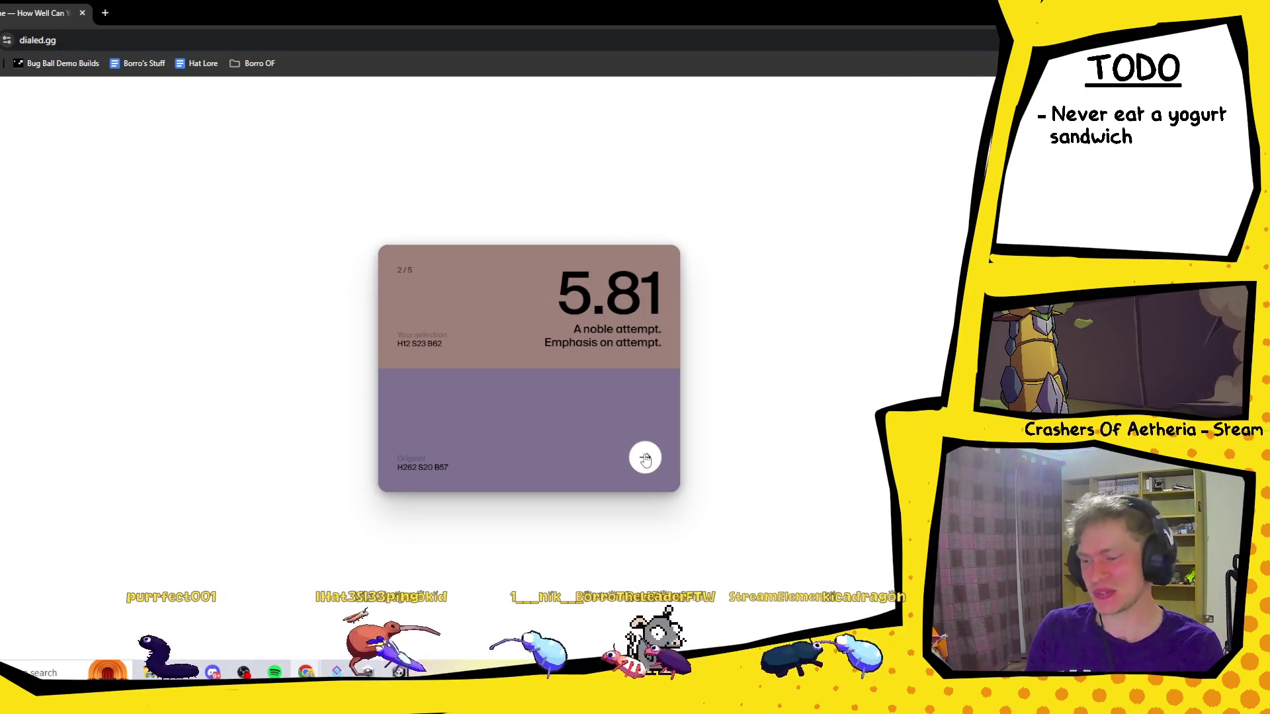
# Continue from the 5.81 result card to round 3 of 5.
pyautogui.click(645, 459)
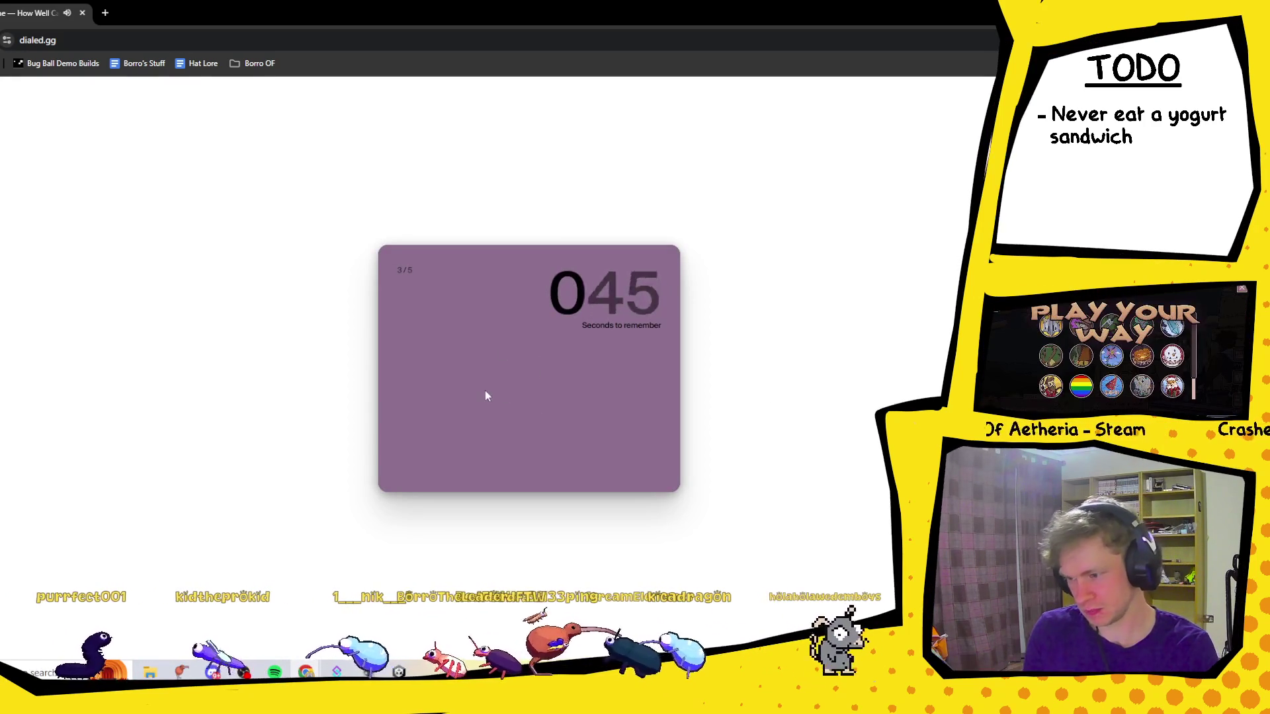
# Tune brightness and saturation to H302 S22 B56 and submit the third colour.
pyautogui.moveTo(442, 359); pyautogui.dragTo(416, 396)
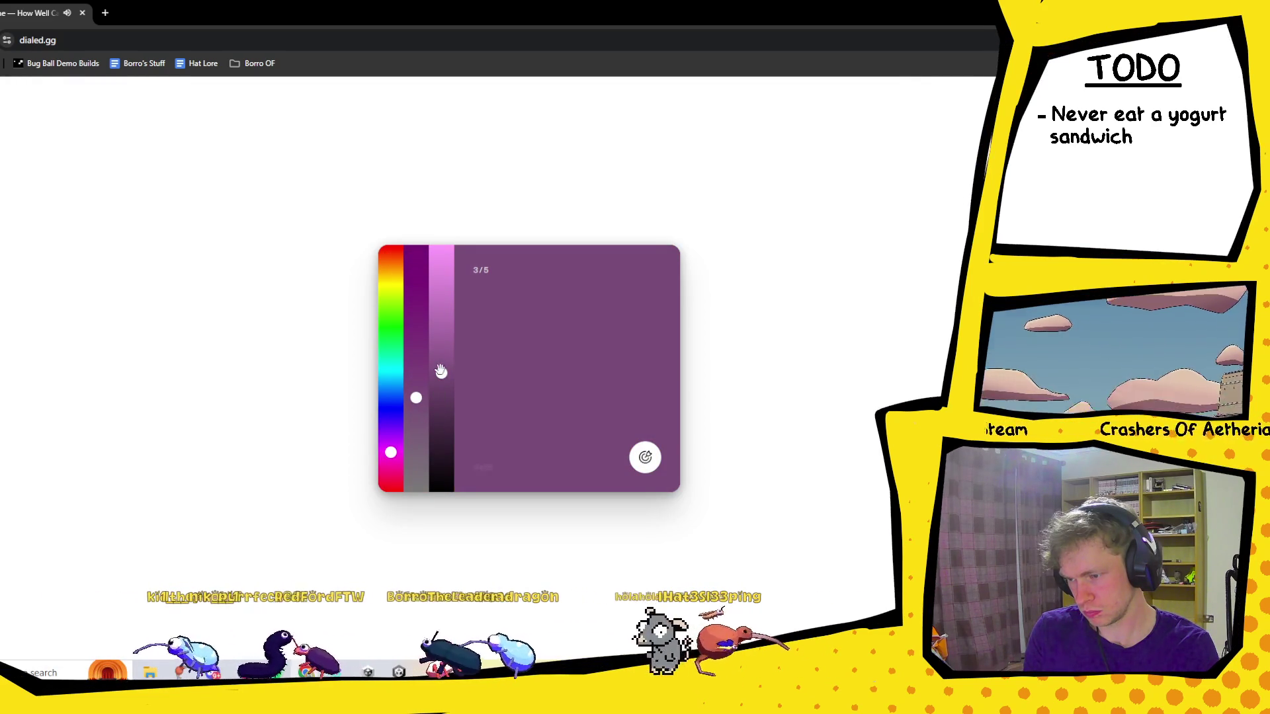
pyautogui.moveTo(441, 372); pyautogui.dragTo(442, 349)
pyautogui.moveTo(415, 397); pyautogui.dragTo(416, 420)
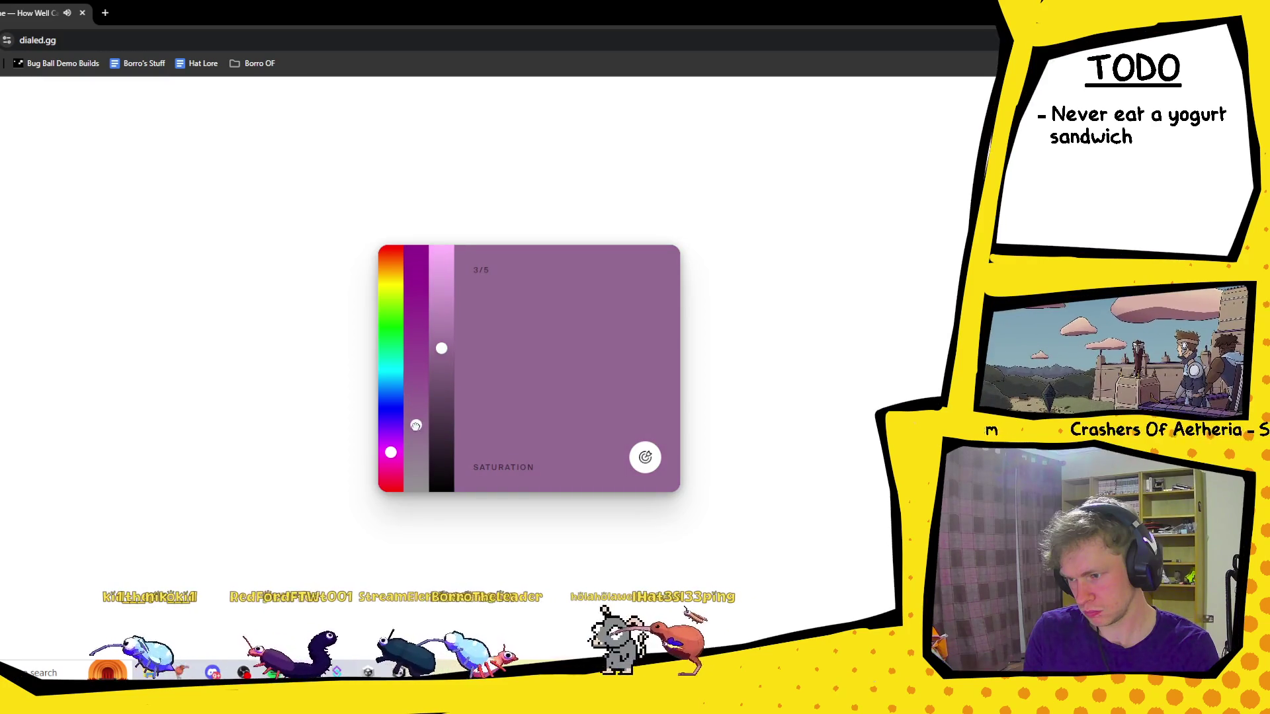
pyautogui.press('Return')
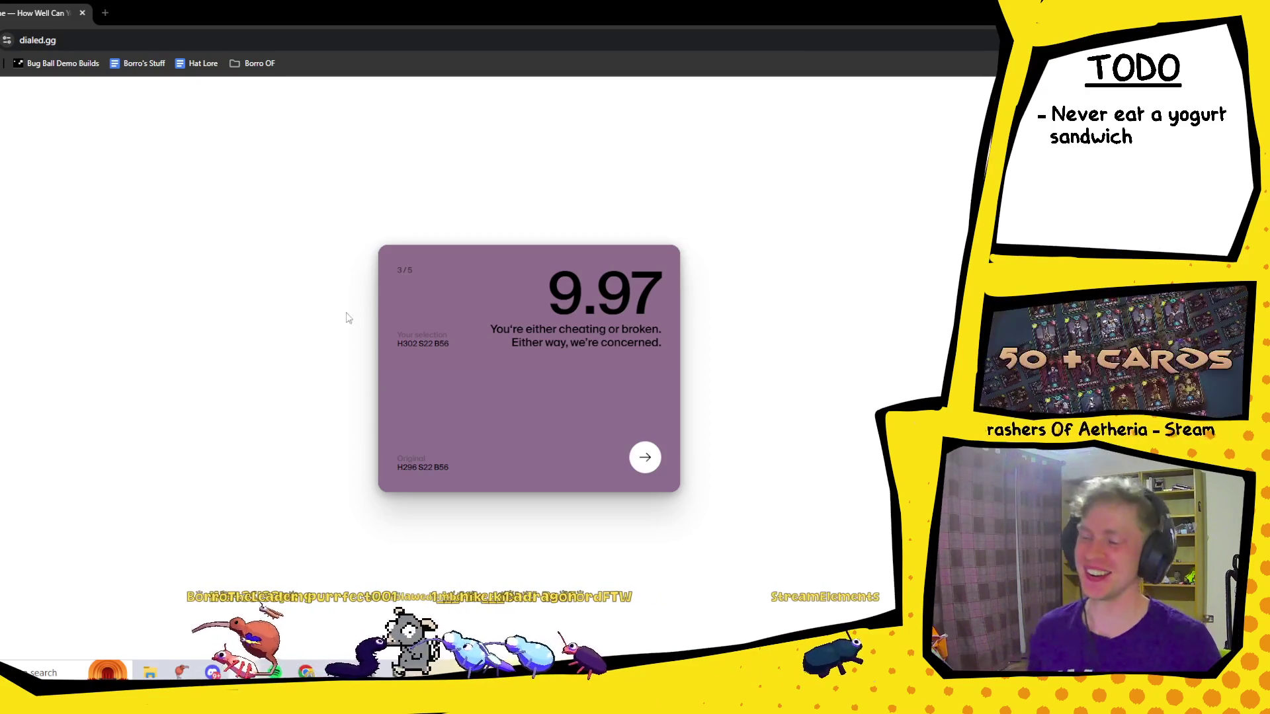
# Start round 4, match the brown at H31 S78 B55, and submit it.
pyautogui.click(655, 463)
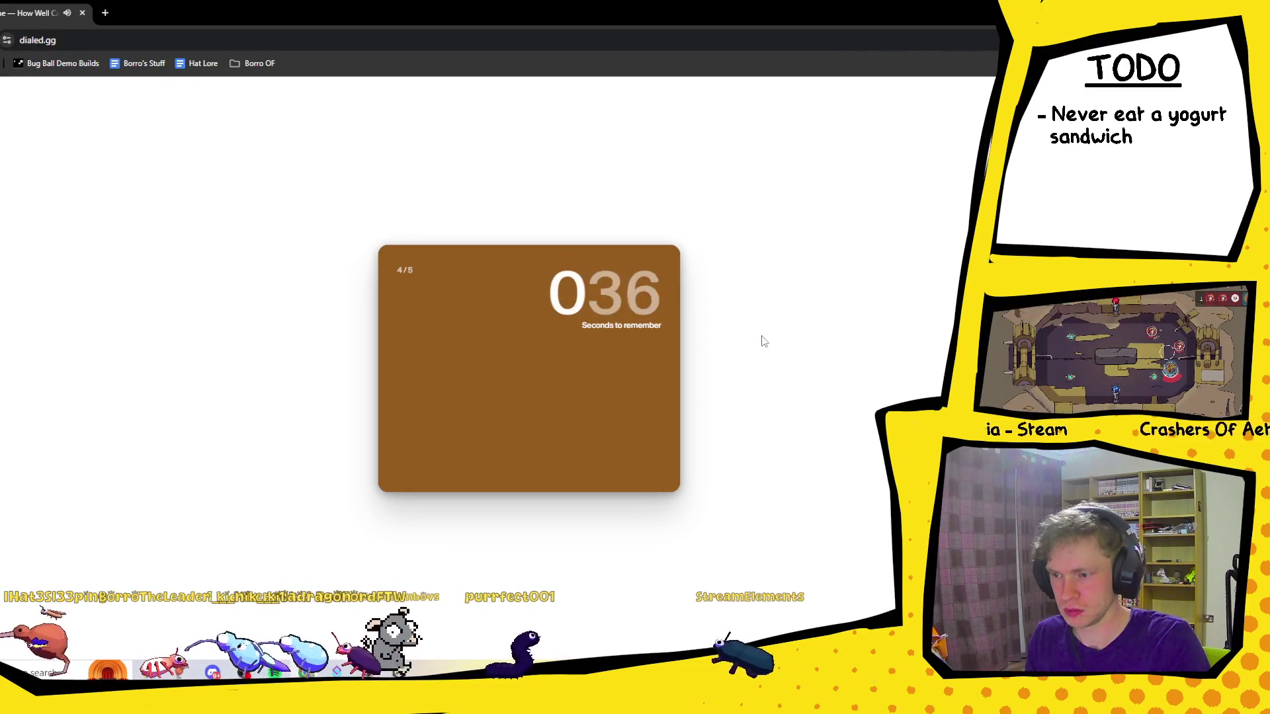
pyautogui.click(392, 270)
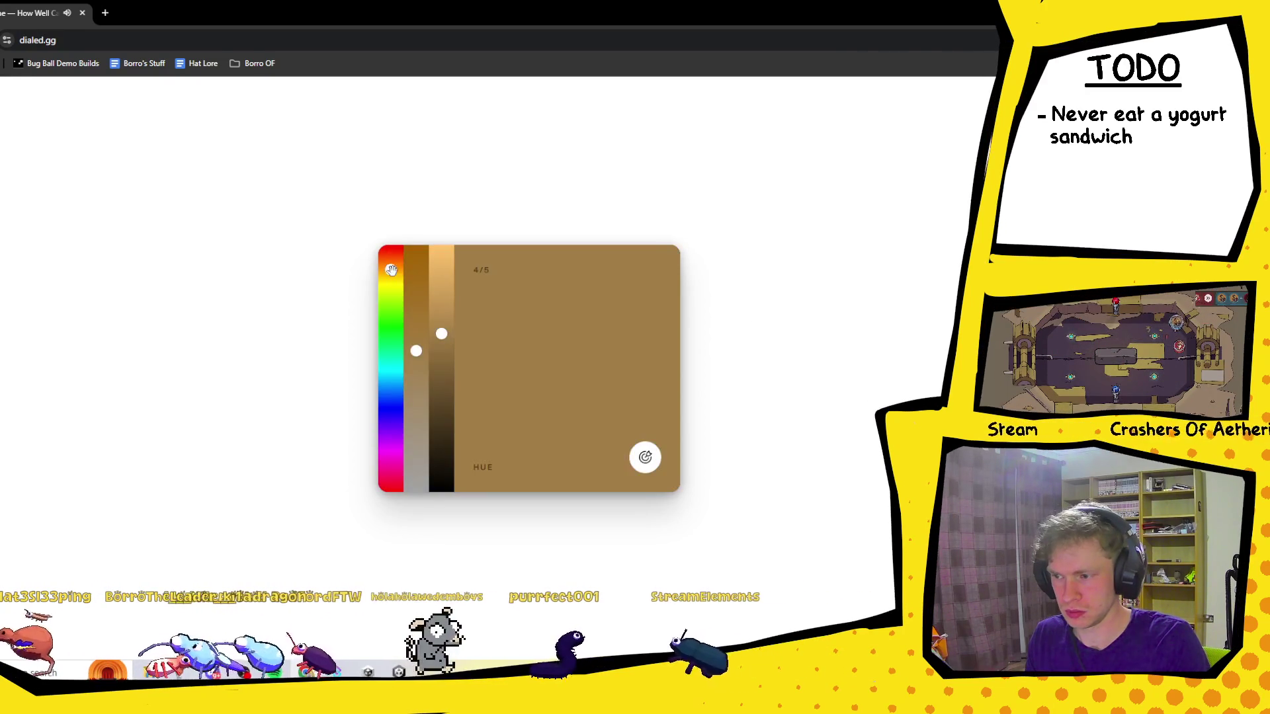
pyautogui.moveTo(416, 349)
pyautogui.mouseDown()
pyautogui.moveTo(417, 296)
pyautogui.moveTo(441, 354)
pyautogui.mouseUp()
pyautogui.click(391, 267)
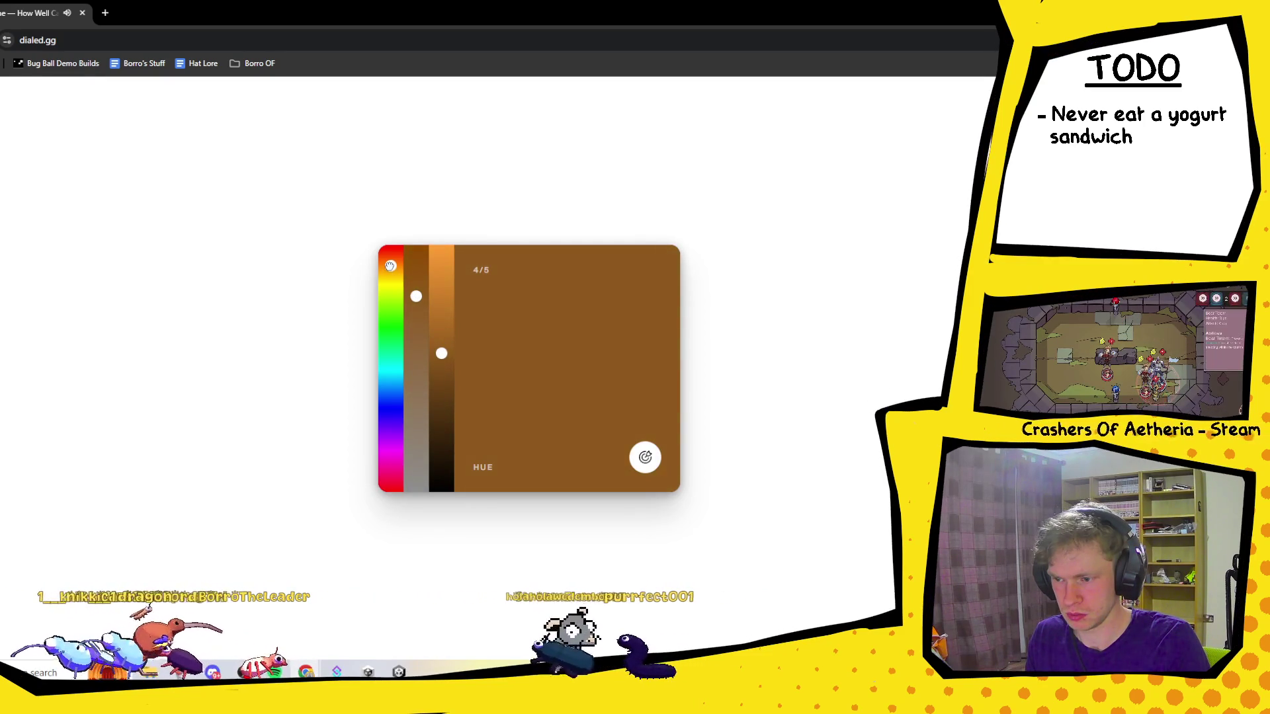
pyautogui.moveTo(441, 354); pyautogui.dragTo(441, 356)
pyautogui.click(416, 303)
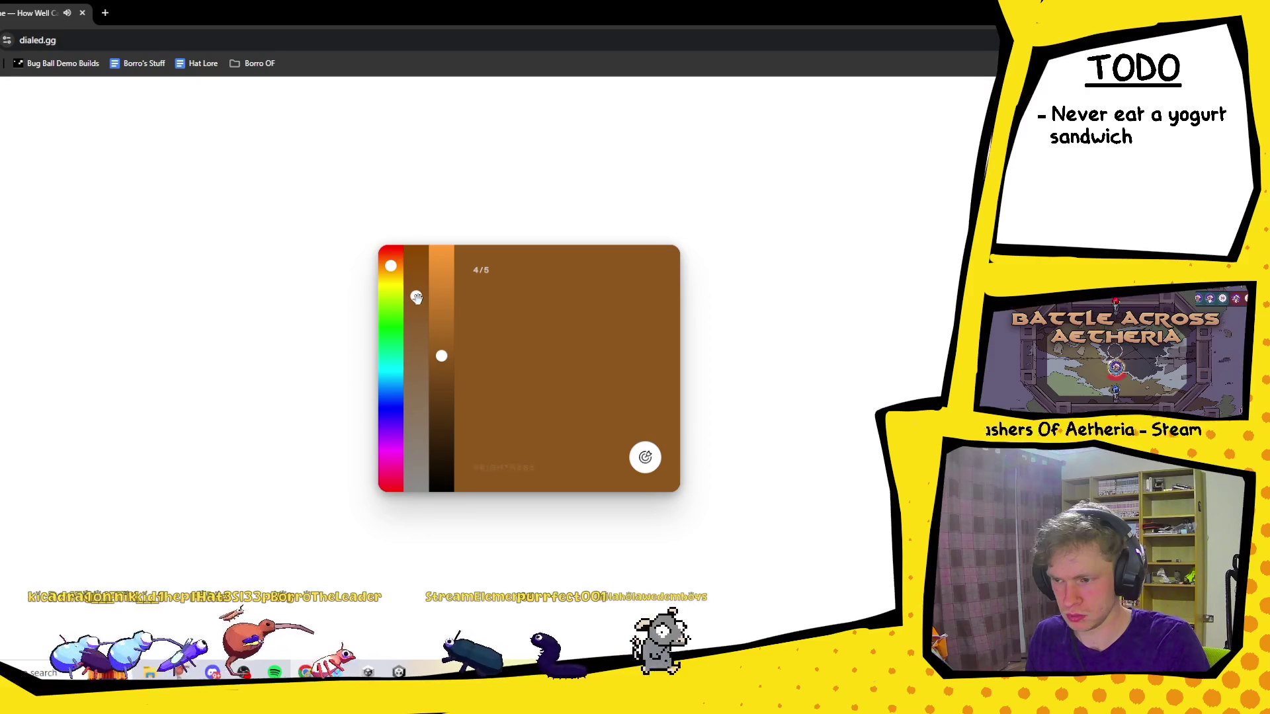
pyautogui.moveTo(416, 303); pyautogui.dragTo(416, 299)
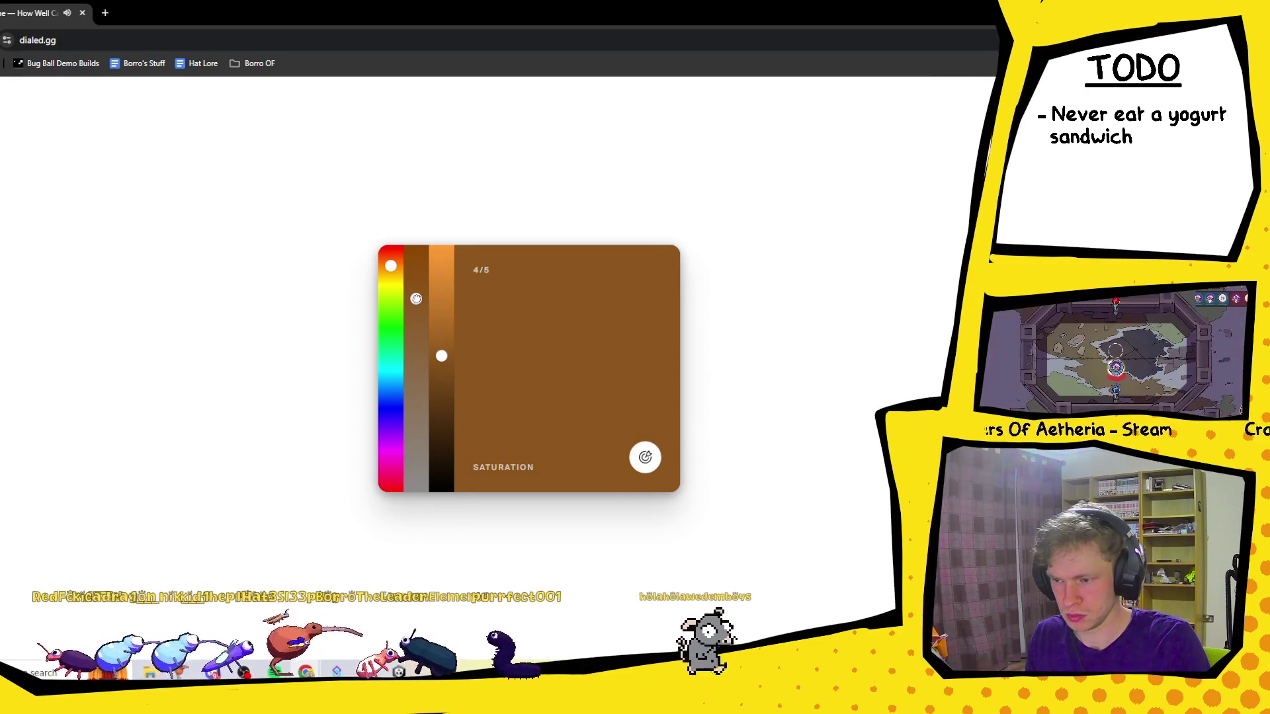
pyautogui.click(645, 457)
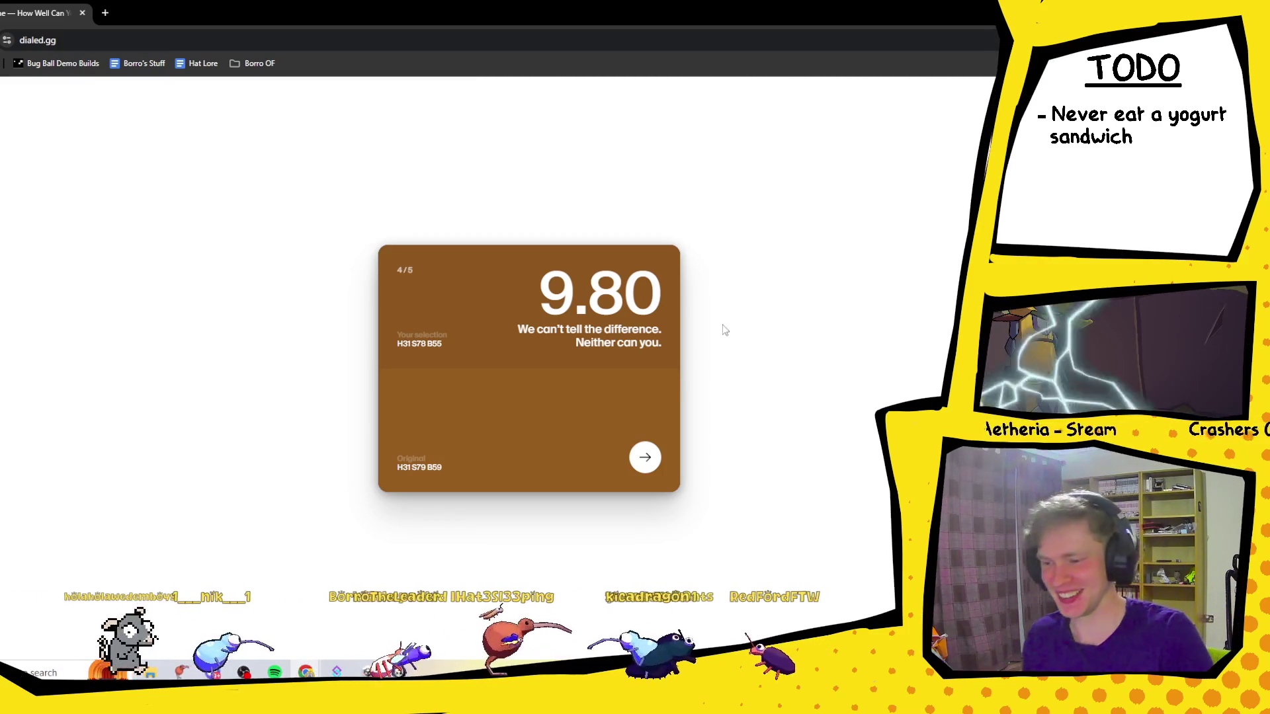
# Start round 5, set the yellow-green to H78 S73 B84, and submit it.
pyautogui.click(640, 458)
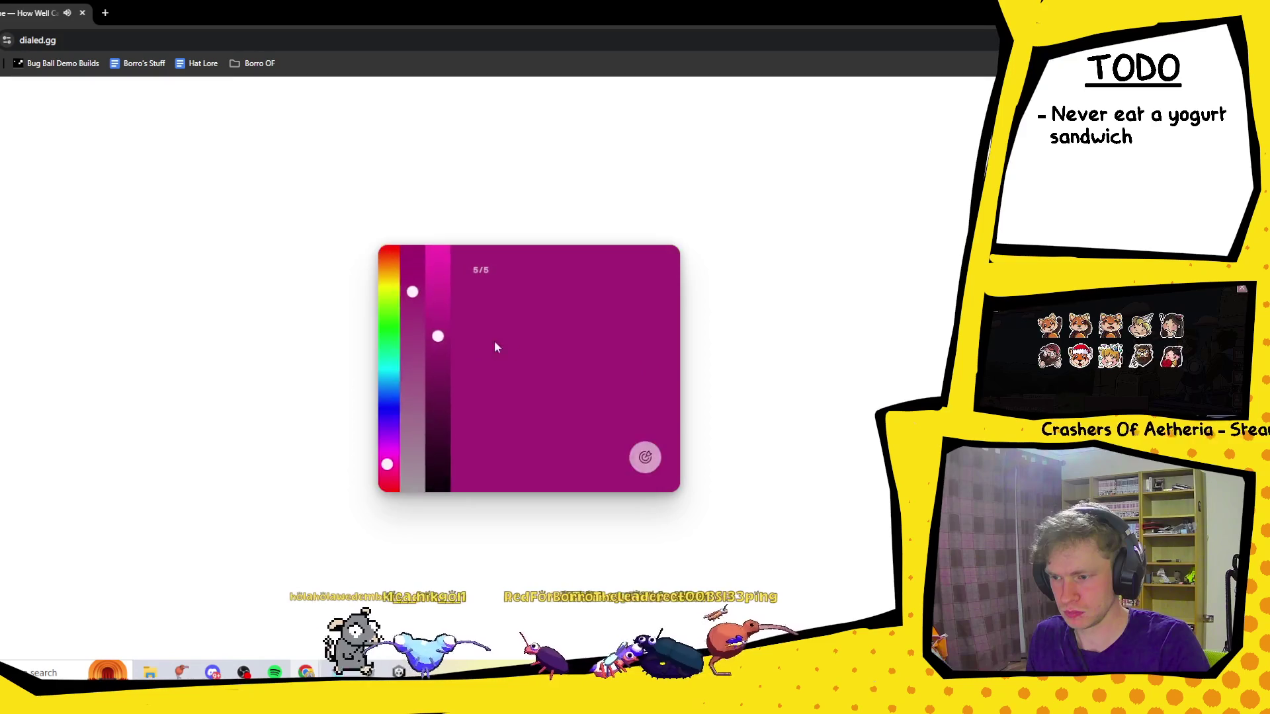
pyautogui.click(391, 312)
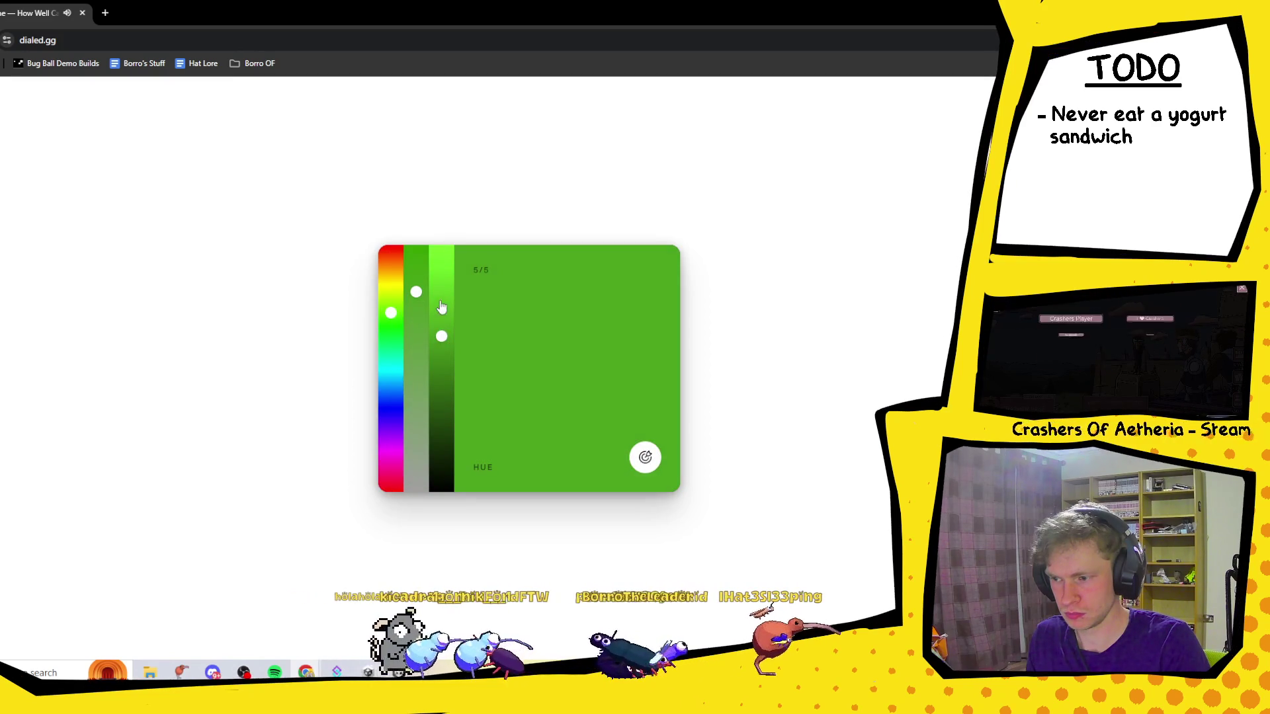
pyautogui.moveTo(441, 308); pyautogui.dragTo(441, 275)
pyautogui.moveTo(390, 314); pyautogui.dragTo(391, 299)
pyautogui.click(416, 292)
pyautogui.click(443, 279)
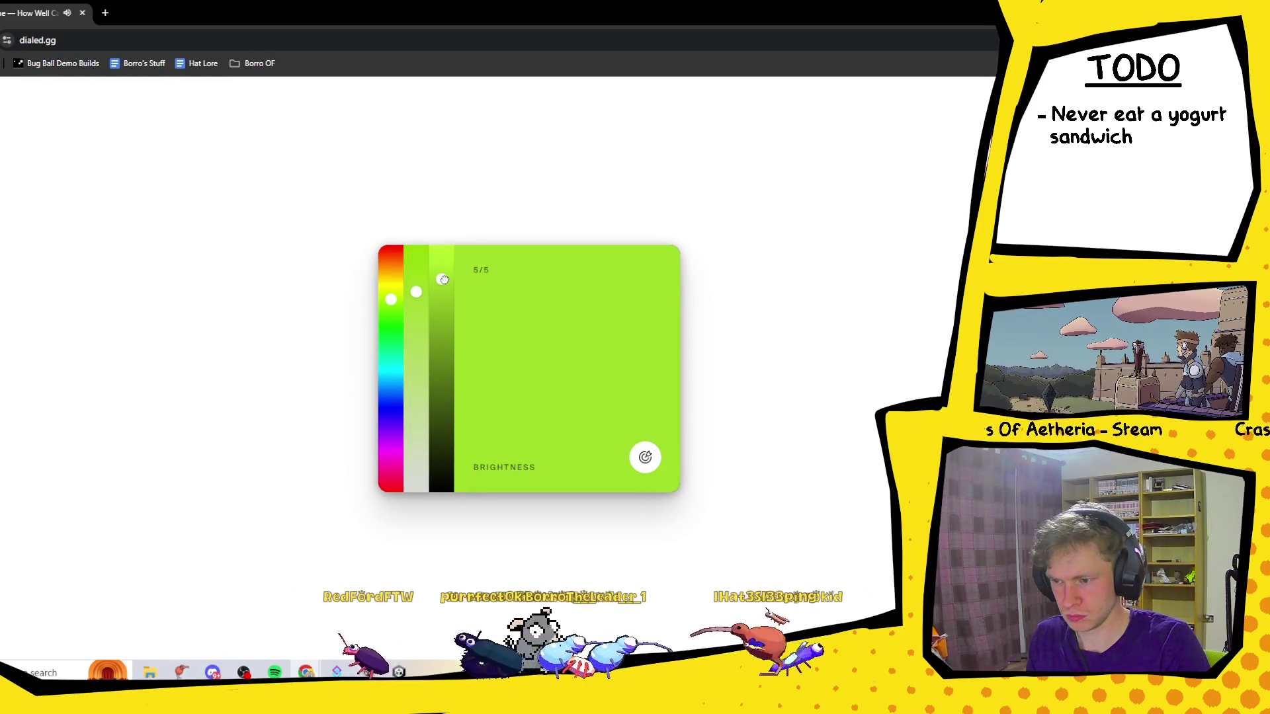
pyautogui.moveTo(416, 291)
pyautogui.mouseDown()
pyautogui.moveTo(421, 347)
pyautogui.moveTo(416, 312)
pyautogui.mouseUp()
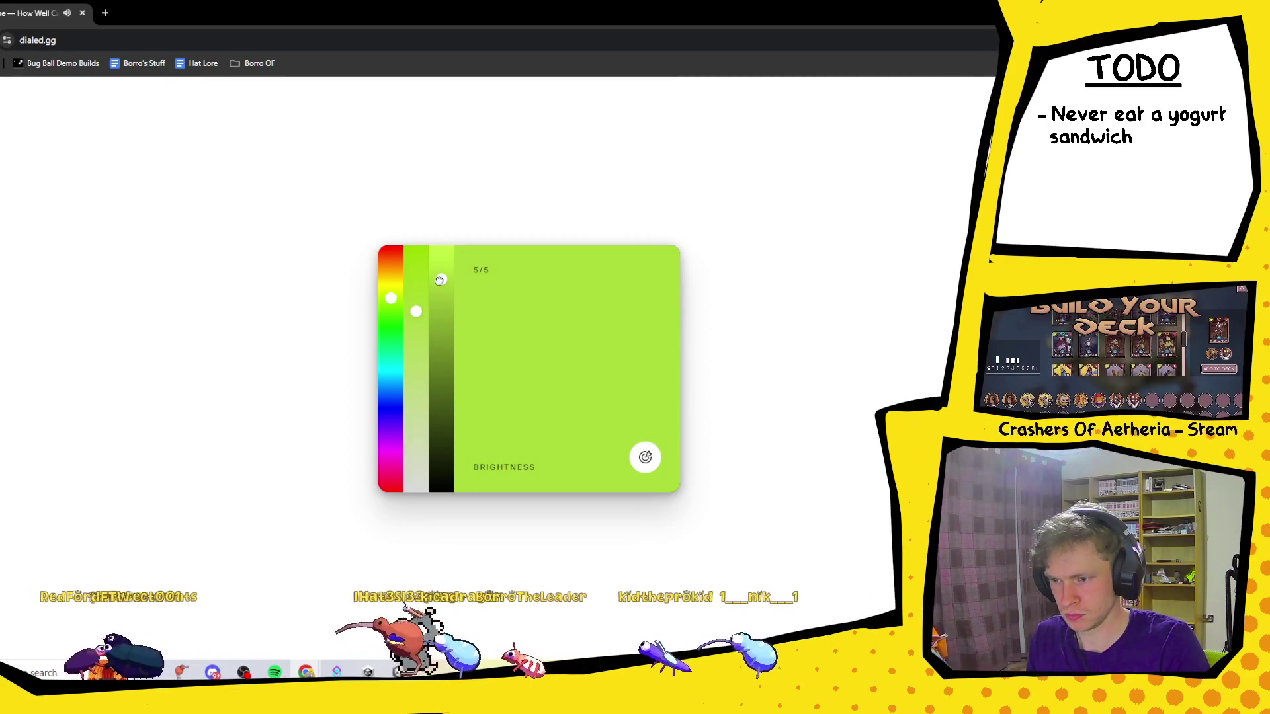
pyautogui.click(645, 457)
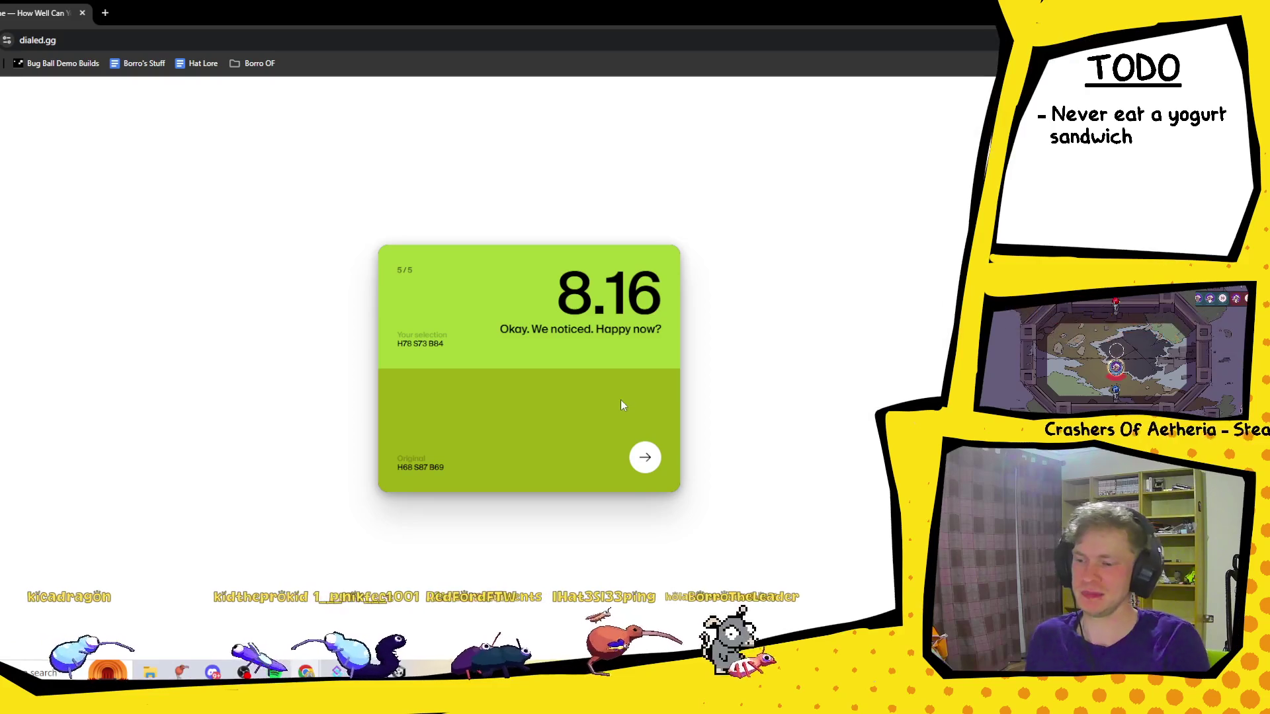
# Show the daily summary with 43.51/50, ranked #7,786 of 31,223 players.
pyautogui.click(646, 458)
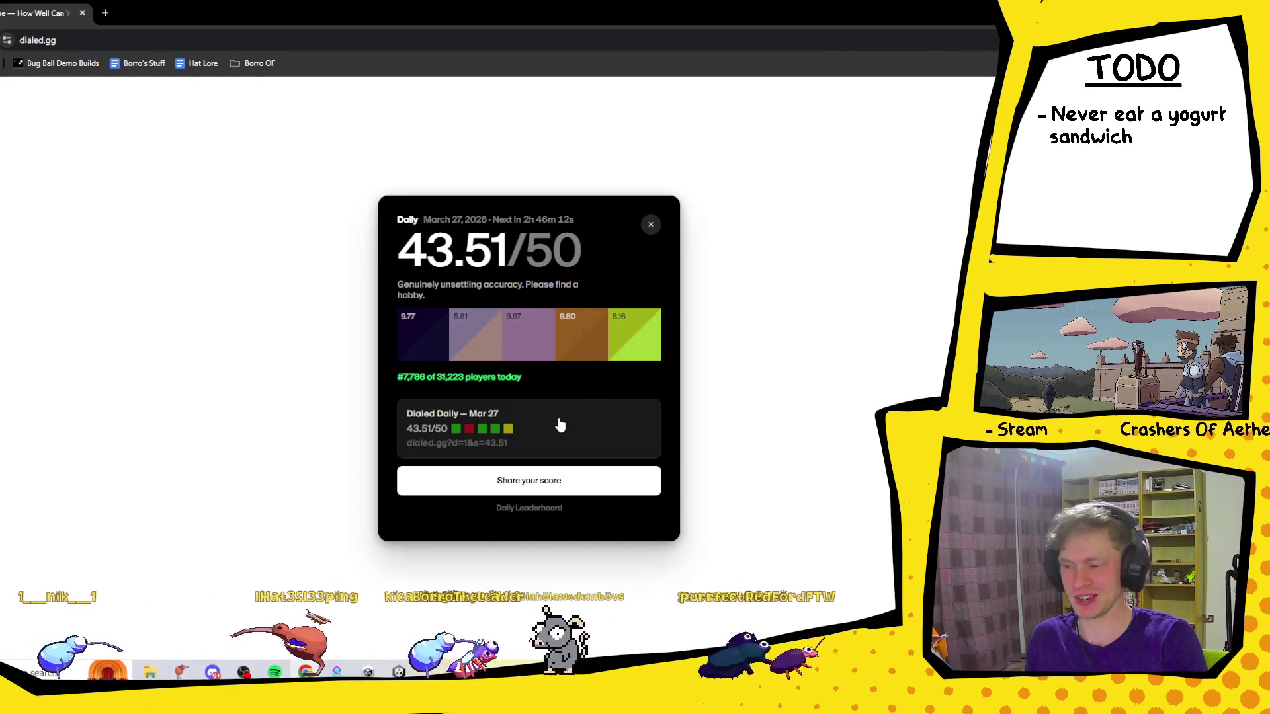
# Open the Daily Leaderboard and scroll through the rankings.
pyautogui.click(555, 514)
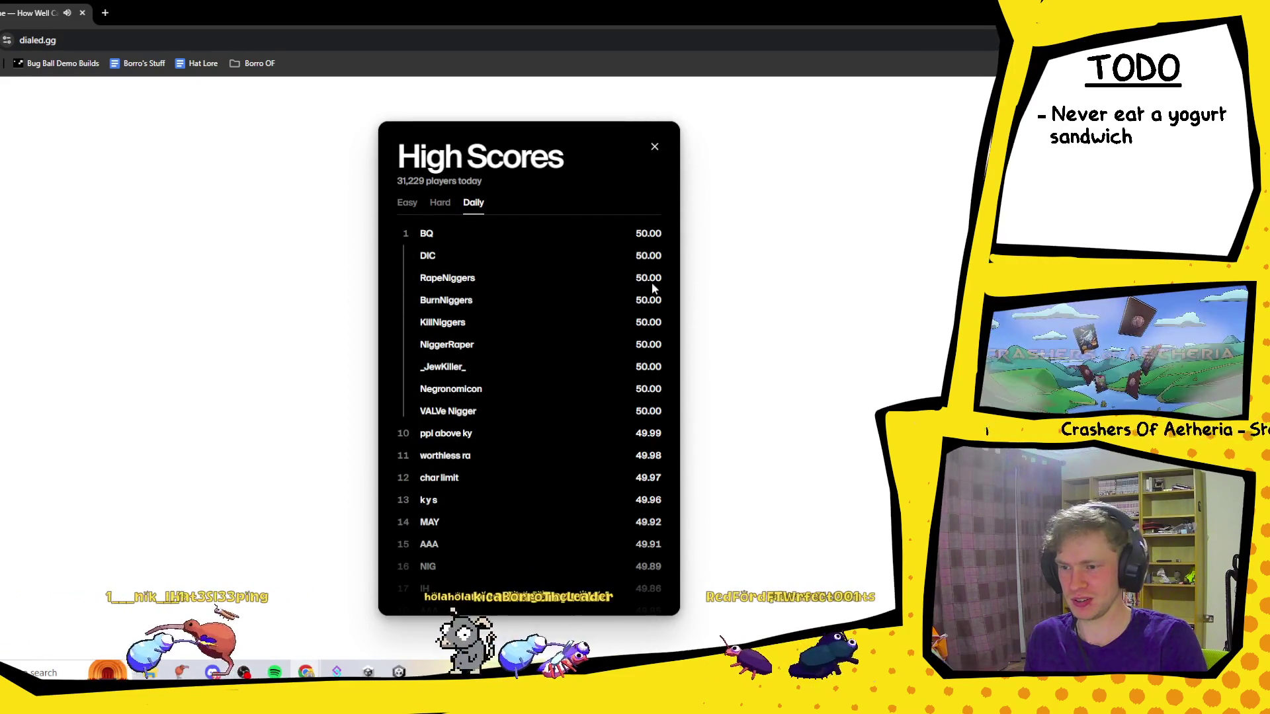
pyautogui.scroll(-15, 632, 241)
pyautogui.scroll(15, 626, 265)
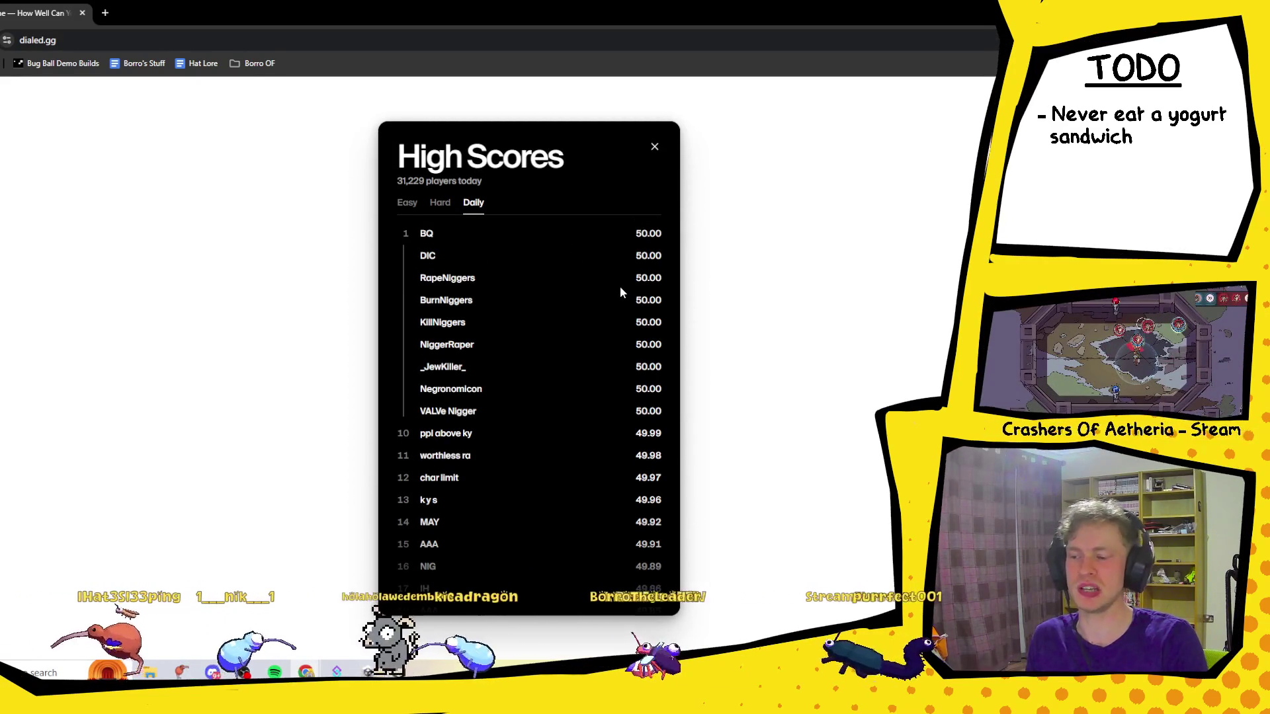
pyautogui.scroll(-20, 621, 287)
pyautogui.scroll(-17, 615, 291)
pyautogui.scroll(20, 626, 299)
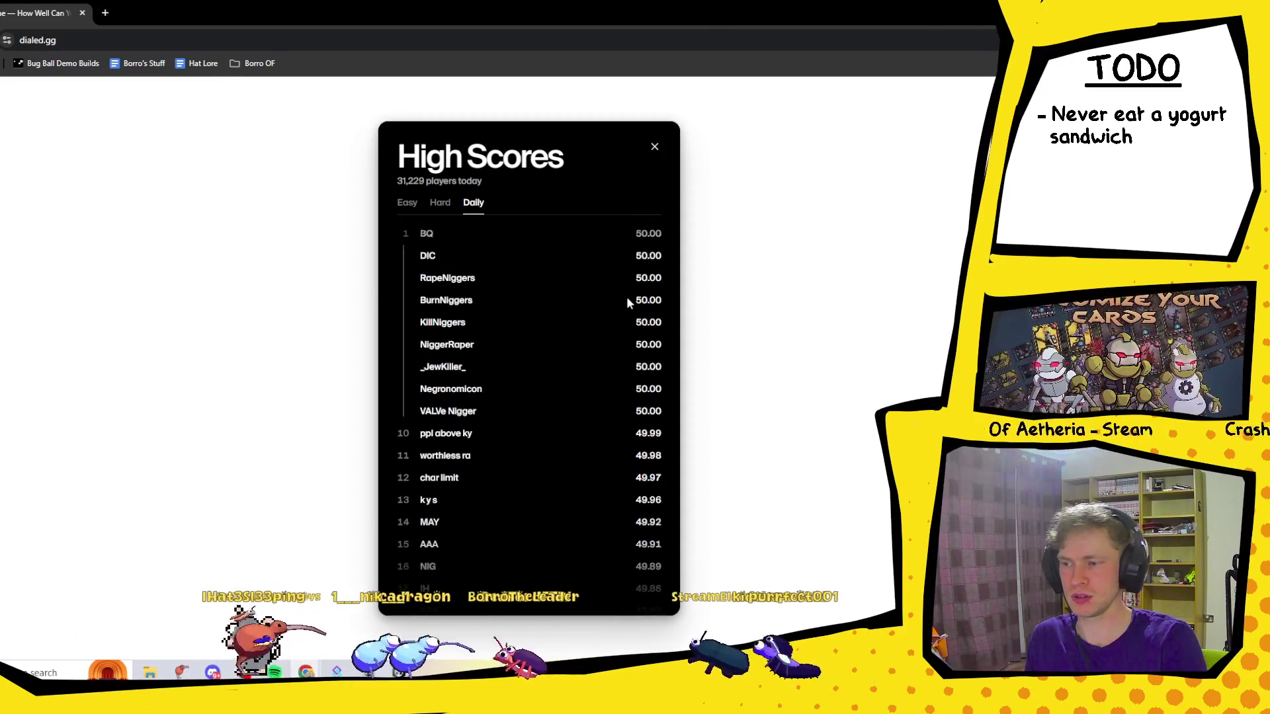
pyautogui.scroll(-9, 675, 271)
pyautogui.scroll(-20, 645, 287)
pyautogui.scroll(-20, 639, 290)
pyautogui.scroll(-20, 636, 291)
pyautogui.scroll(-20, 621, 311)
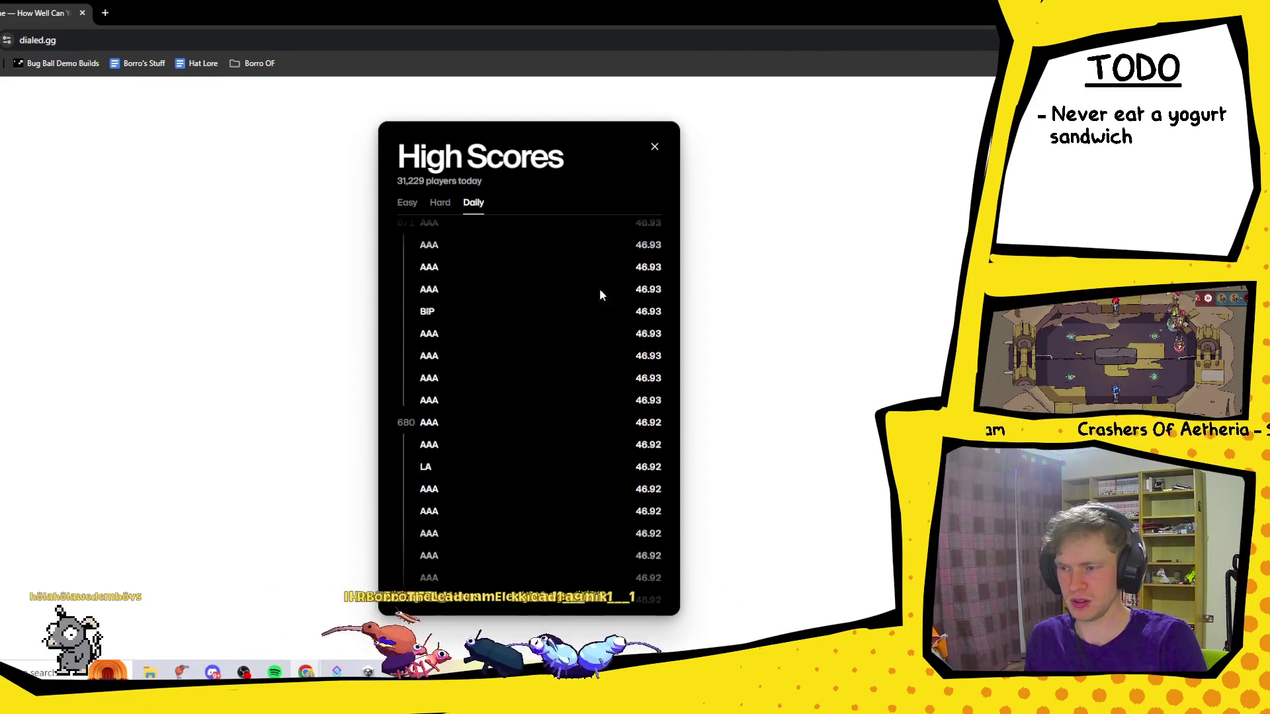
pyautogui.scroll(-20, 560, 339)
pyautogui.scroll(-20, 545, 371)
pyautogui.scroll(-17, 557, 358)
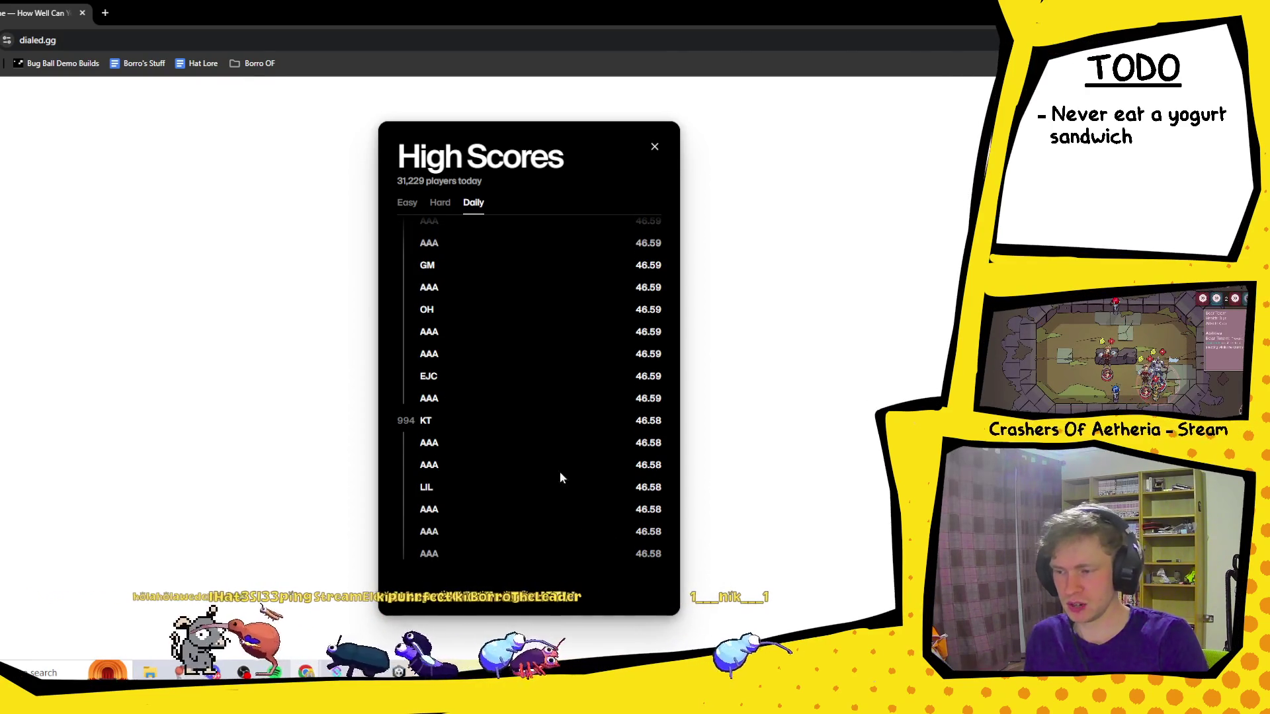
# Check the Hard and Easy high scores, return to Daily, and close the leaderboard.
pyautogui.click(441, 206)
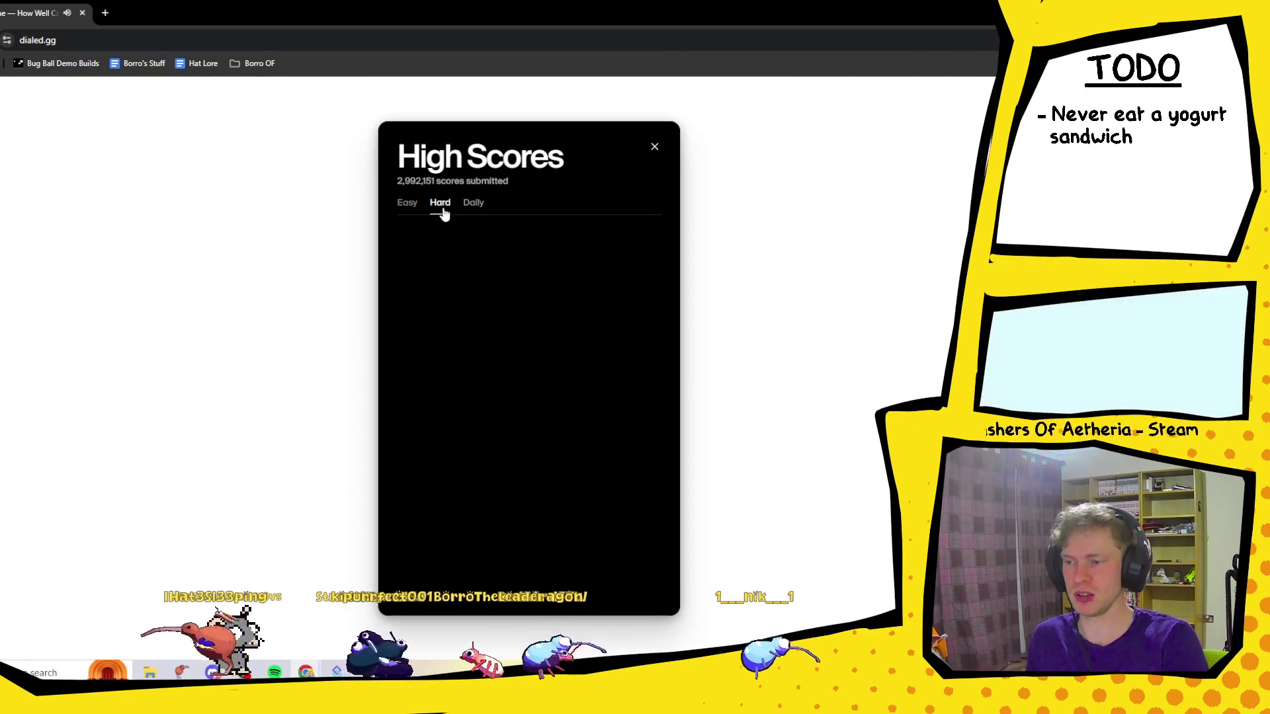
pyautogui.click(410, 204)
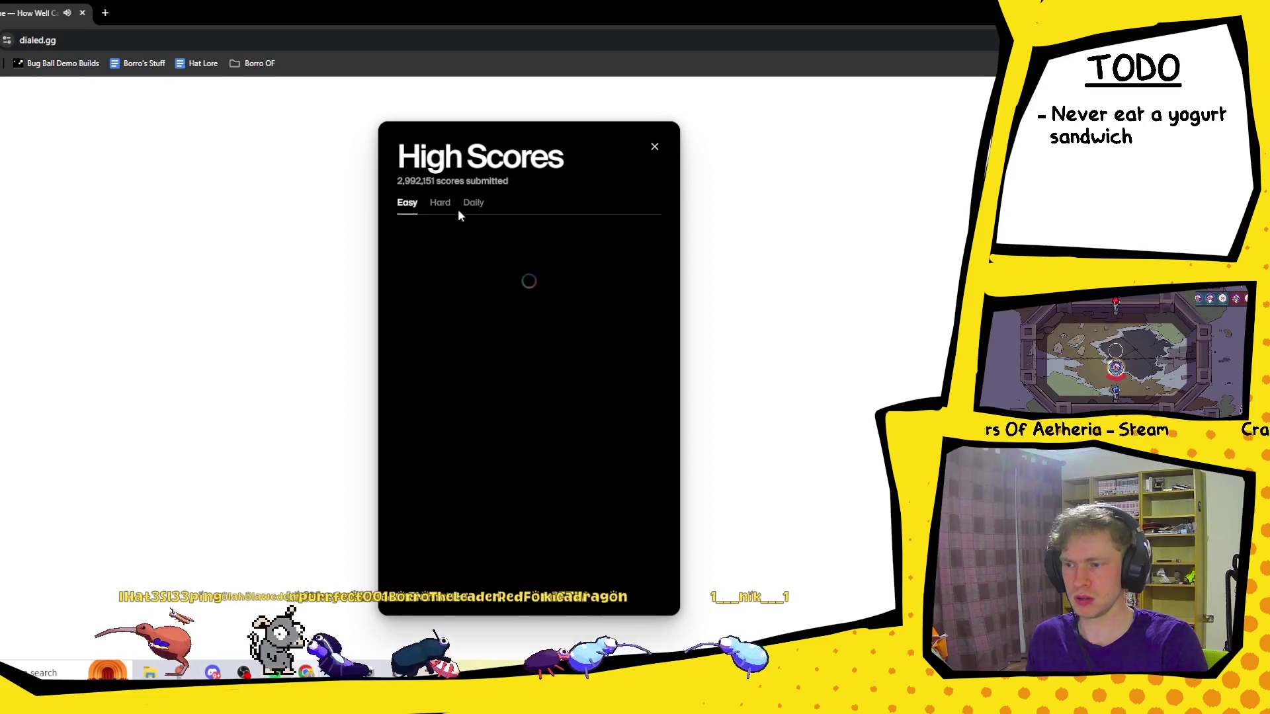
pyautogui.click(470, 207)
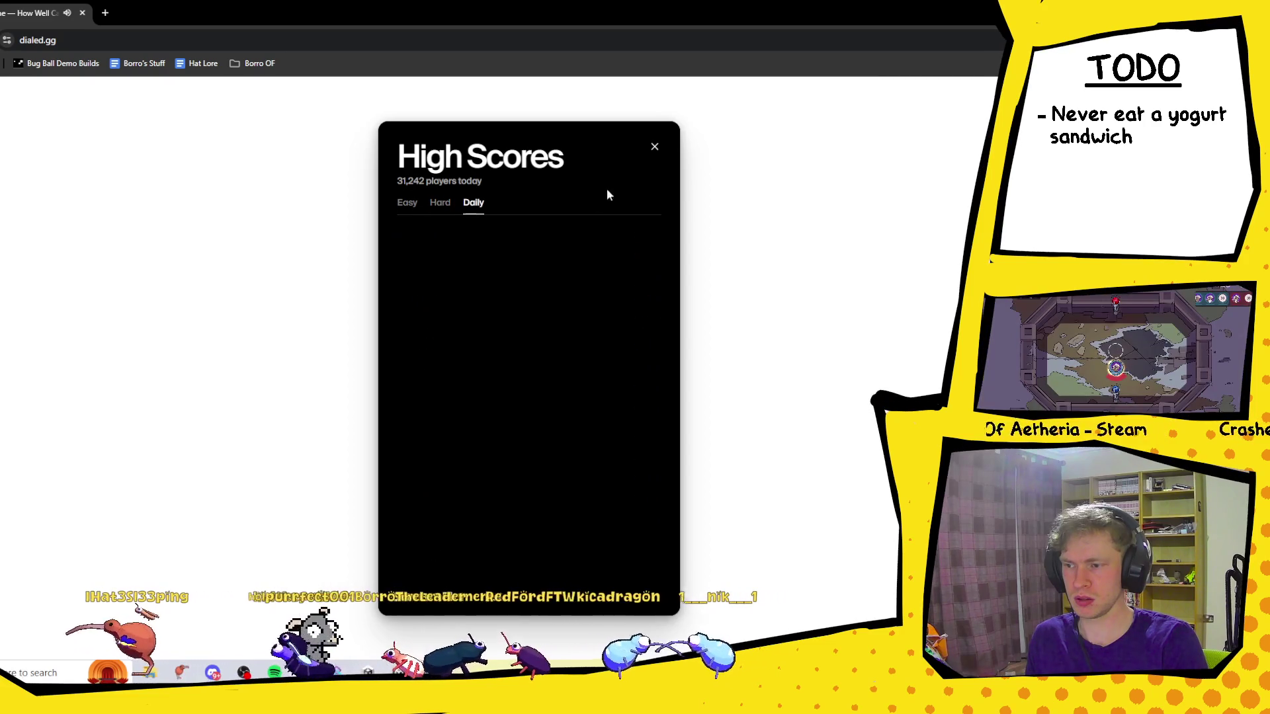
pyautogui.click(654, 149)
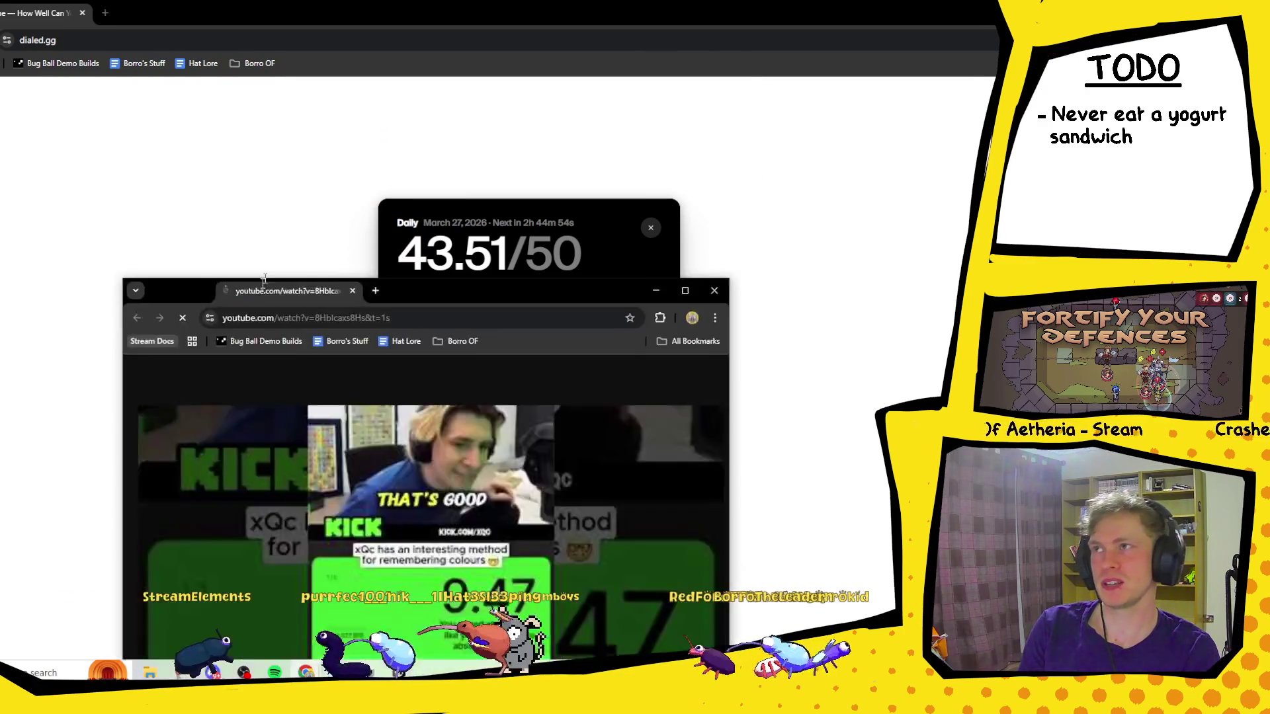
# Dock the YouTube colour-memory video as a browser tab, pause it at 0:56, and return to dialed.gg.
pyautogui.moveTo(311, 278); pyautogui.dragTo(165, 13)
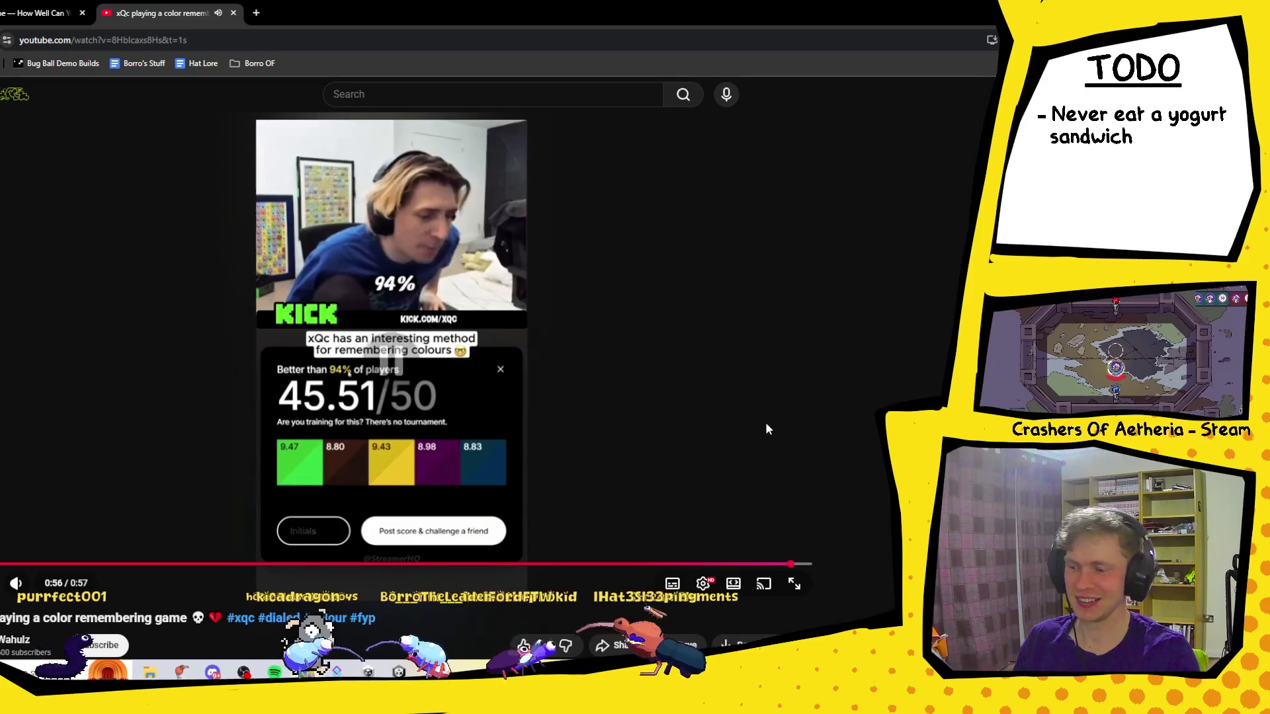
pyautogui.click(289, 451)
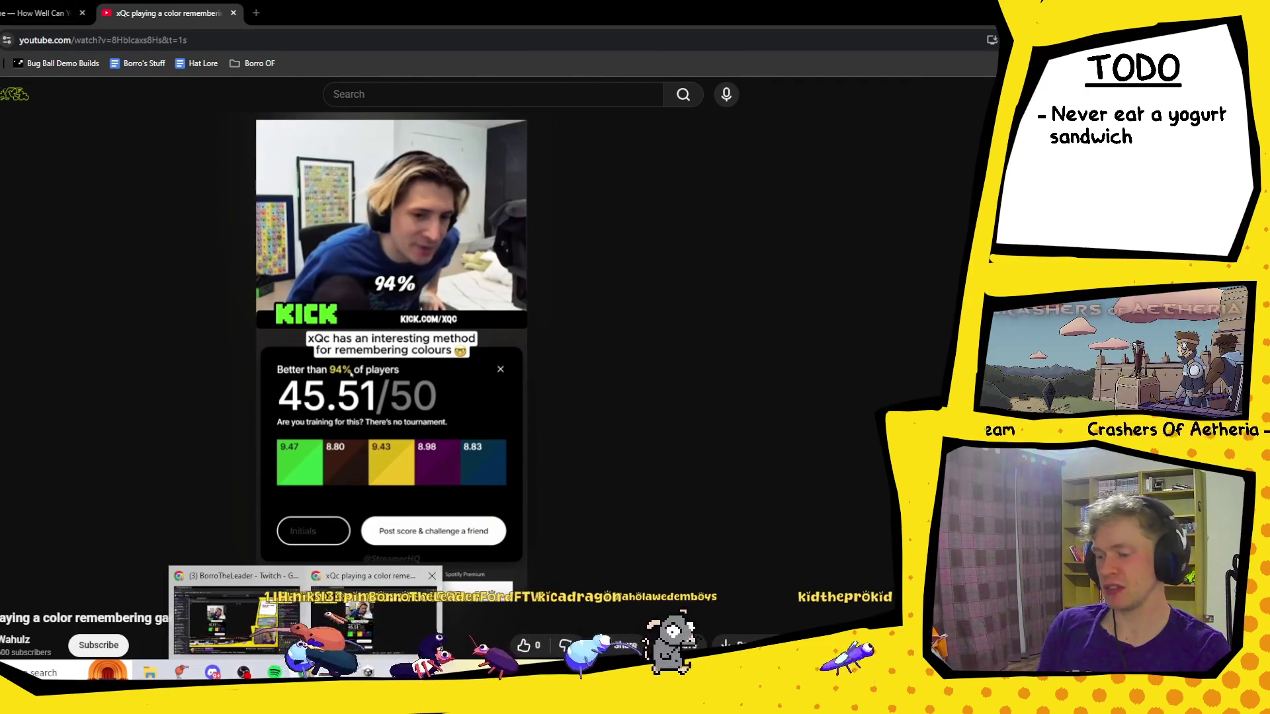
pyautogui.click(13, 14)
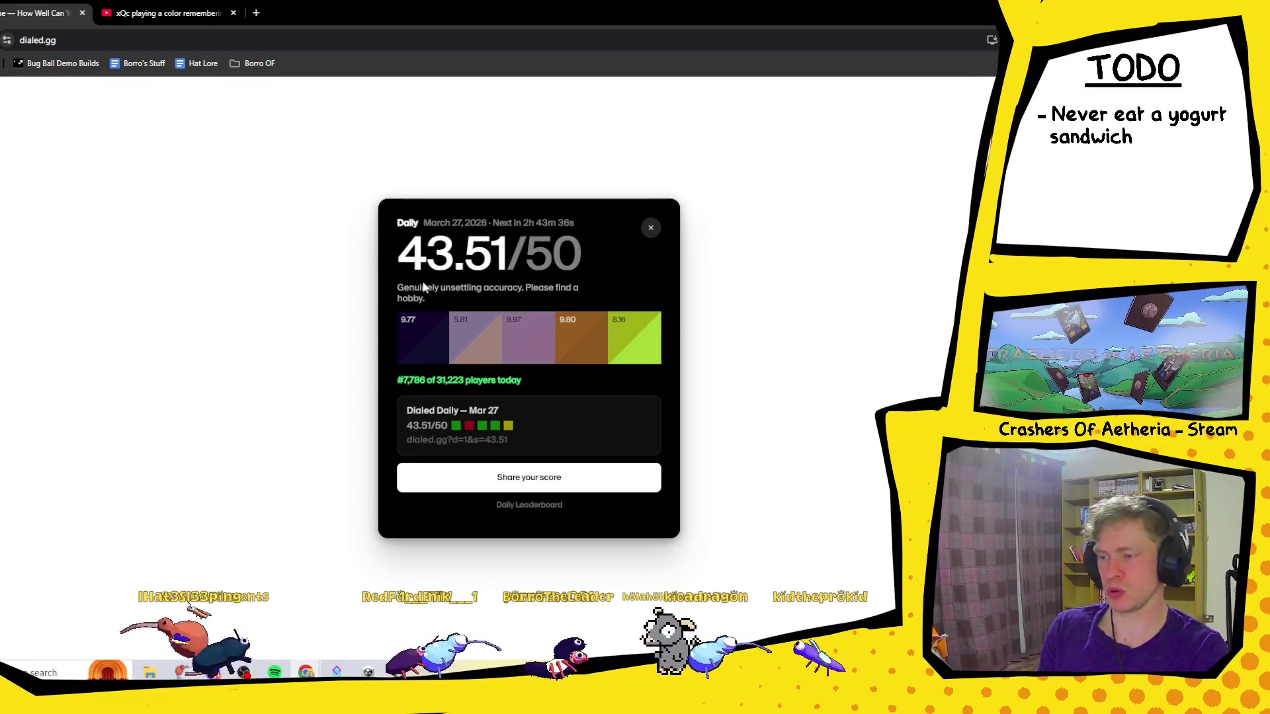
# Compare the 43.51/50 card with xQc's 45.51/50 video, then switch to Discord.
pyautogui.click(166, 12)
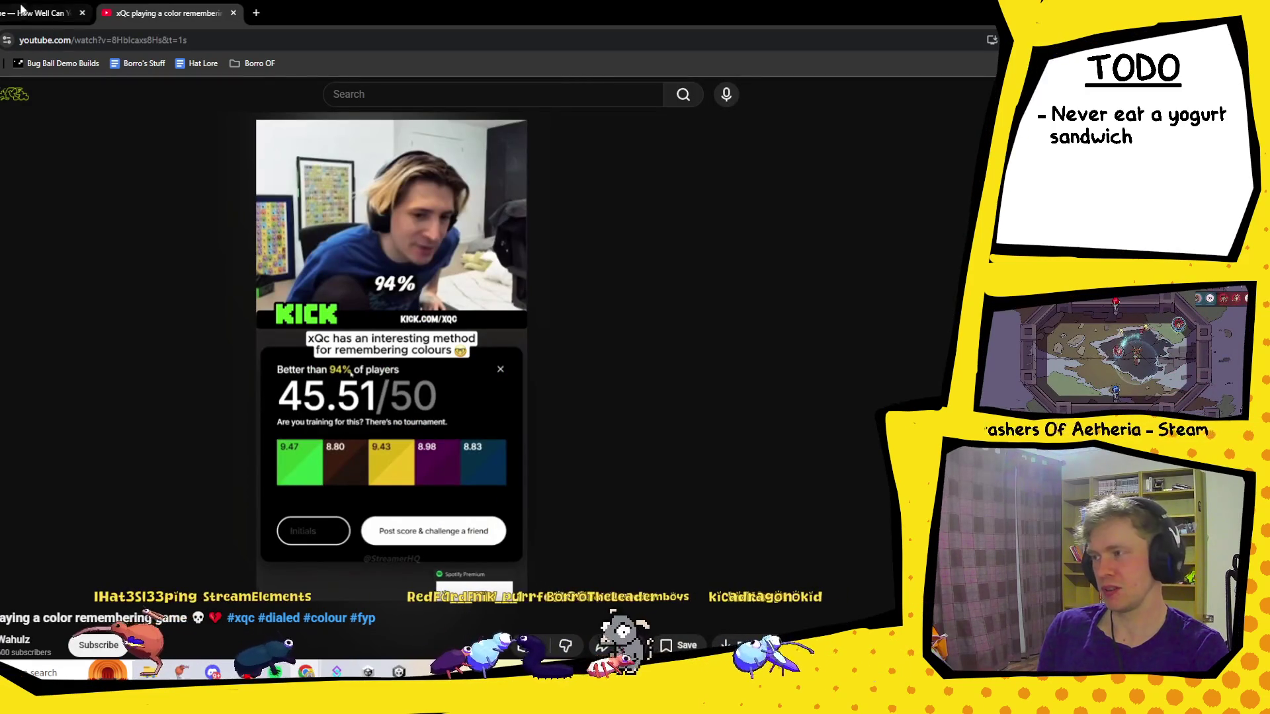
pyautogui.click(21, 9)
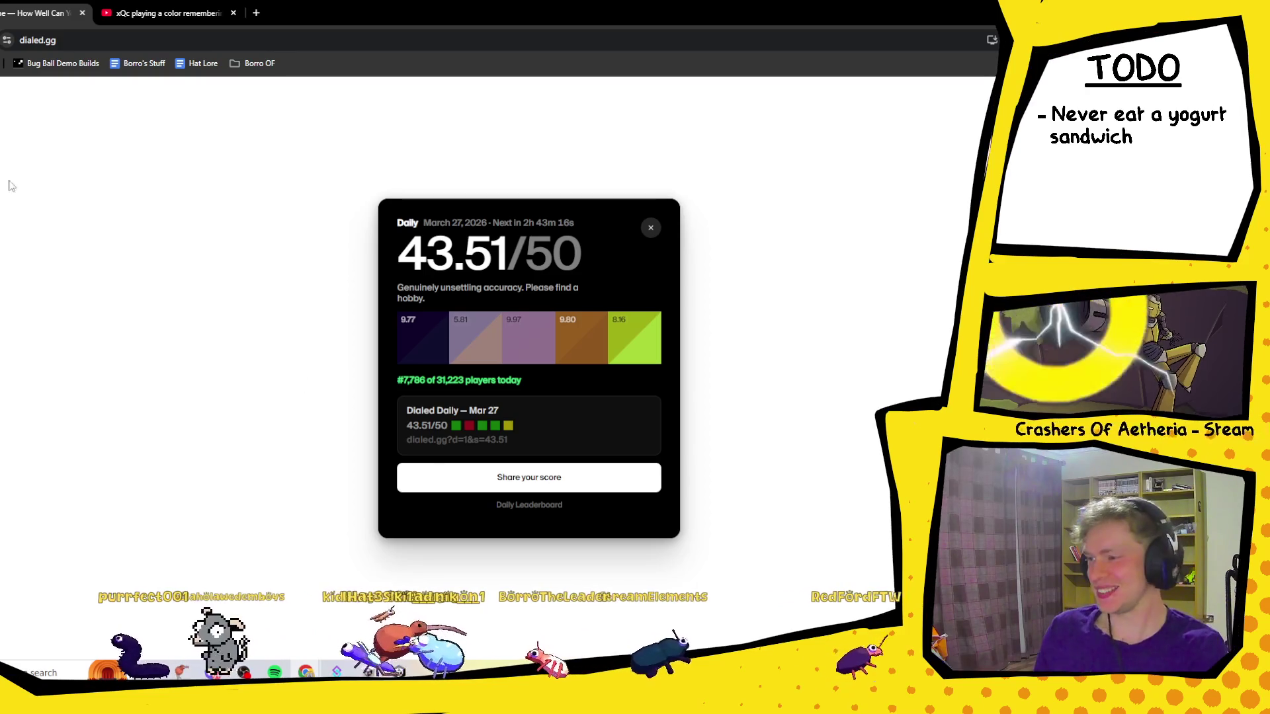
pyautogui.click(149, 15)
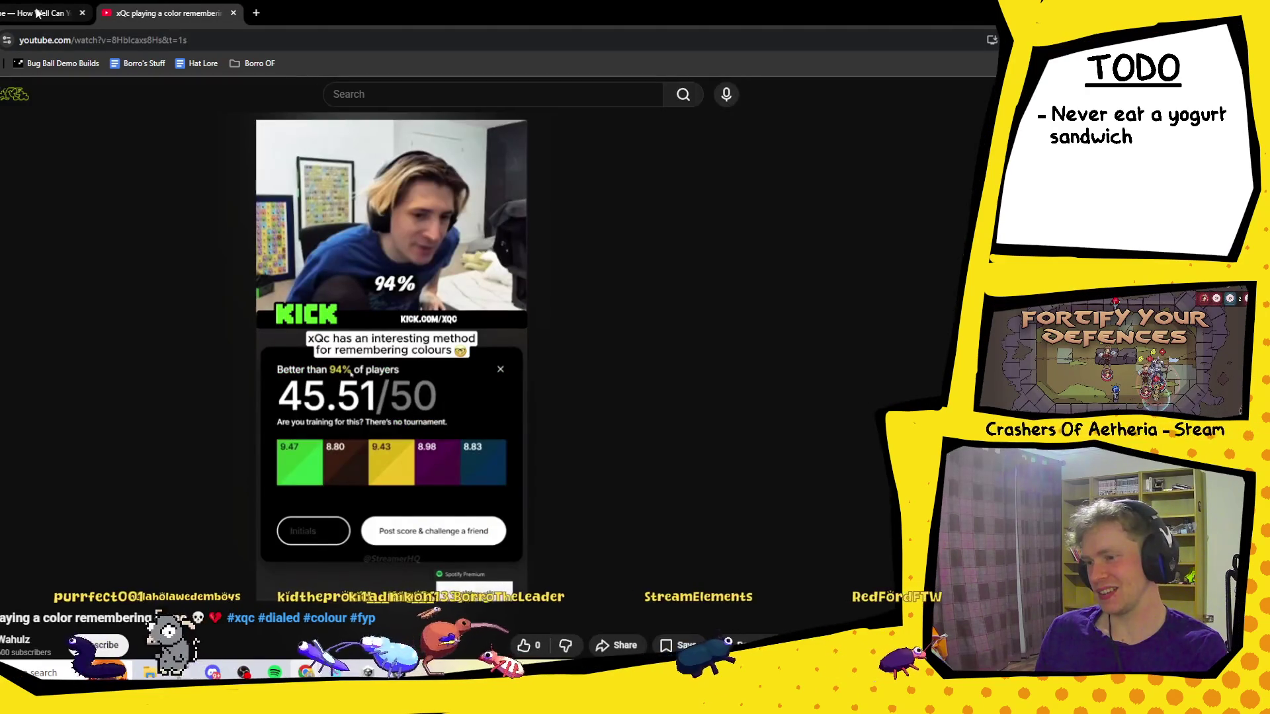
pyautogui.click(53, 13)
pyautogui.click(165, 14)
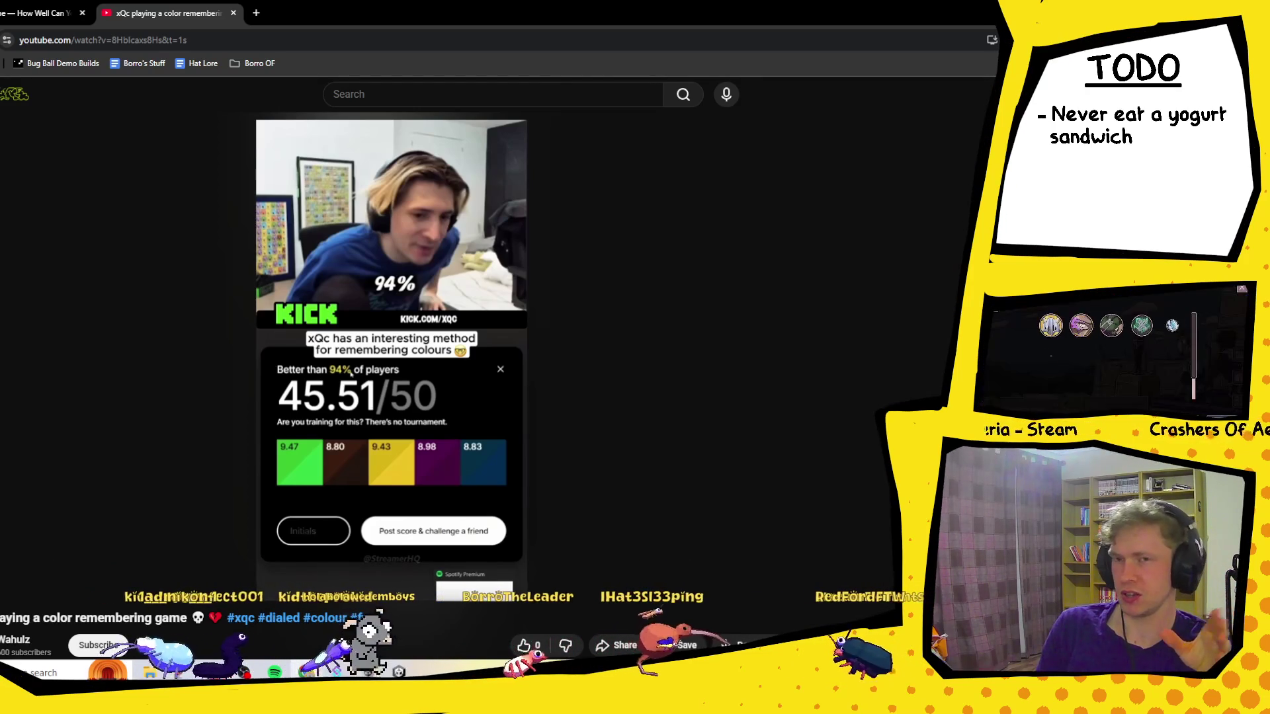
pyautogui.click(43, 13)
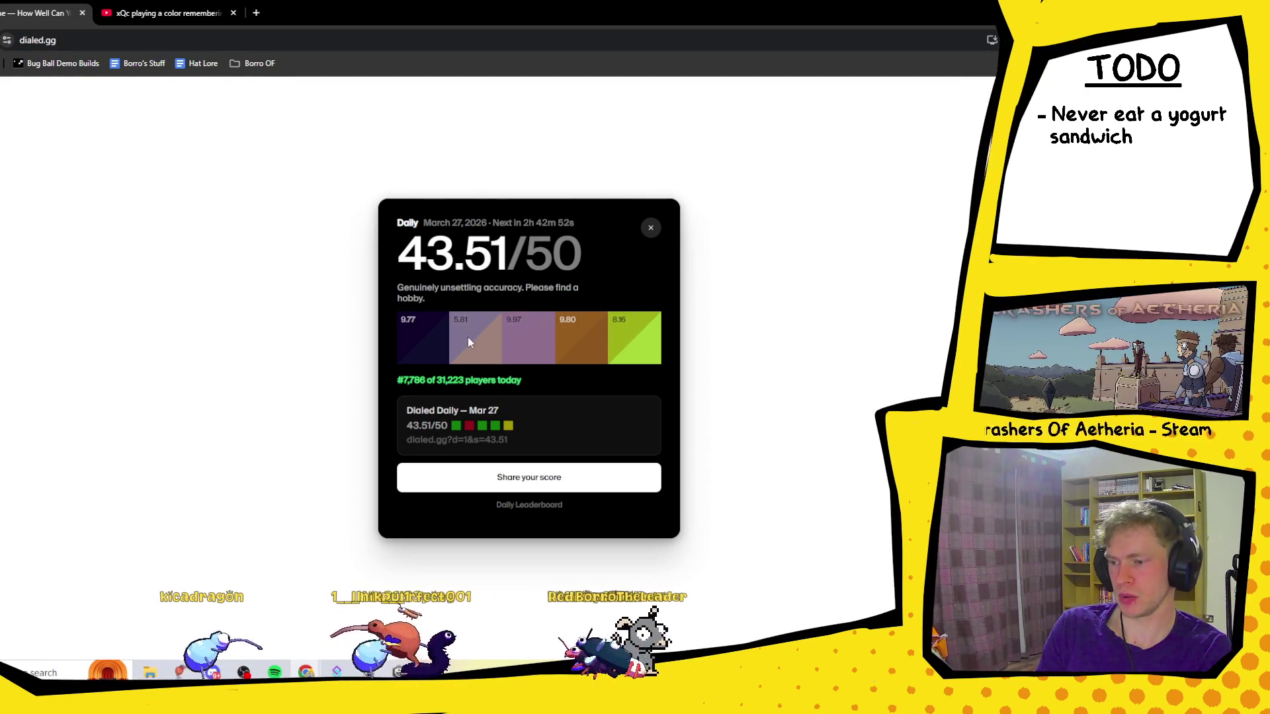
pyautogui.click(184, 18)
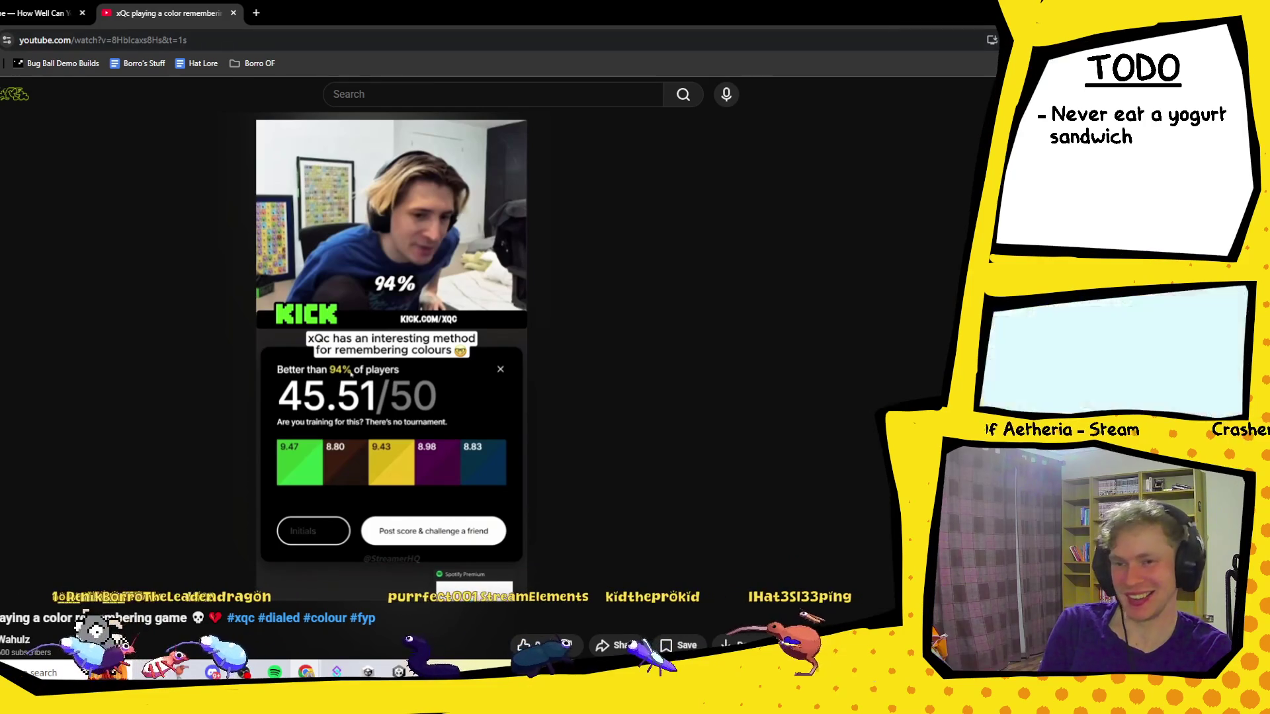
pyautogui.hotkey('alt', 'Tab')
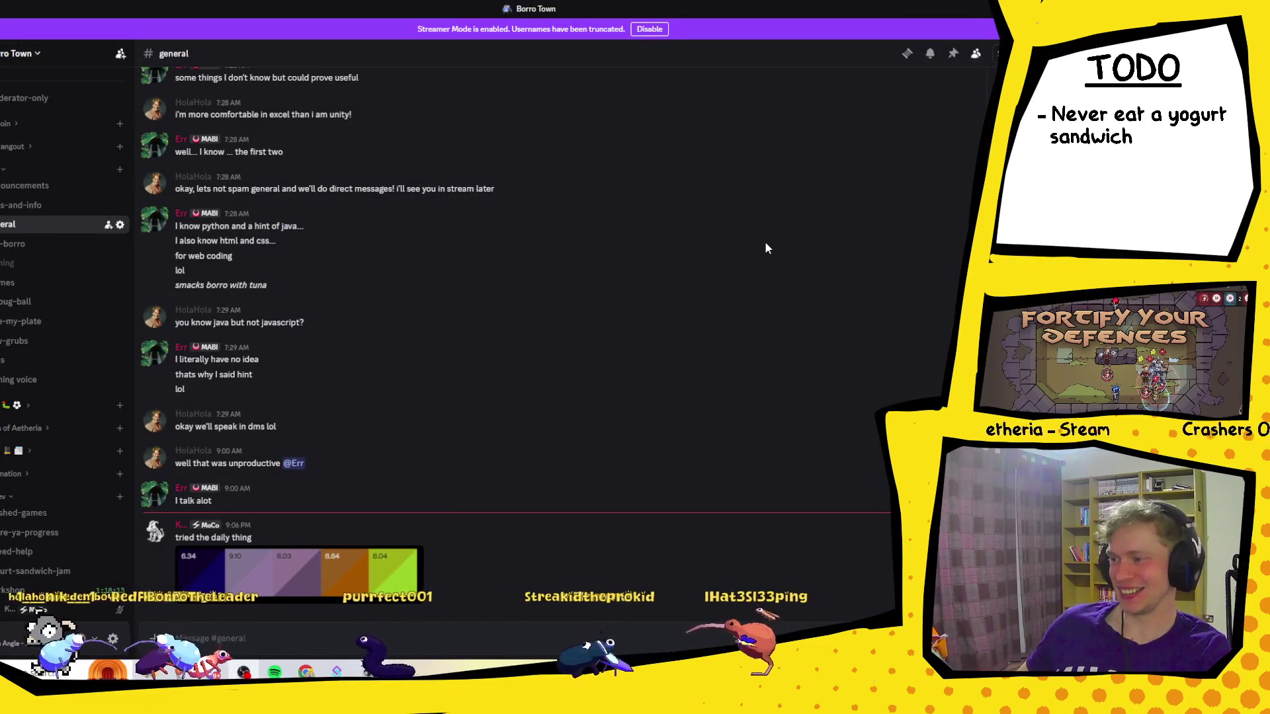
# Return to Unity, zoom out the Scene view, and browse to the top-level Assets folder.
pyautogui.hotkey('alt', 'Tab')
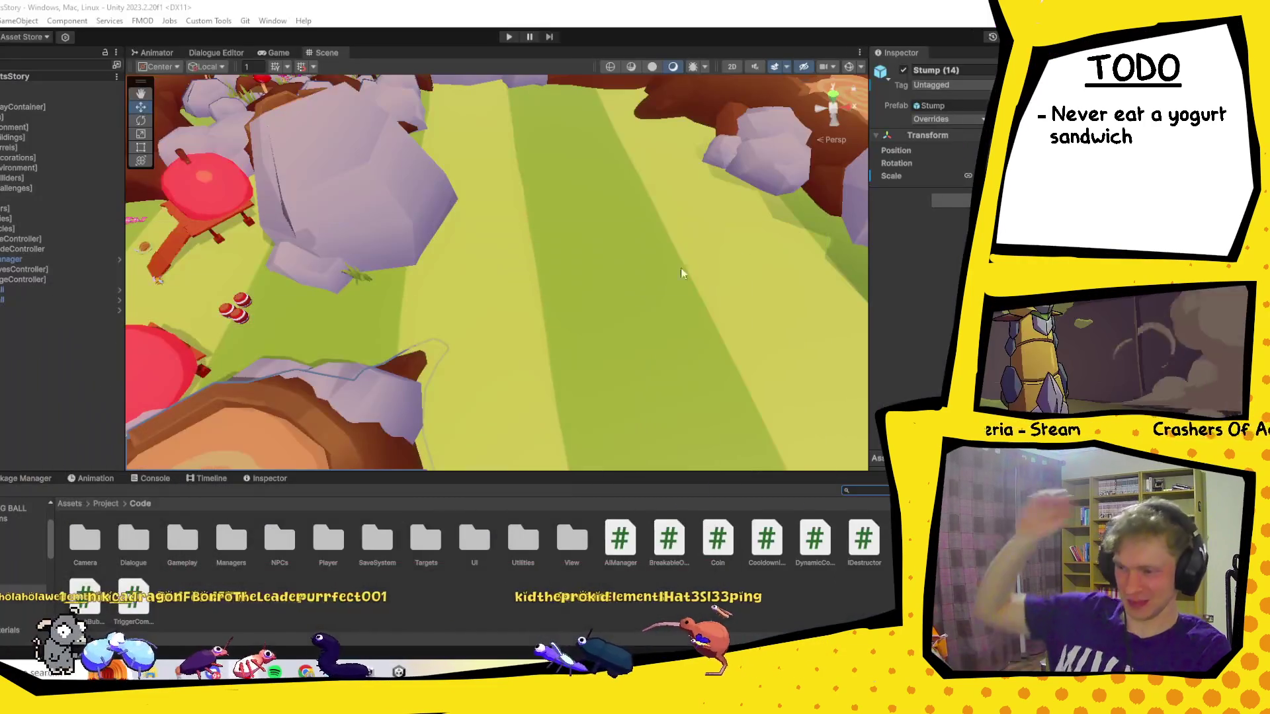
pyautogui.scroll(-4, 409, 302)
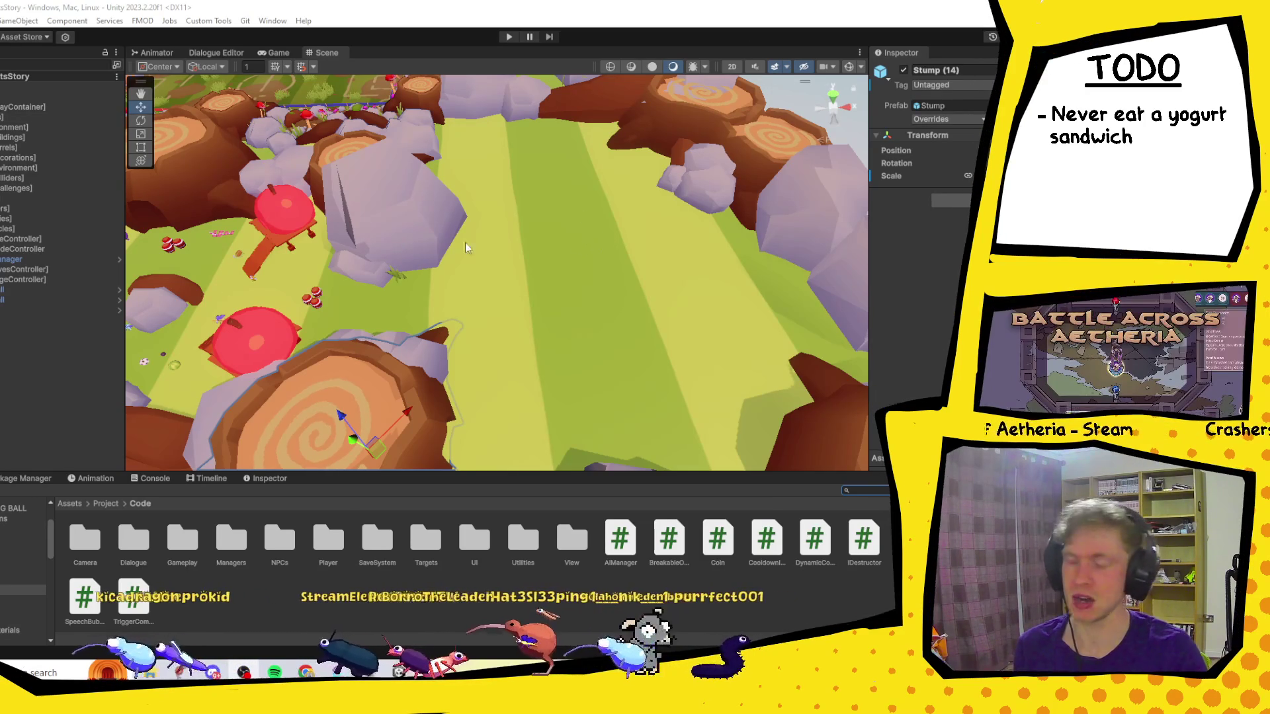
pyautogui.click(73, 504)
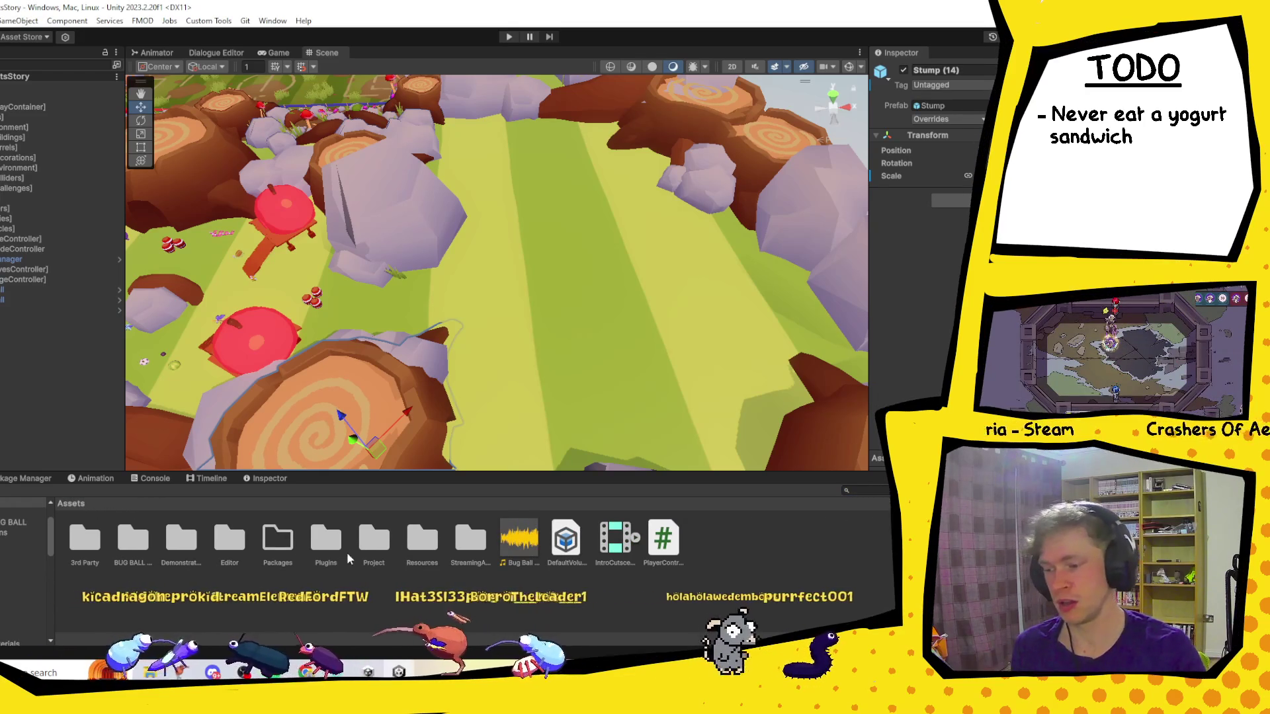
# Navigate the Project window to Assets > Project > Prefabs > Challenges.
pyautogui.doubleClick(374, 539)
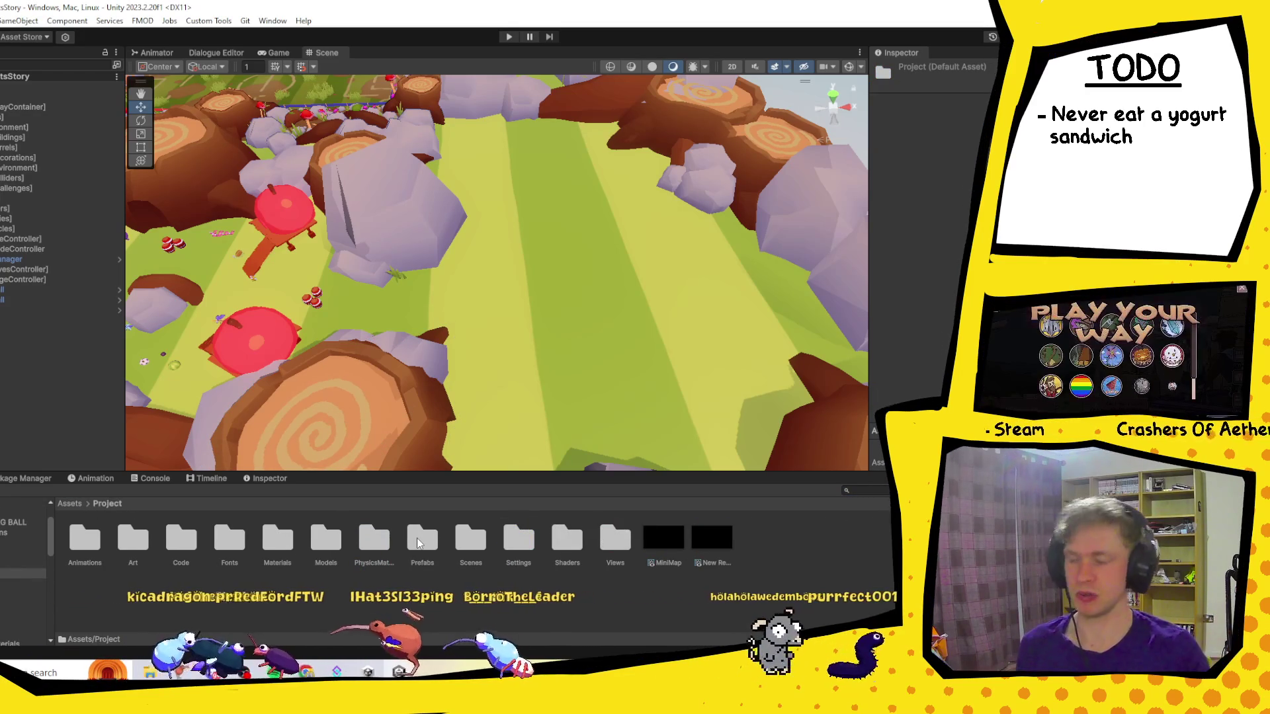
pyautogui.doubleClick(177, 541)
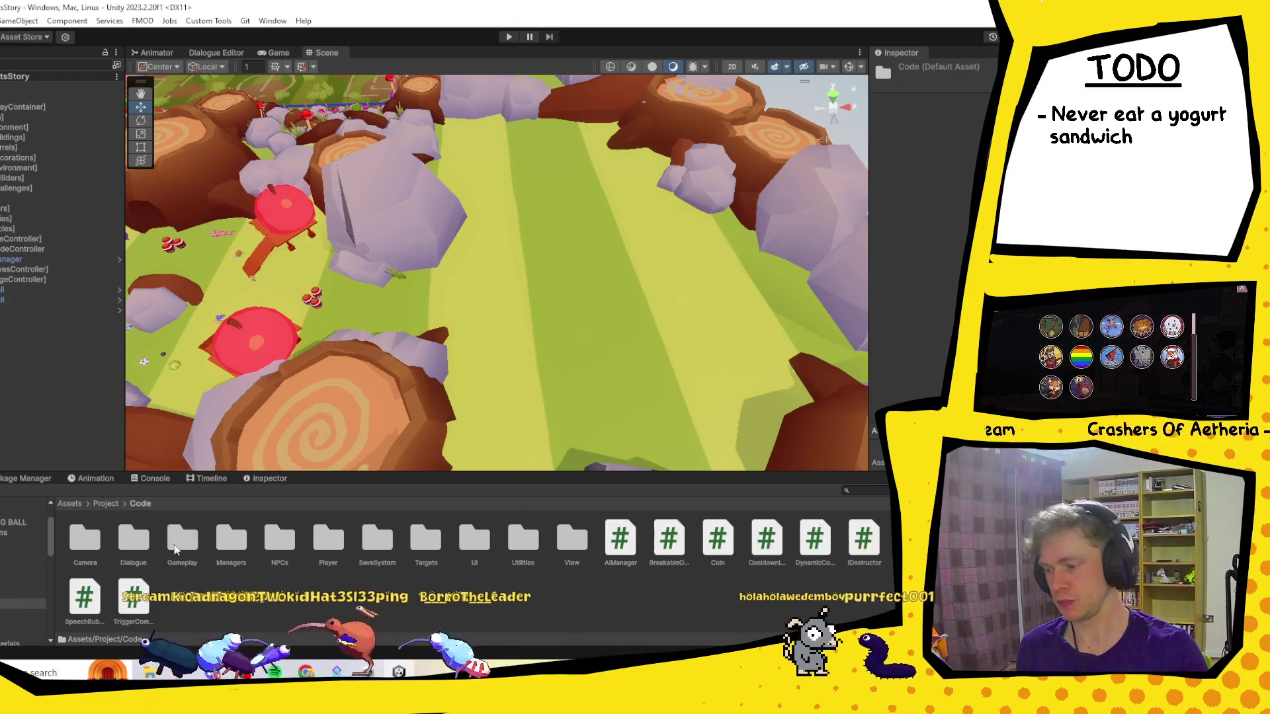
pyautogui.click(106, 504)
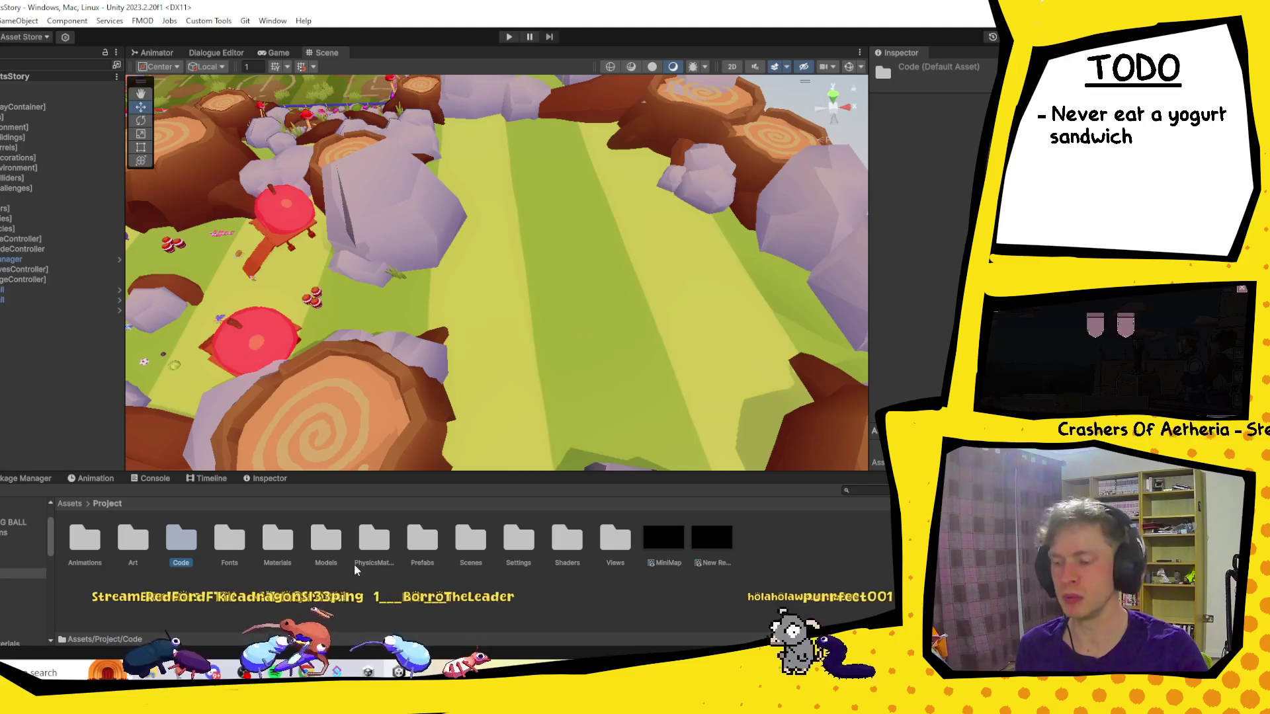
pyautogui.doubleClick(422, 539)
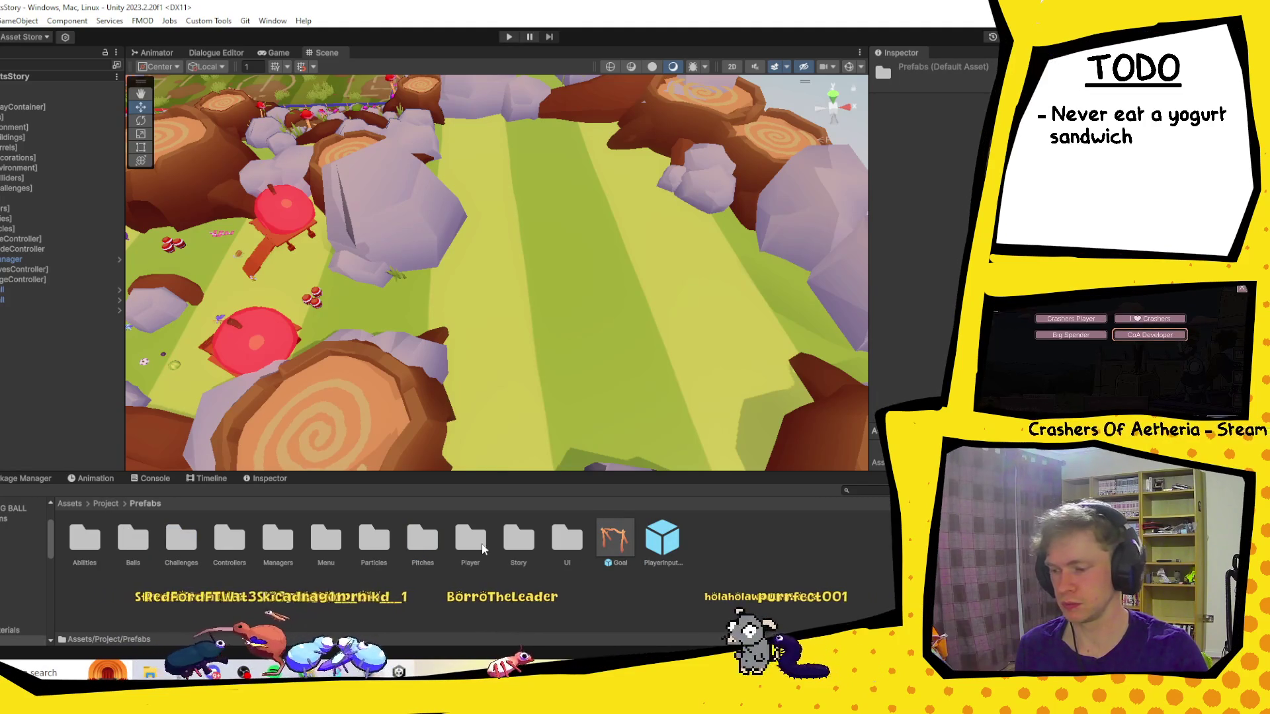
pyautogui.doubleClick(171, 543)
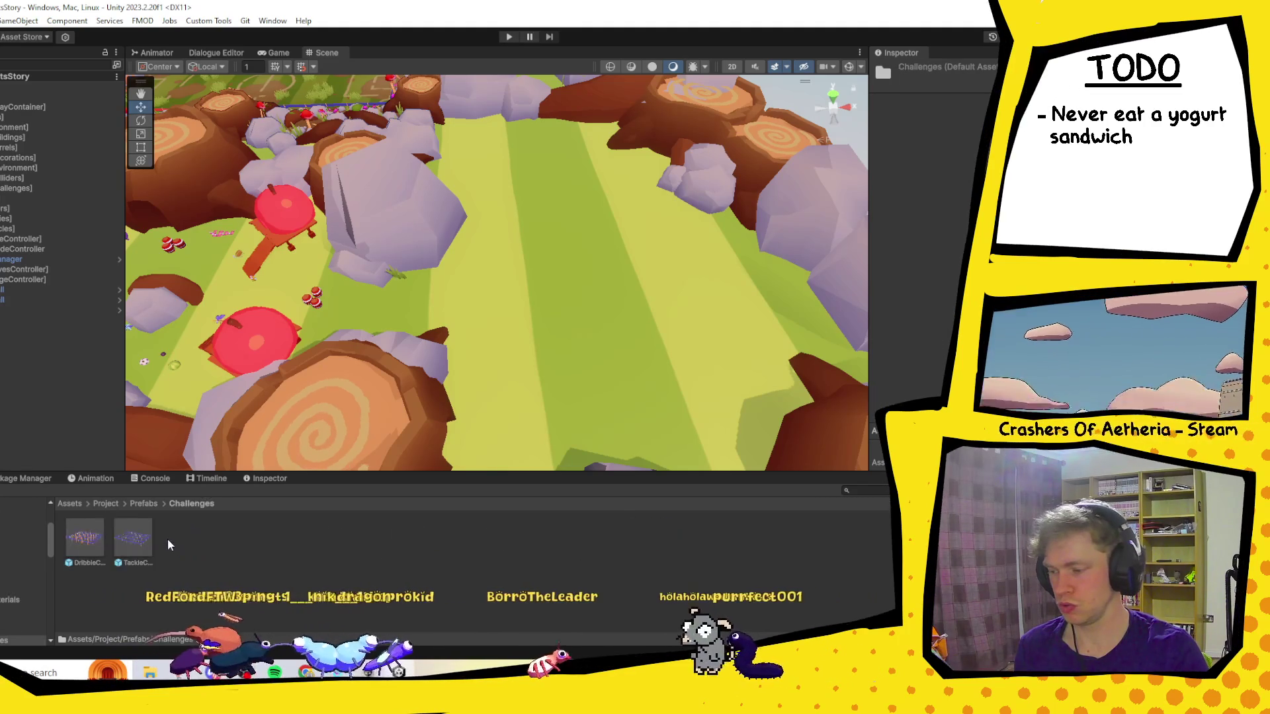
# Inspect the DribbleChallenge prefab and collapse its Dribbling Challenge component.
pyautogui.click(96, 541)
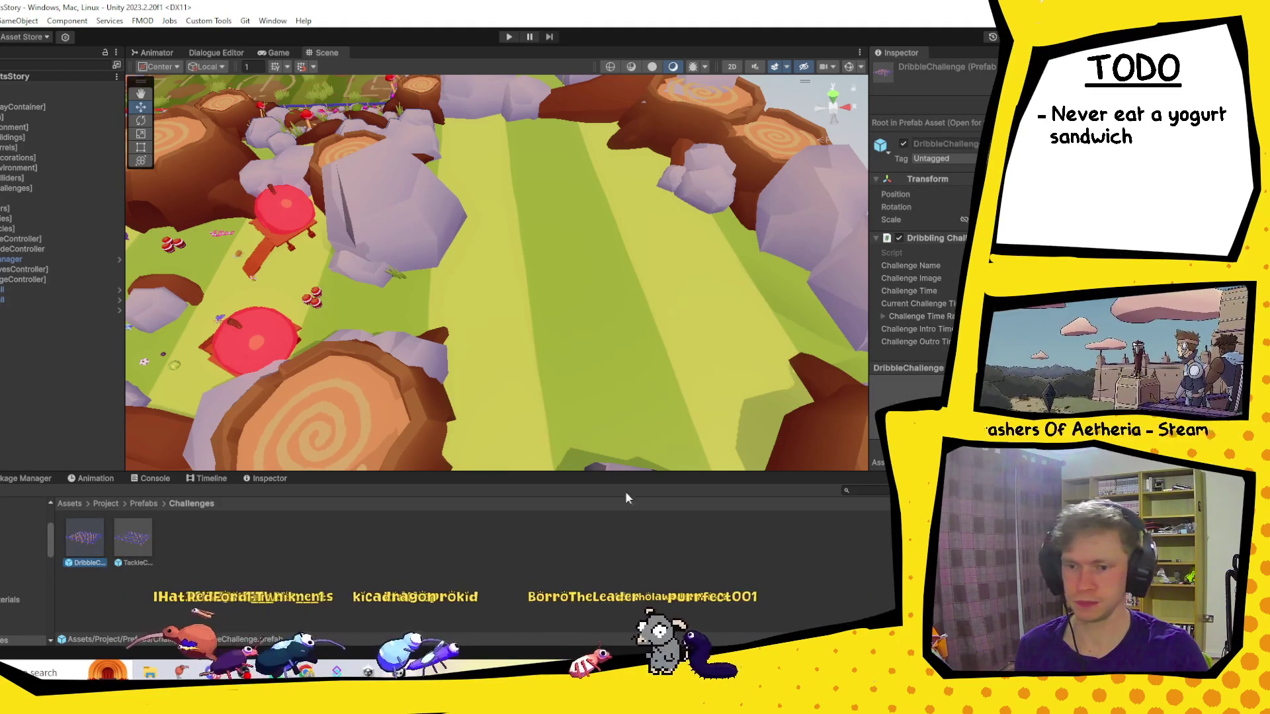
pyautogui.scroll(-3, 876, 139)
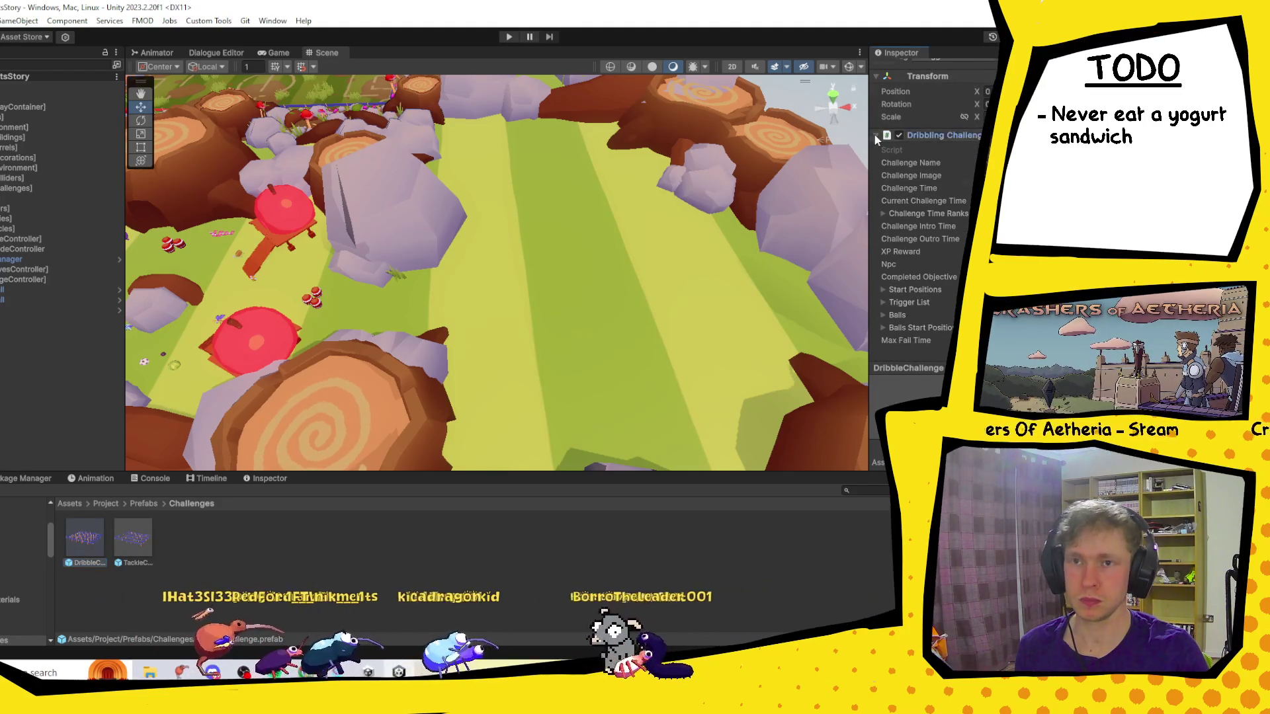
pyautogui.click(876, 137)
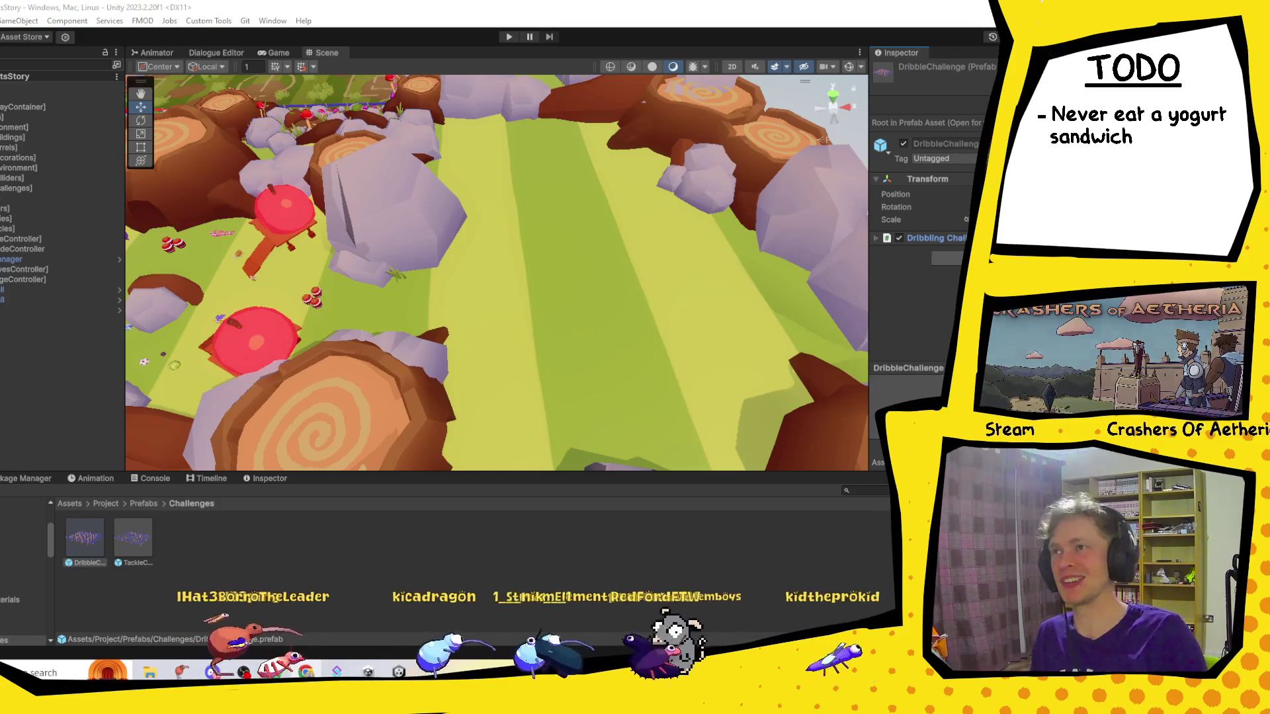
pyautogui.click(306, 671)
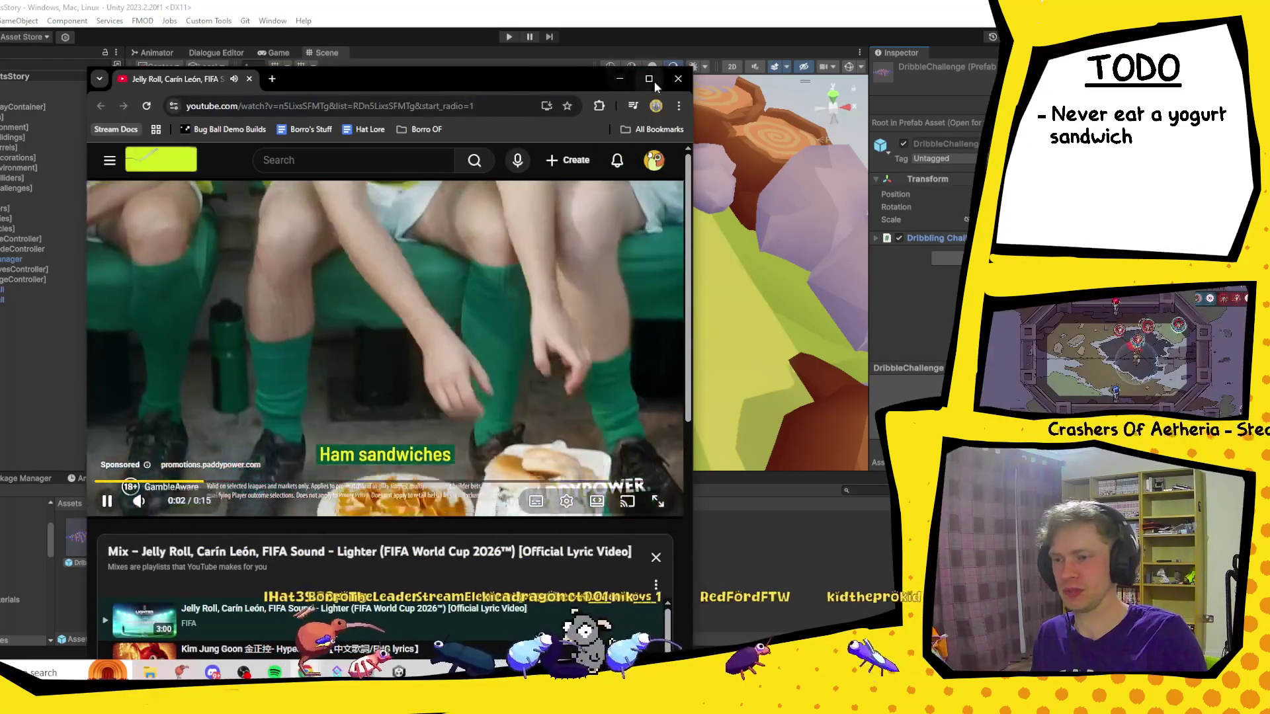
# Maximize the browser window so the 'Lighter' lyric video fills the screen.
pyautogui.click(649, 78)
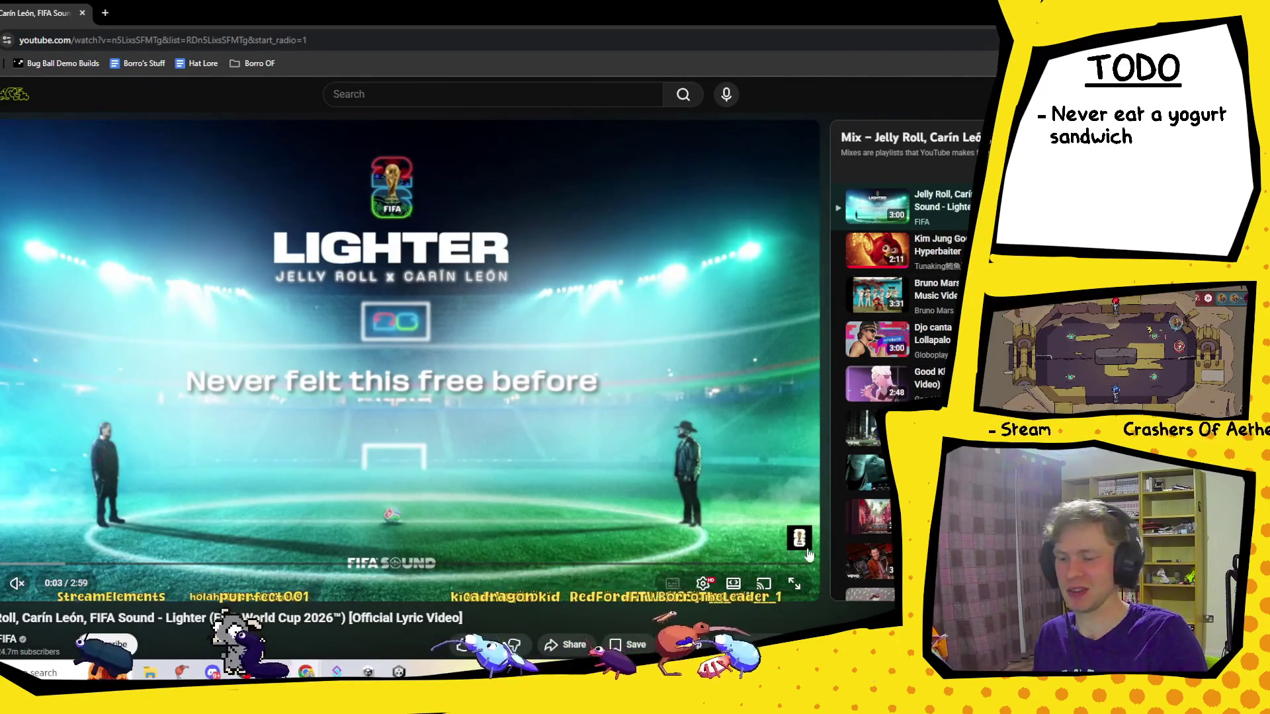
pyautogui.click(17, 586)
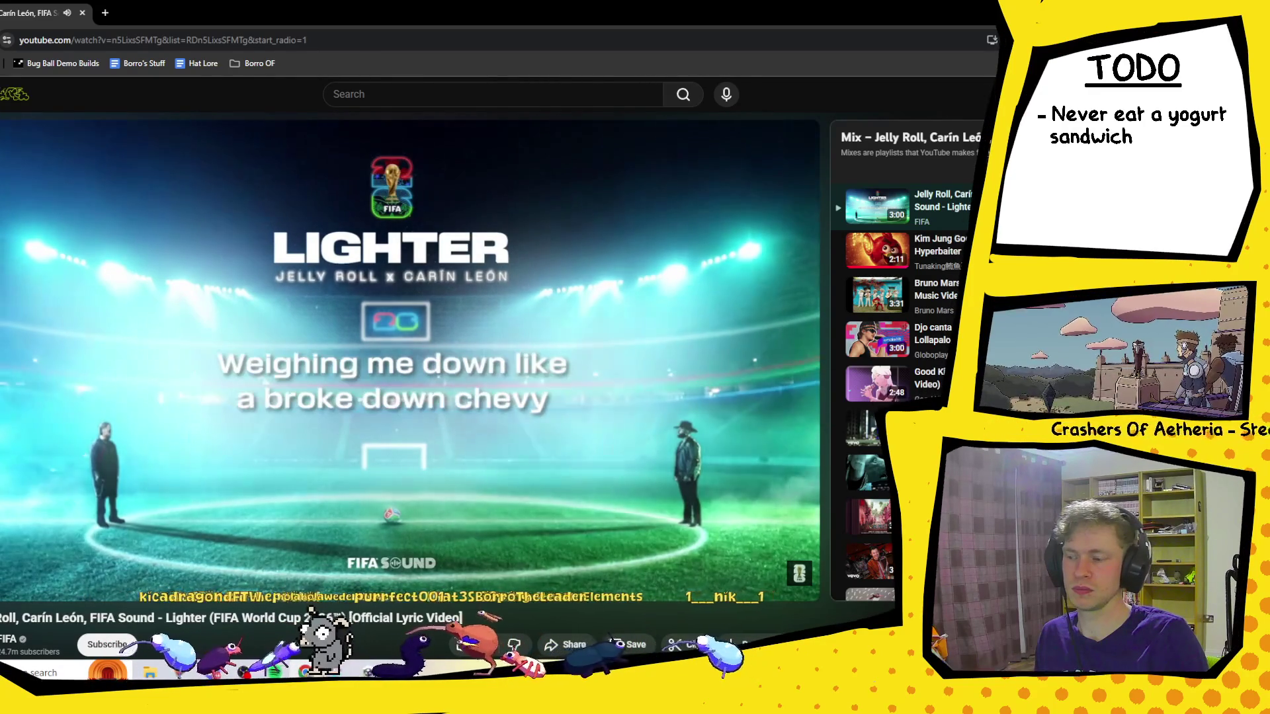
# Let the 'Lighter' lyric video play with sound to about one minute.
pyautogui.moveTo(100, 524)
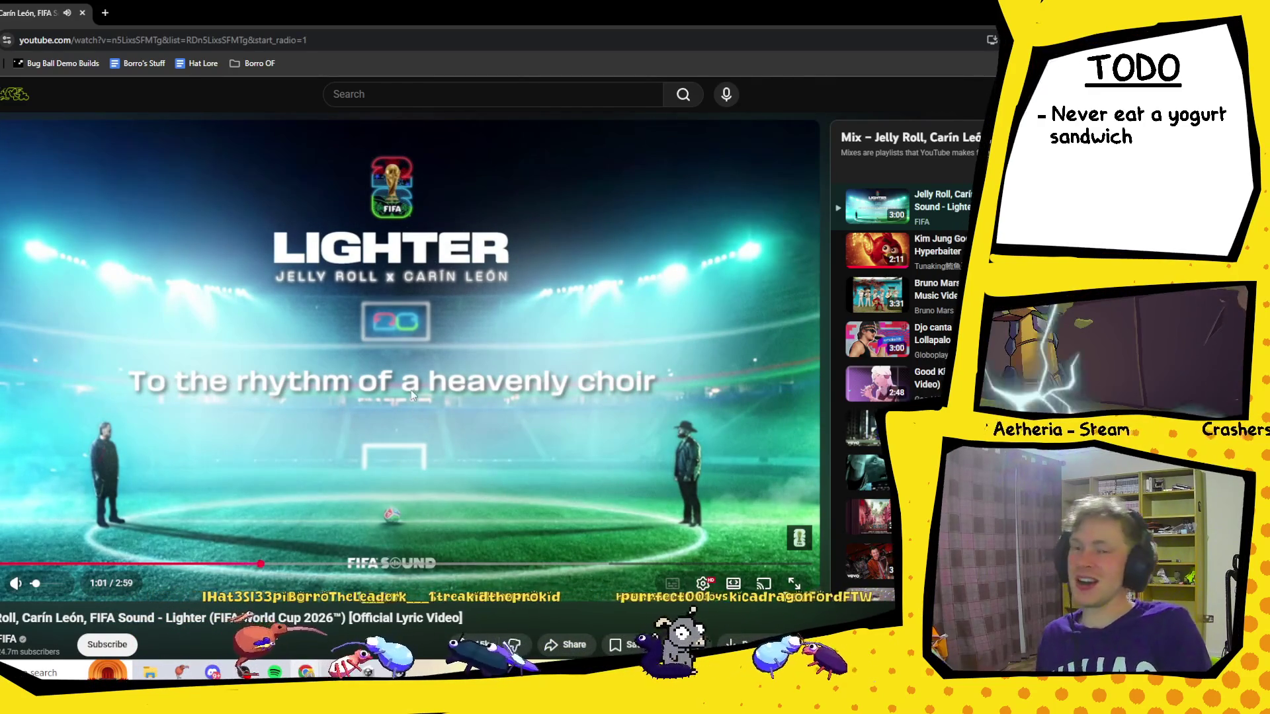
# Pause the 'Lighter' lyric video and switch back to the Unity editor.
pyautogui.click(415, 364)
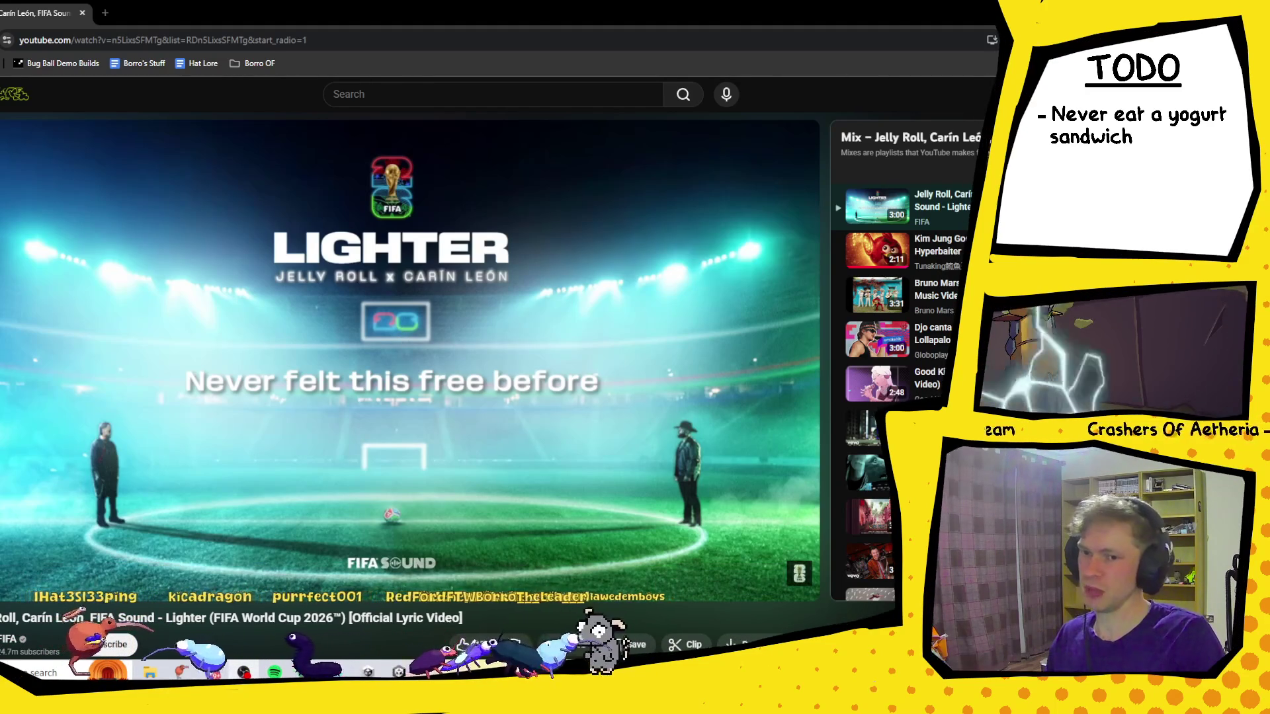
pyautogui.hotkey('alt', 'Tab')
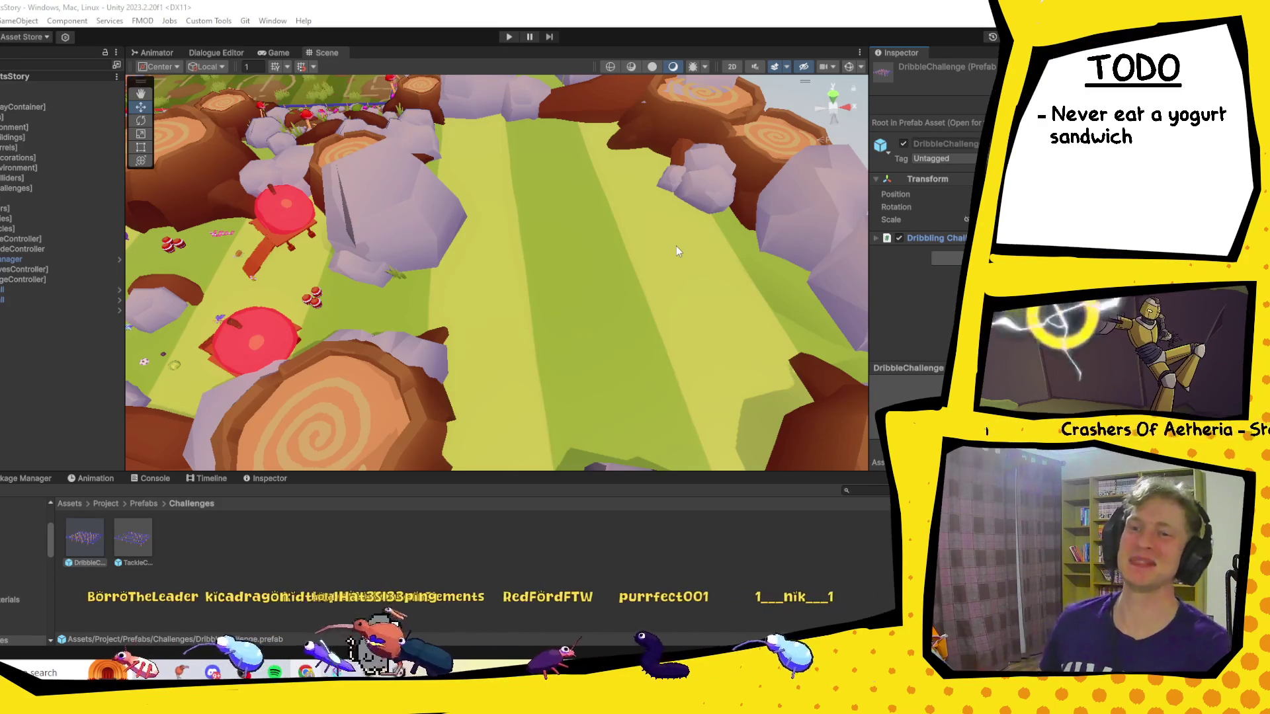
# Drag the DribbleChallenge prefab from the Challenges folder into the Scene view's grass path.
pyautogui.moveTo(84, 539)
pyautogui.mouseDown()
pyautogui.moveTo(594, 94)
pyautogui.moveTo(577, 128)
pyautogui.mouseUp()
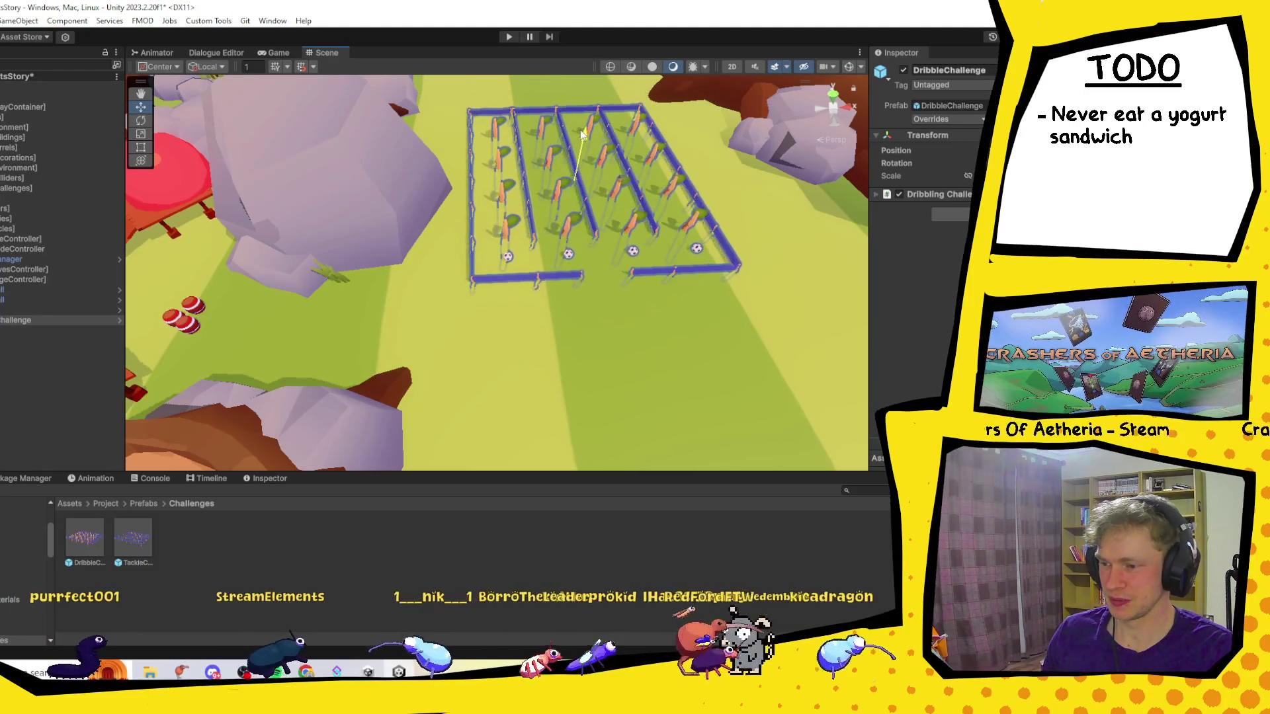
# Set the DribbleChallenge instance on the grass field and unpack it from its prefab.
pyautogui.moveTo(581, 135); pyautogui.dragTo(580, 135)
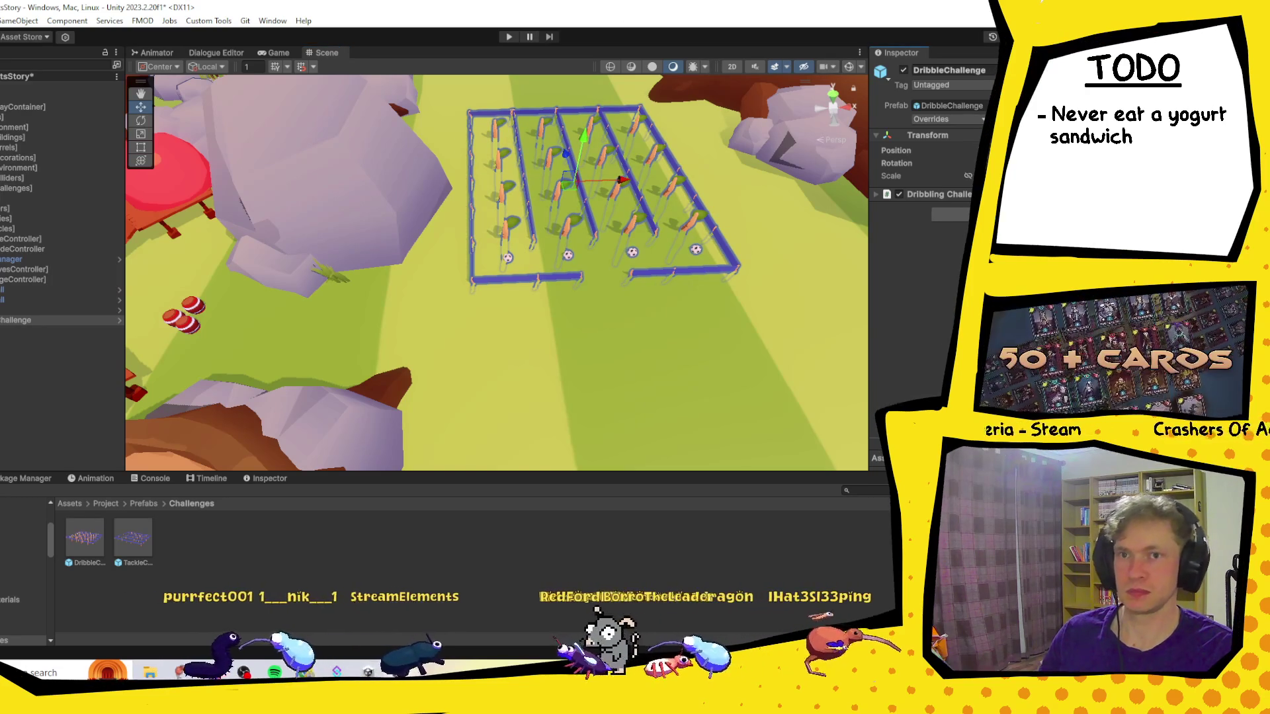
pyautogui.rightClick(46, 320)
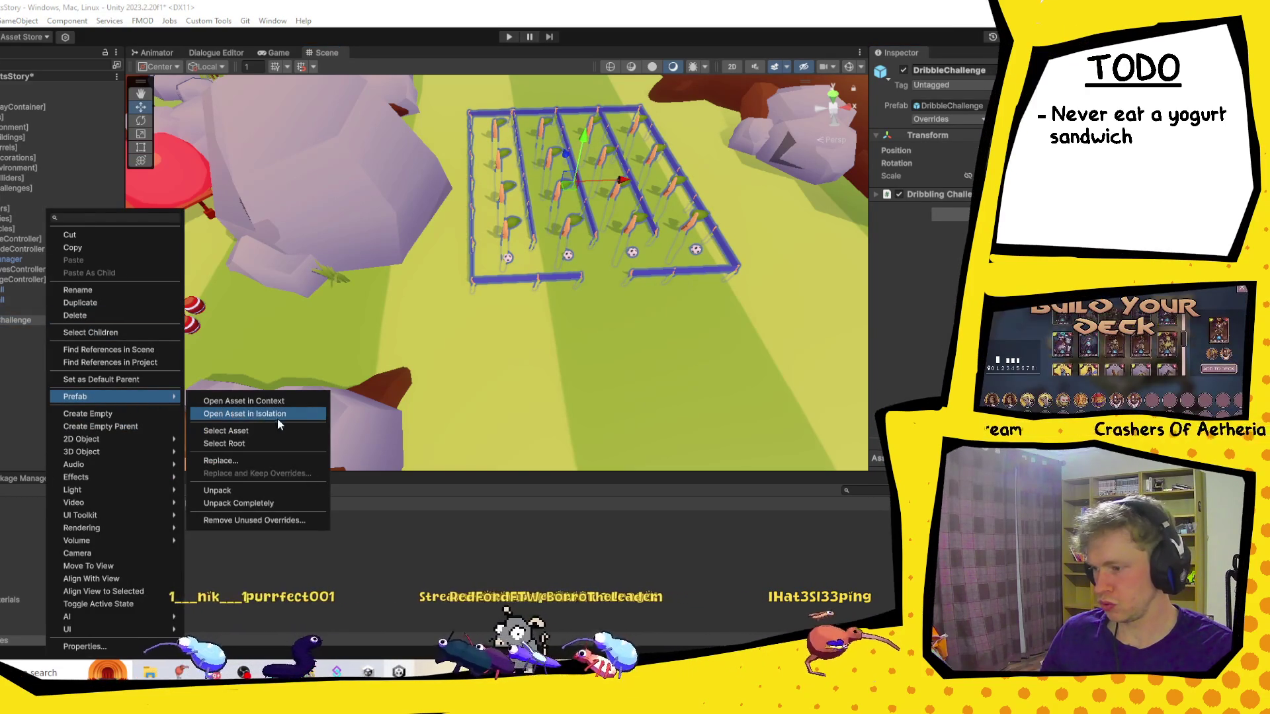
pyautogui.click(258, 492)
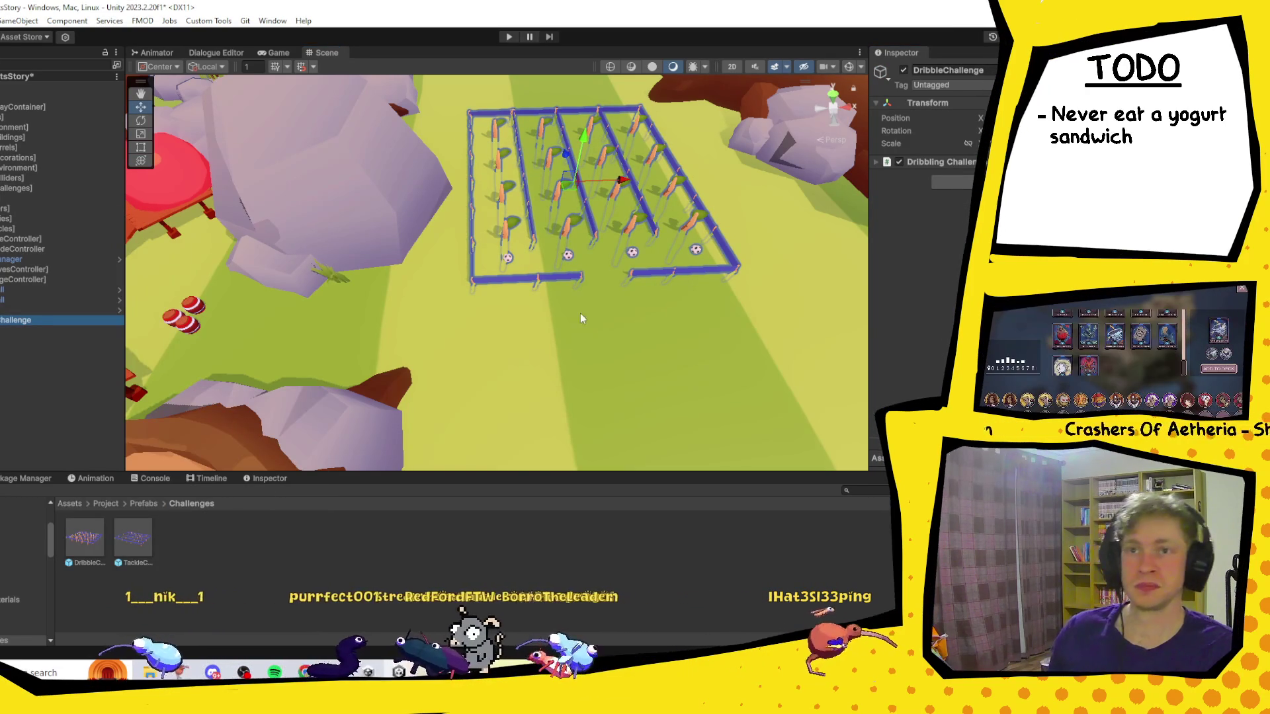
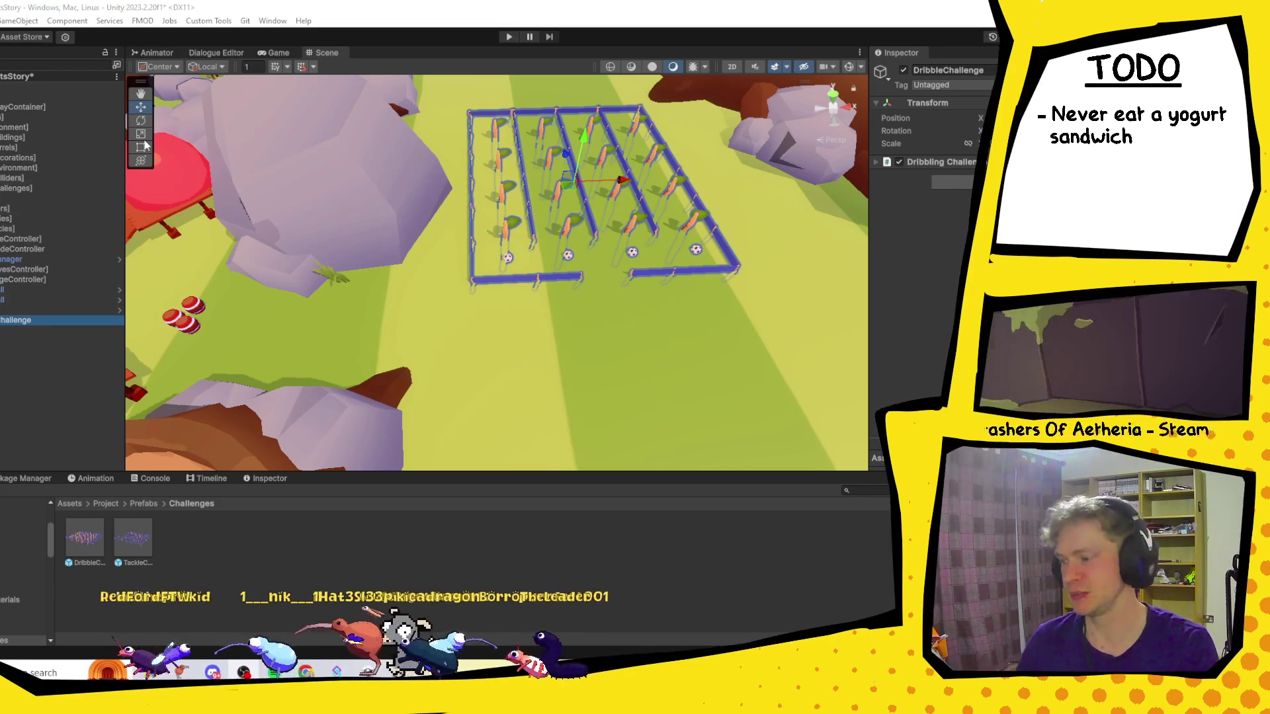
# Expand the Dribbling Challenge component in the Inspector to show all its fields.
pyautogui.click(875, 162)
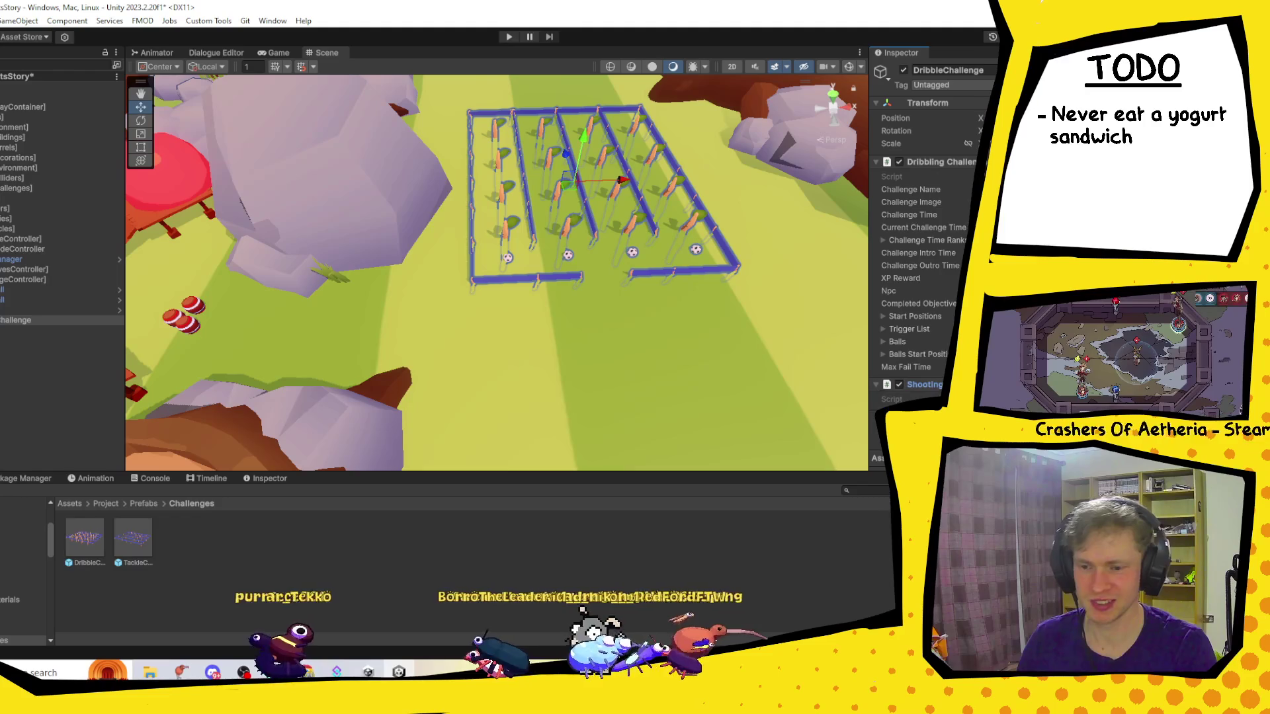
# Locate the ShootingChallenge script asset from the component's script reference to open it.
pyautogui.click(925, 399)
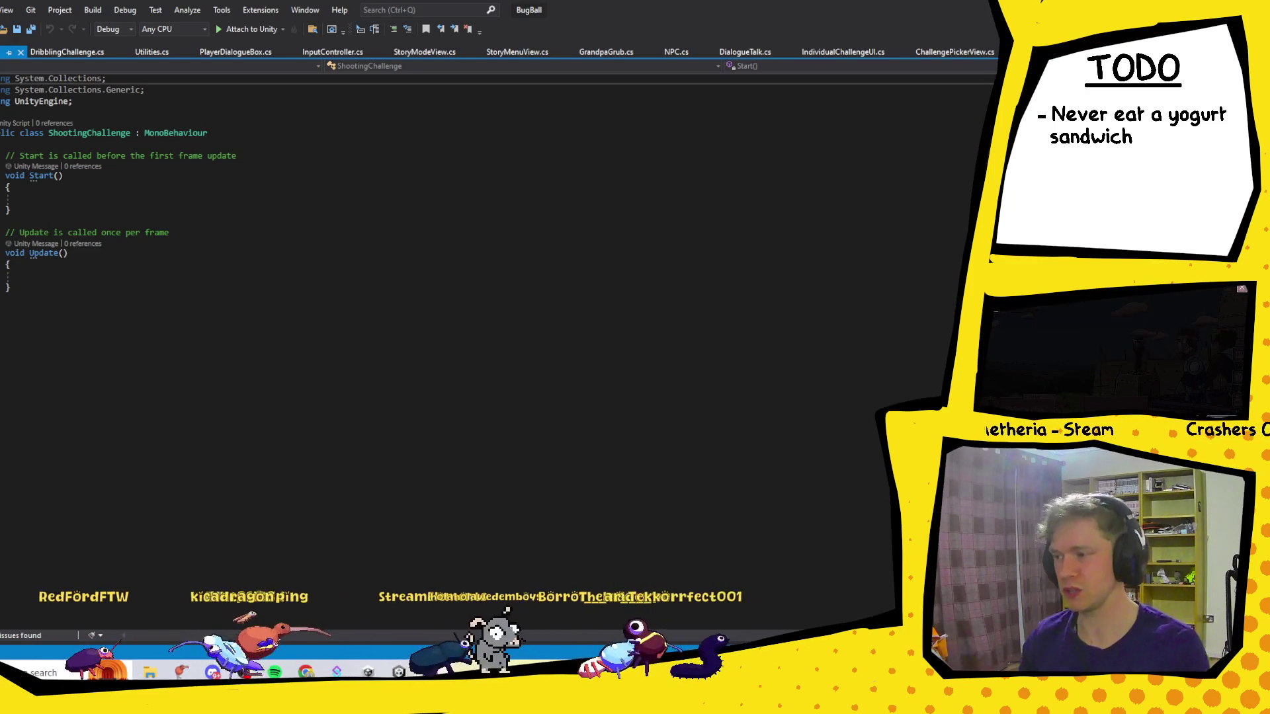
# Replace MonoBehaviour with Challenge, copied from DribblingChallenge, as ShootingChallenge's base class.
pyautogui.click(67, 51)
pyautogui.click(186, 157)
pyautogui.doubleClick(187, 157)
pyautogui.hotkey('ctrl', 'c')
pyautogui.hotkey('ctrl', 'Tab')
pyautogui.doubleClick(165, 135)
pyautogui.hotkey('ctrl', 'v')
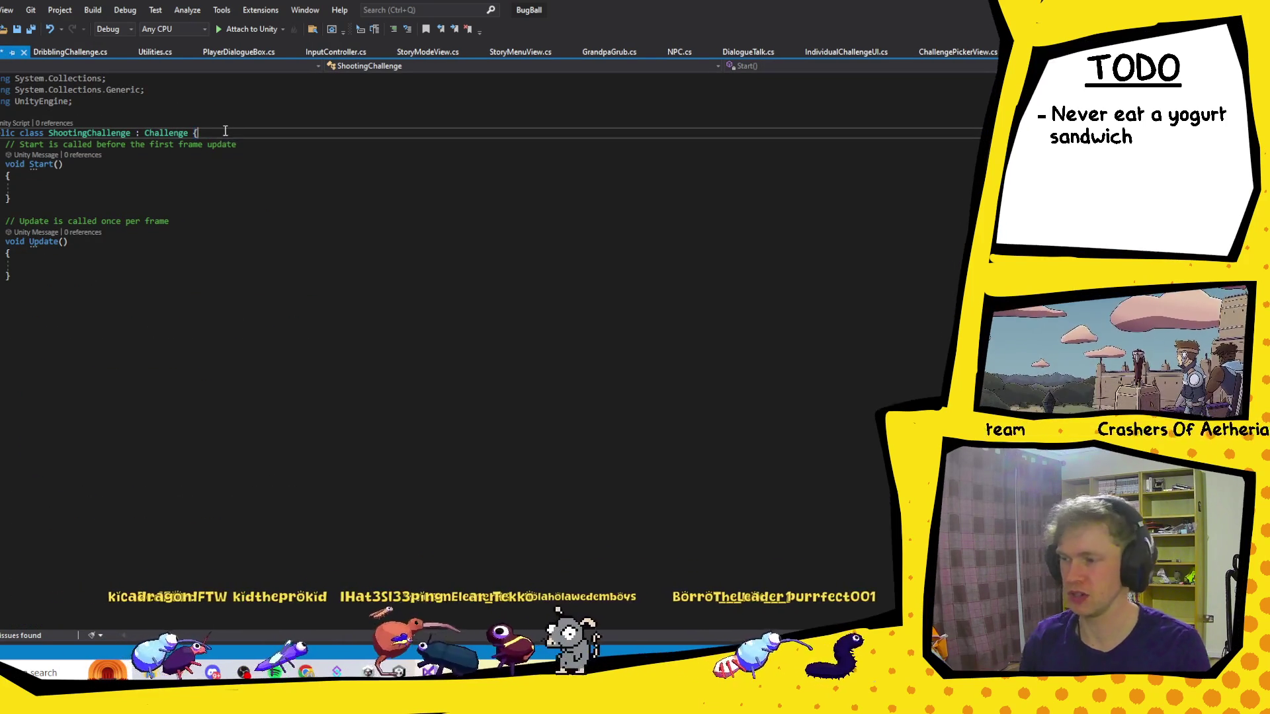
# Delete the empty Start and Update methods and save ShootingChallenge.cs.
pyautogui.click(226, 137)
pyautogui.press('Return')
pyautogui.moveTo(27, 281)
pyautogui.mouseDown()
pyautogui.moveTo(66, 149)
pyautogui.moveTo(200, 133)
pyautogui.mouseUp()
pyautogui.press('Delete')
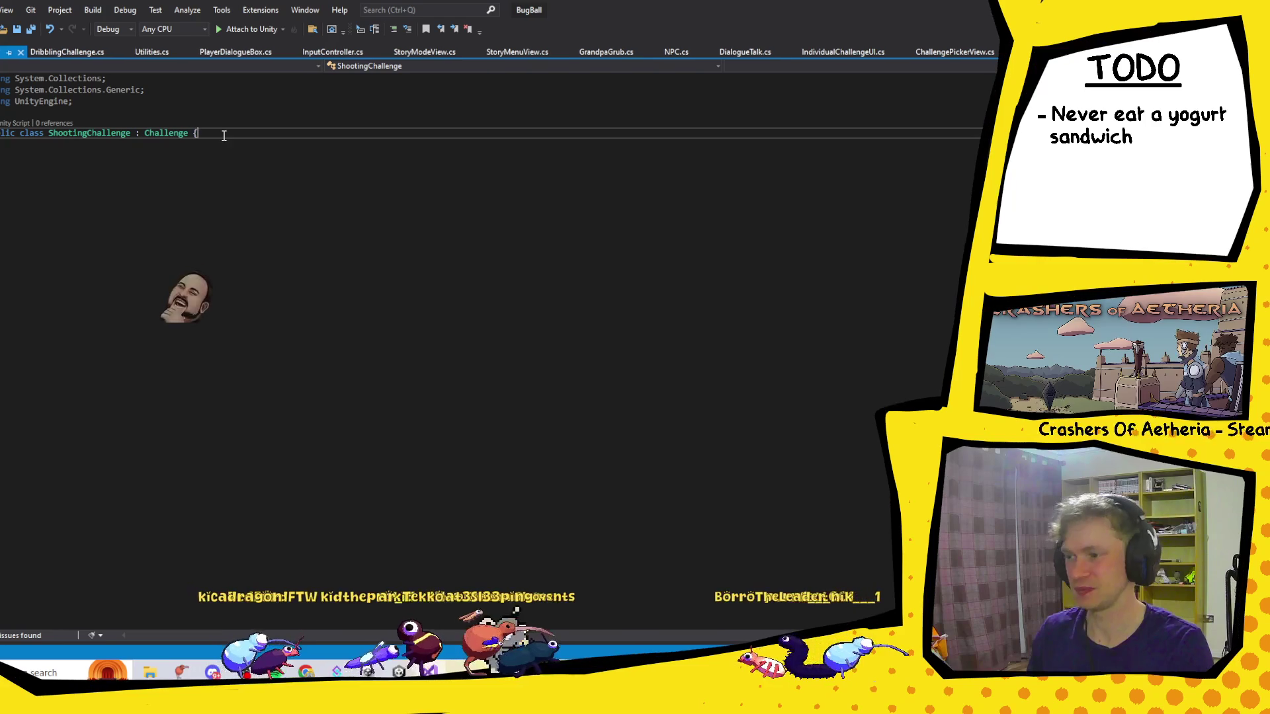
pyautogui.press('Return')
pyautogui.hotkey('ctrl', 's')
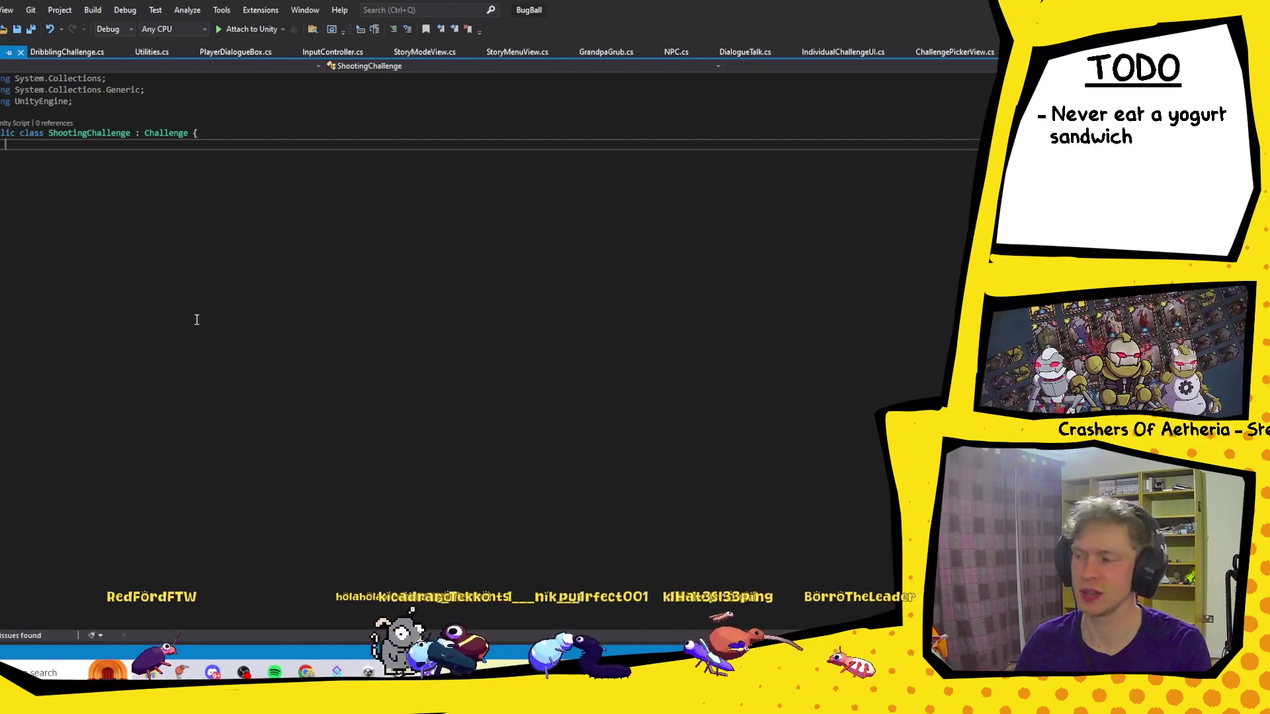
# Switch back to the Unity editor and close the Chrome window covering it.
pyautogui.click(368, 673)
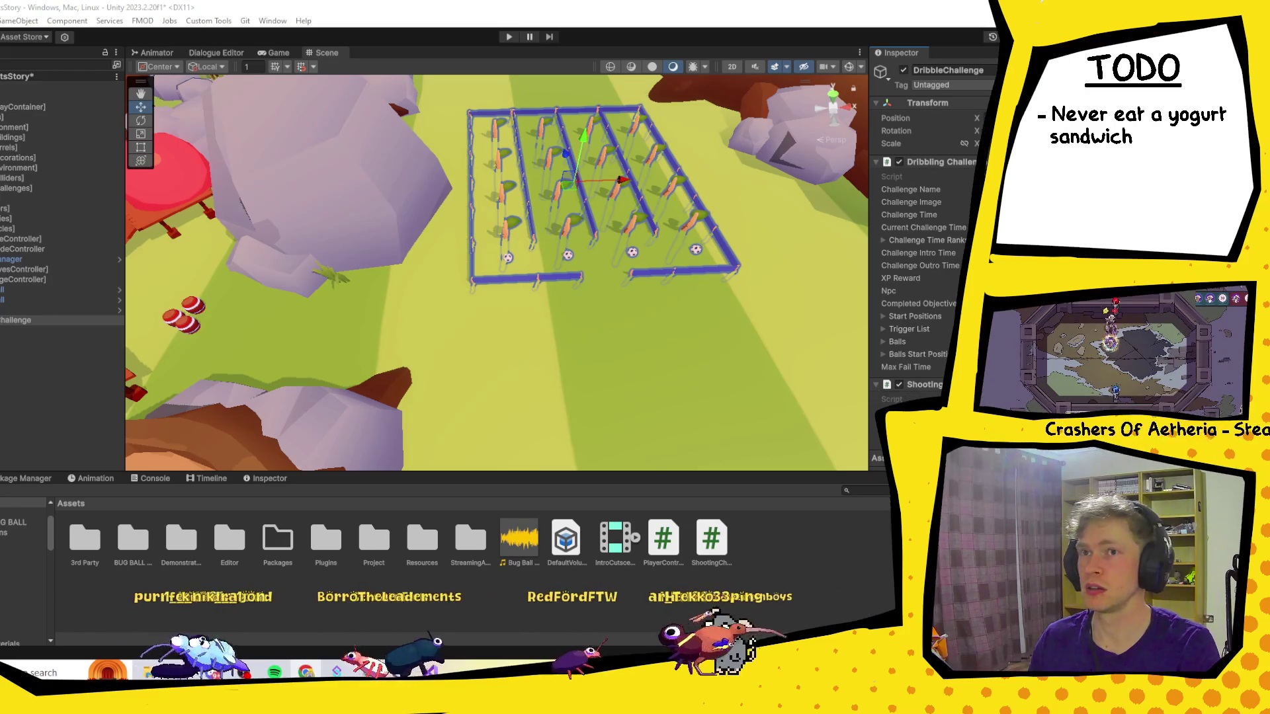
pyautogui.hotkey('alt', 'Tab')
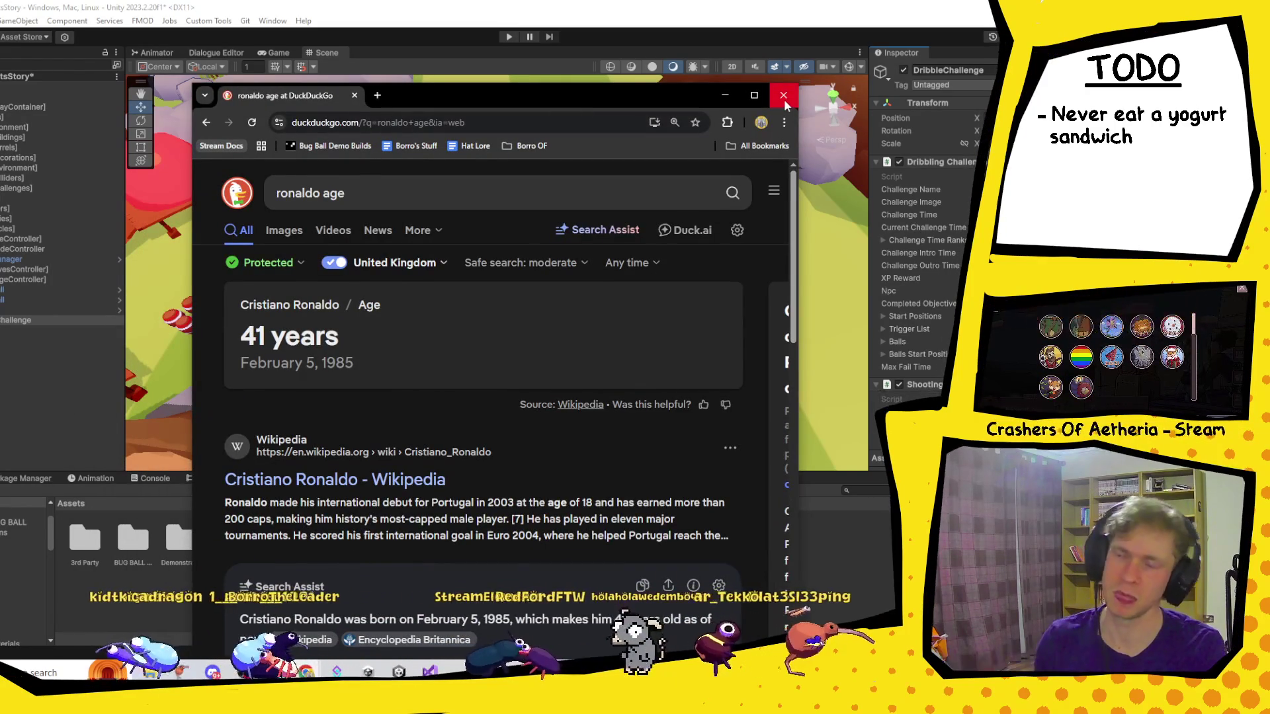
pyautogui.click(783, 98)
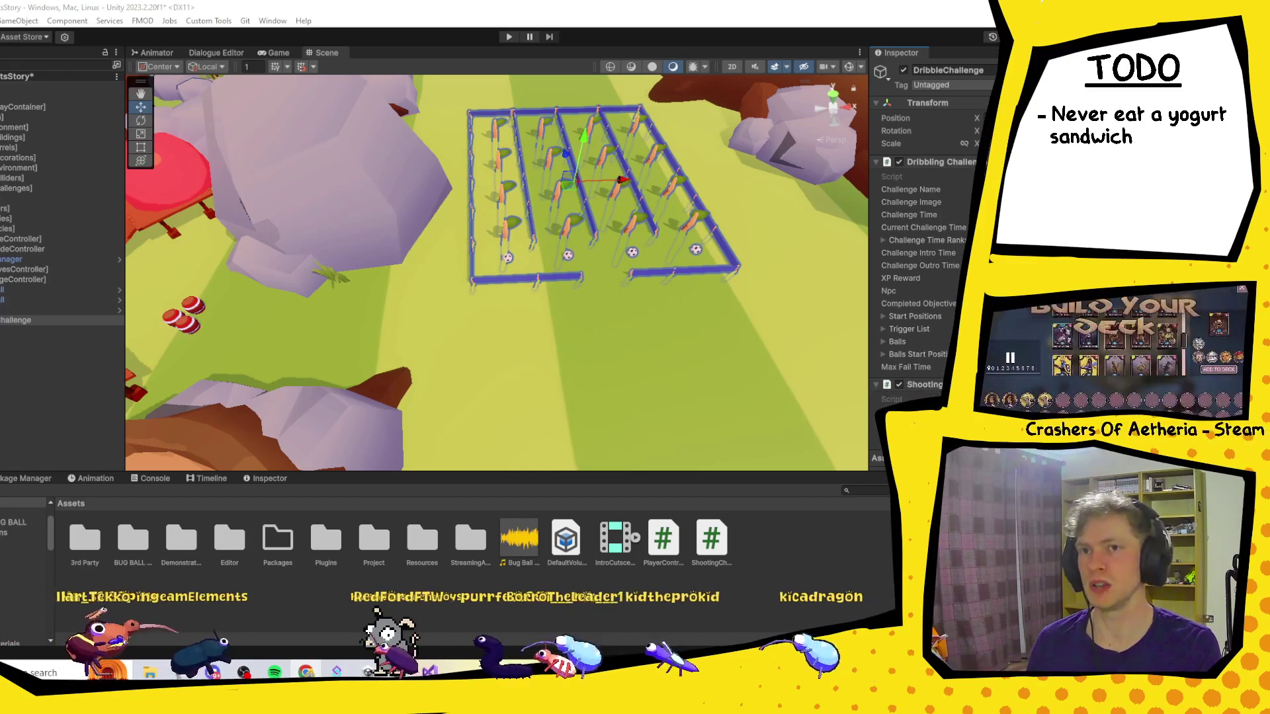
pyautogui.hotkey('alt', 'Tab')
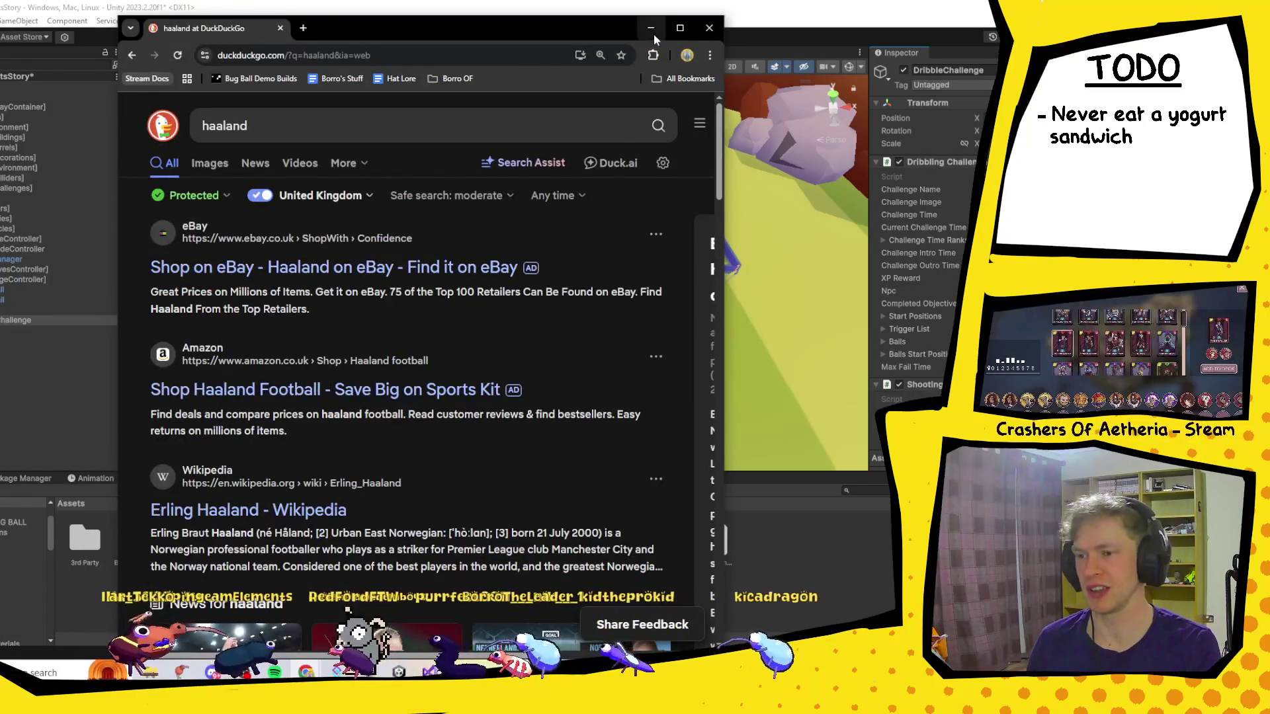
pyautogui.click(680, 28)
pyautogui.click(114, 152)
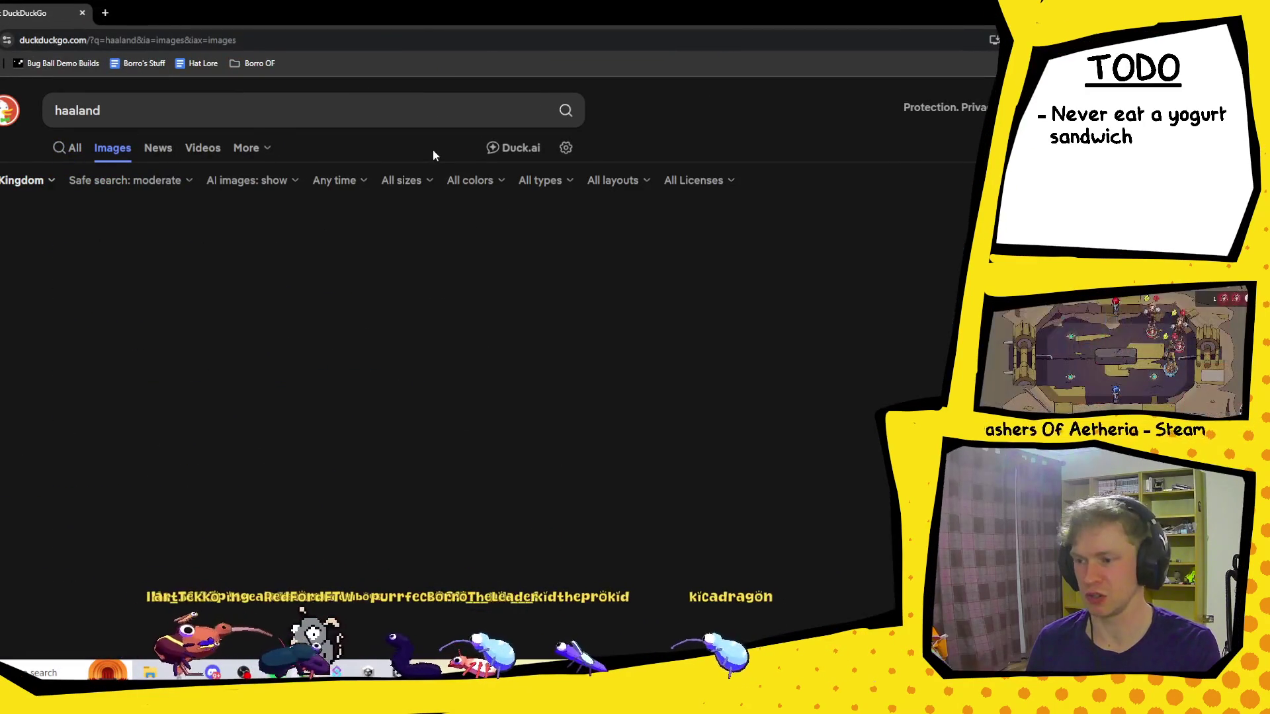
pyautogui.scroll(-5, 431, 145)
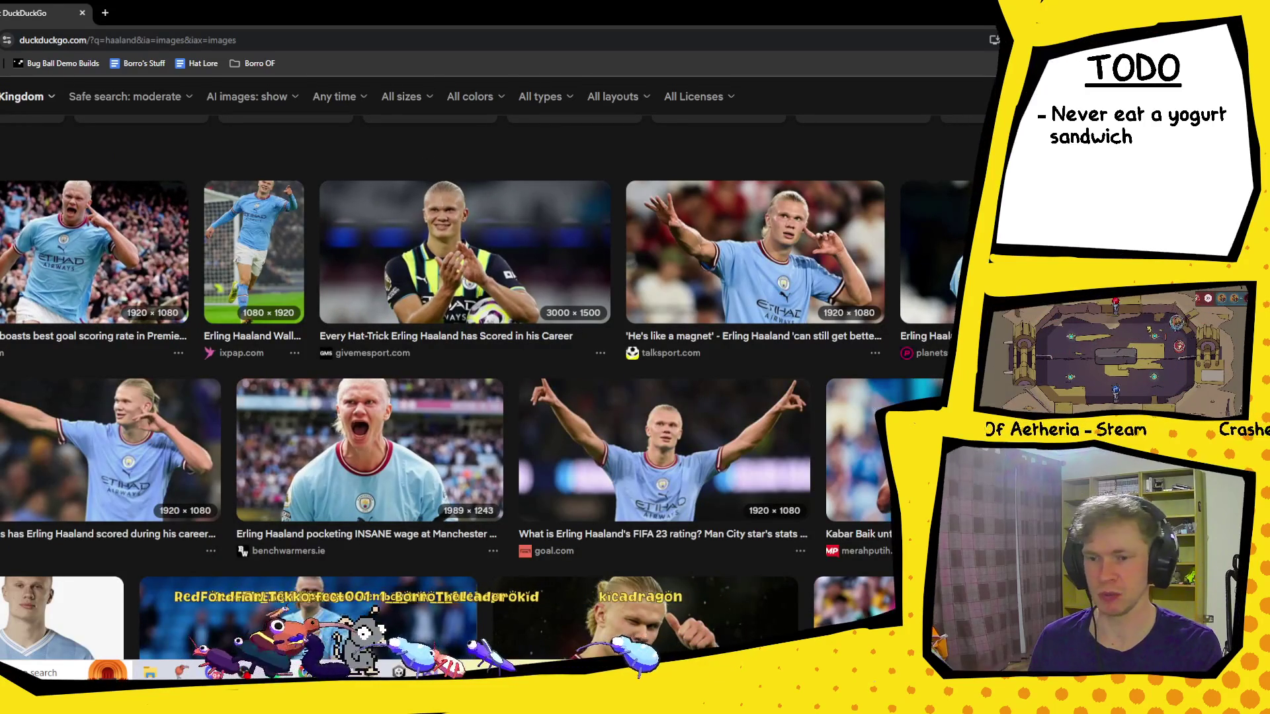
pyautogui.hotkey('alt', 'Tab')
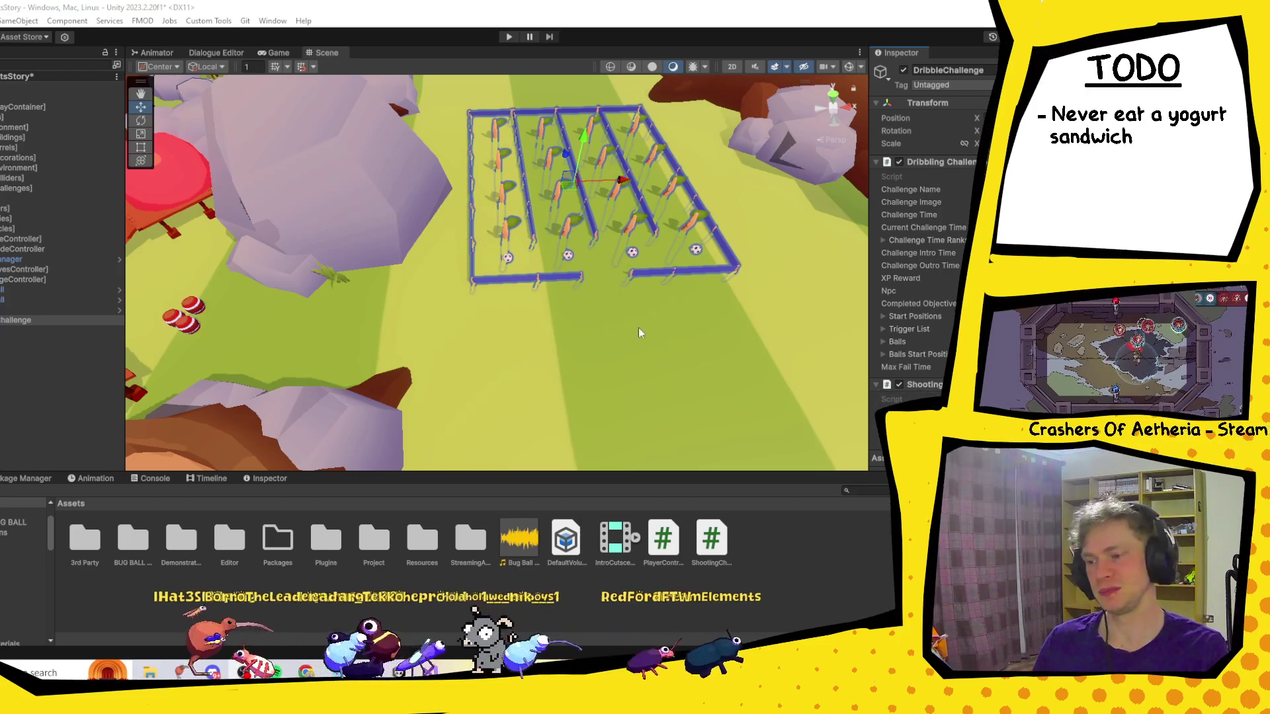
# Zoom out the Scene view and expand DribbleChallenge in the Hierarchy to list its children.
pyautogui.scroll(-5, 662, 280)
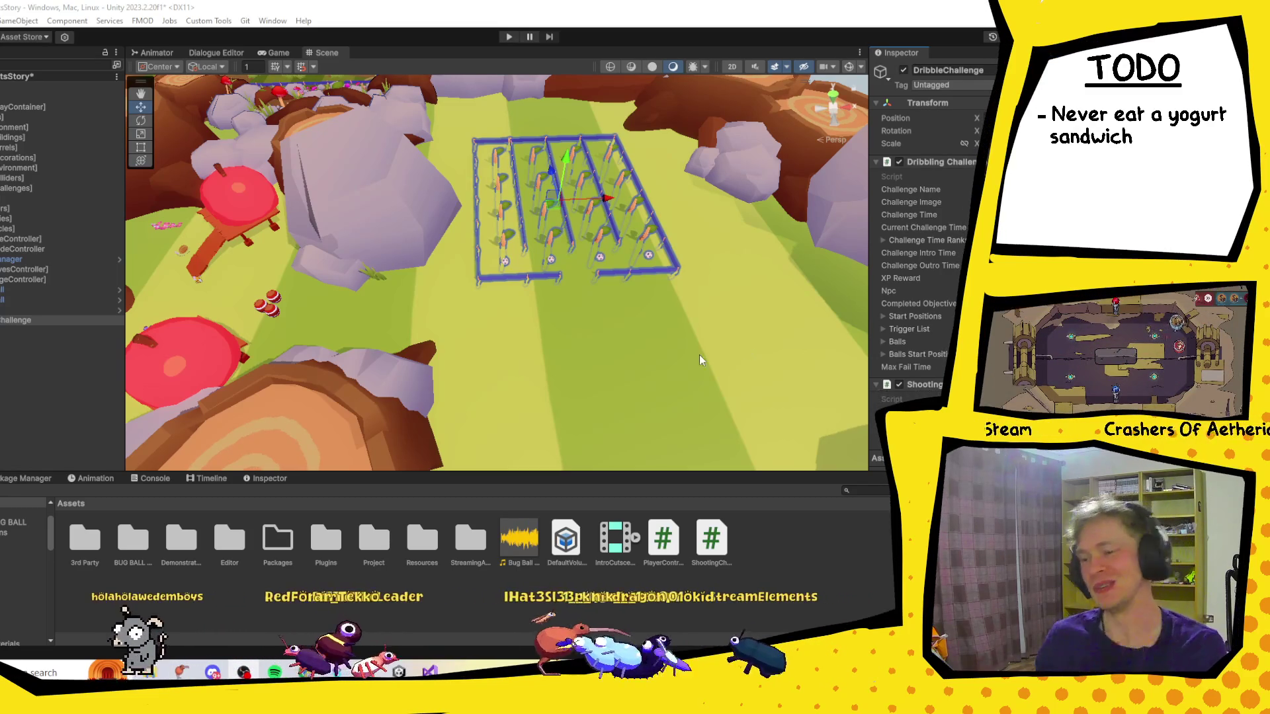
pyautogui.scroll(-3, 944, 271)
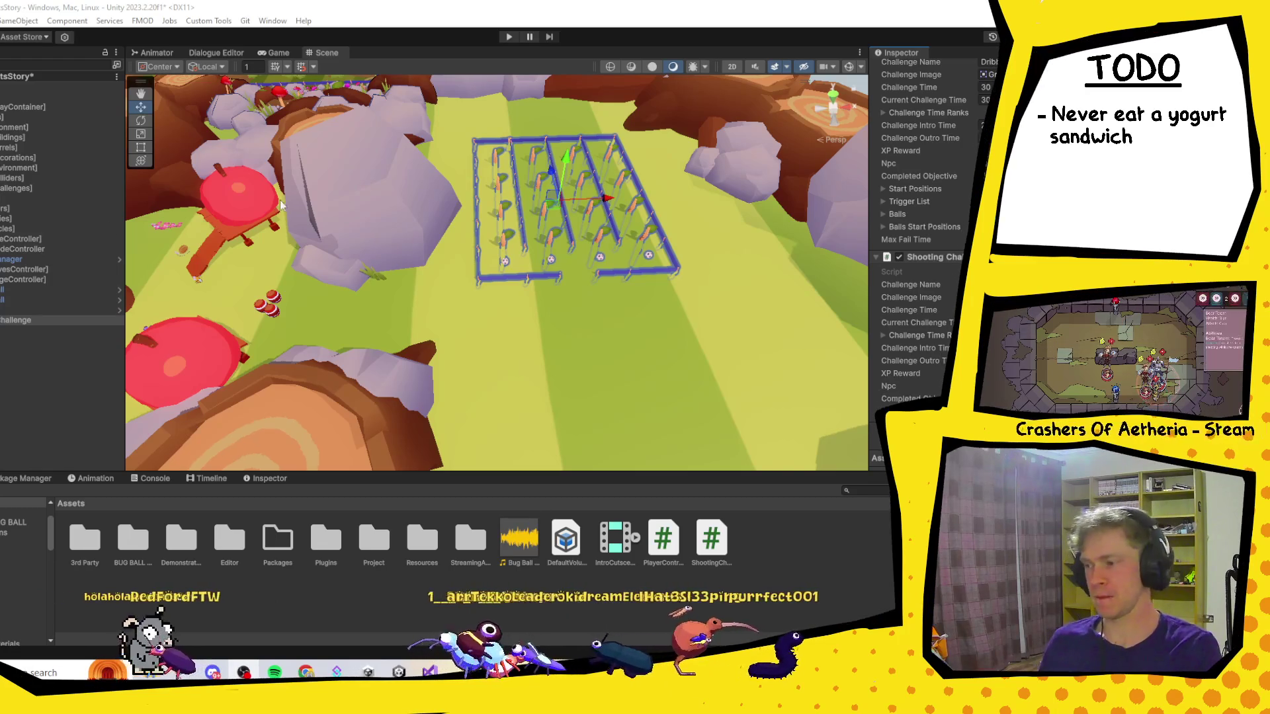
pyautogui.click(2, 310)
pyautogui.click(1, 309)
pyautogui.press('Right')
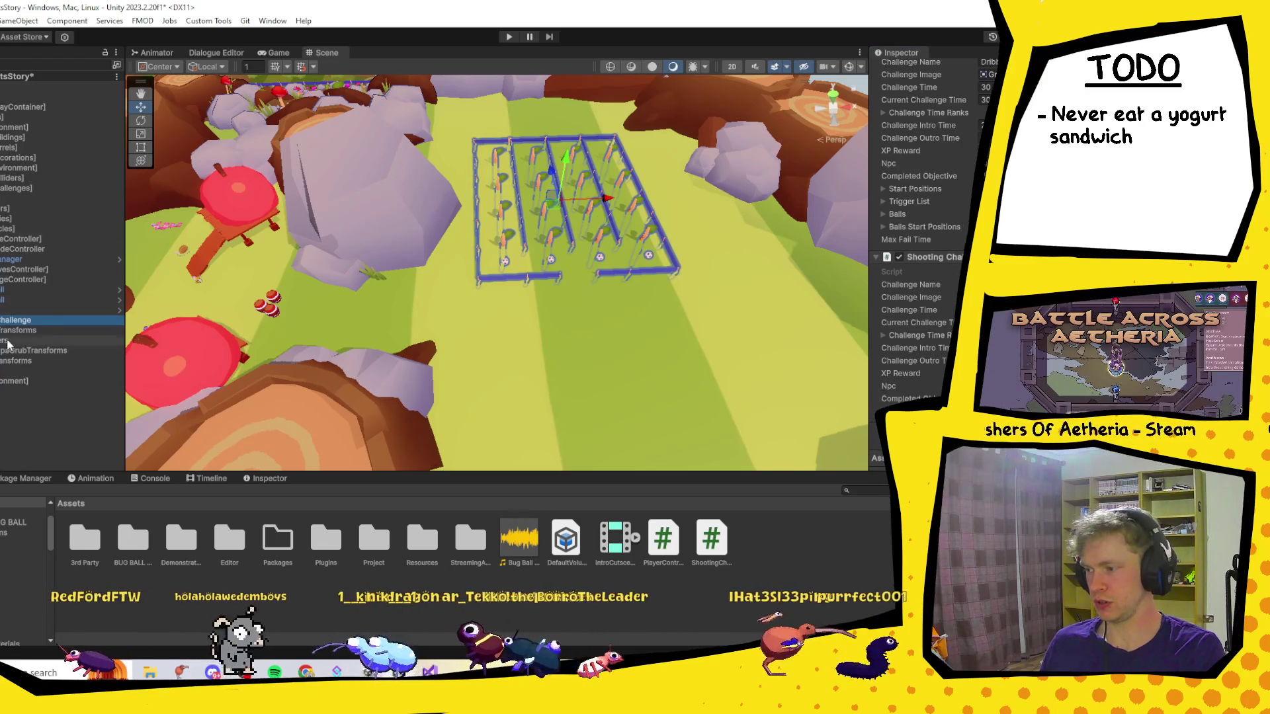
# Delete the Triggers object, the extra transforms group and the individual BallTransforms markers.
pyautogui.click(8, 341)
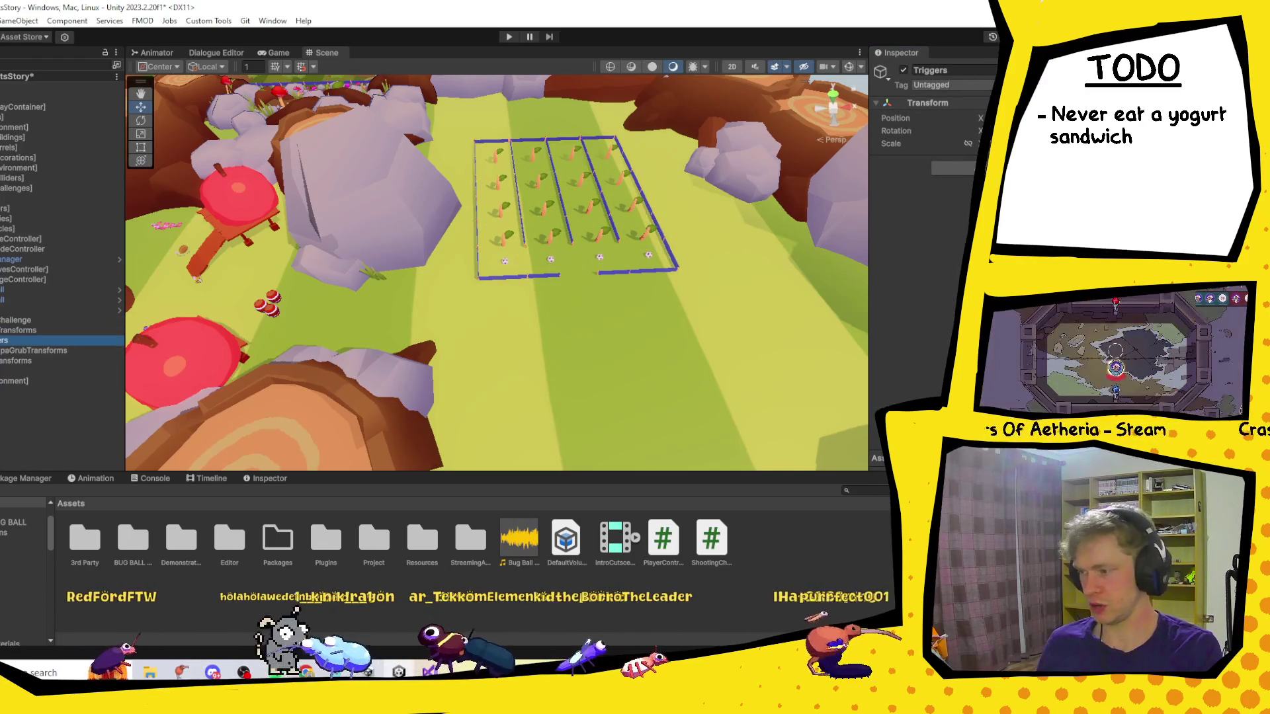
pyautogui.press('Right')
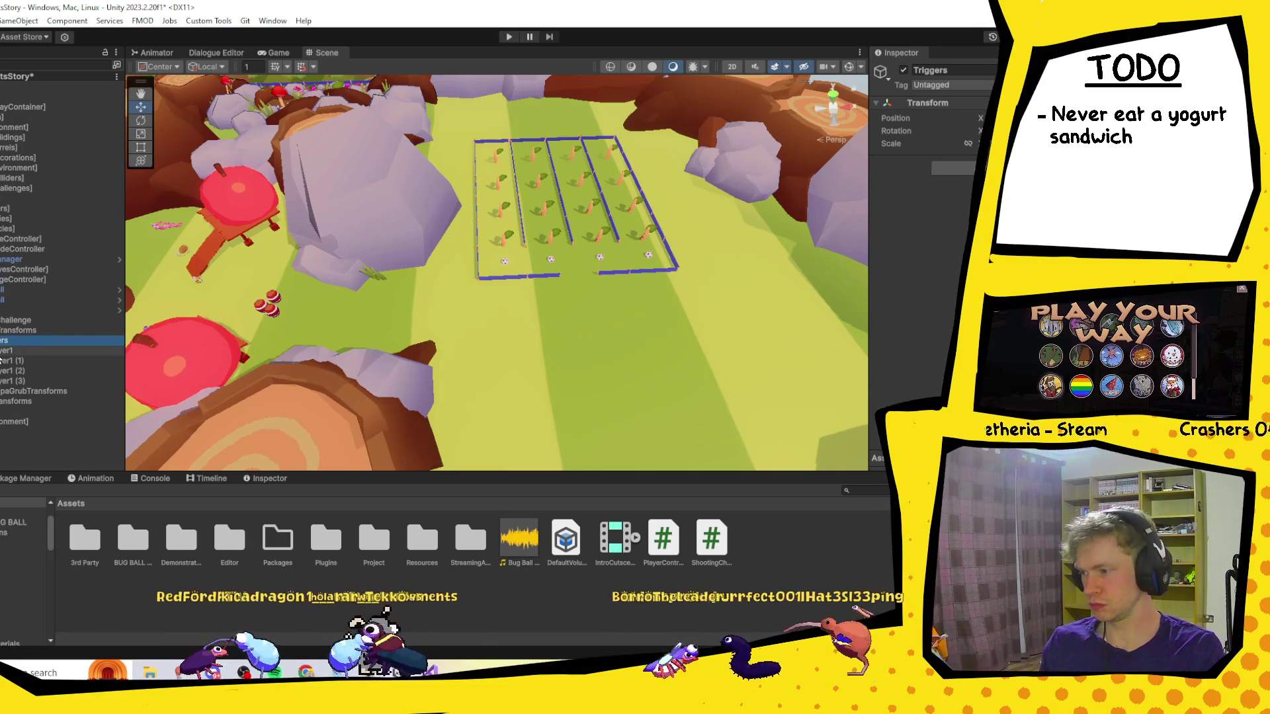
pyautogui.press('Delete')
pyautogui.click(4, 351)
pyautogui.press('Delete')
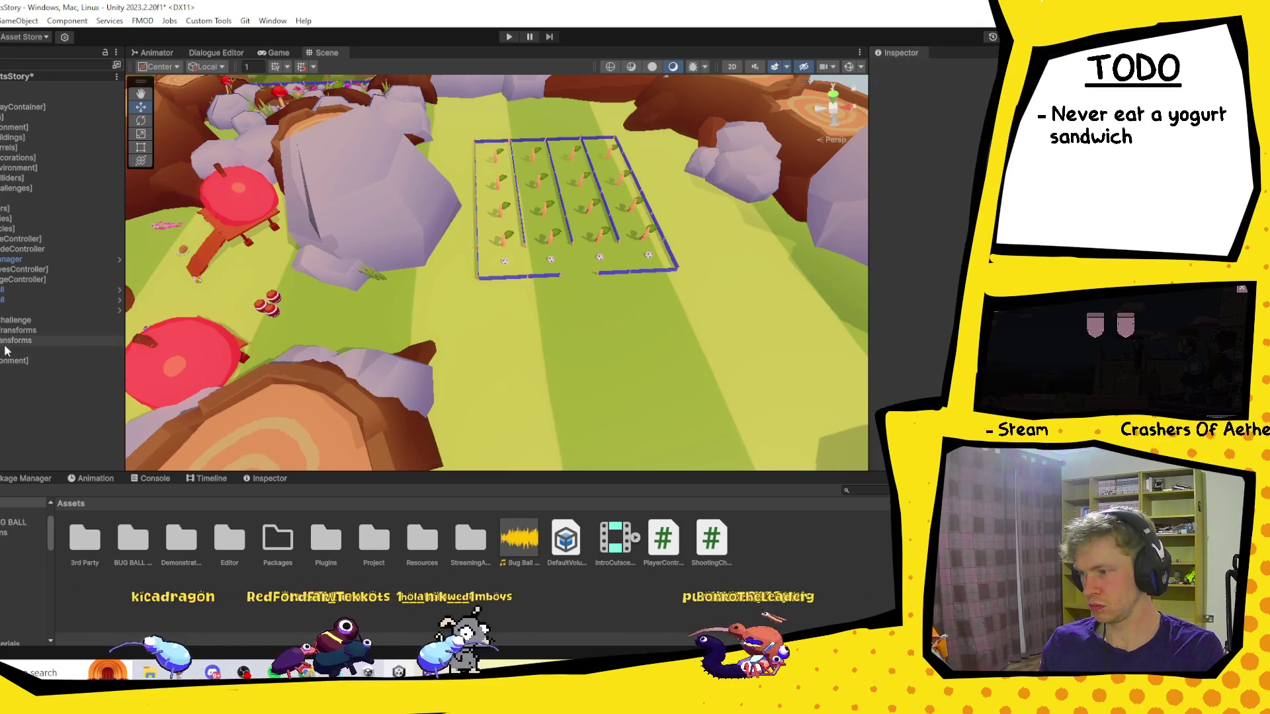
pyautogui.click(4, 342)
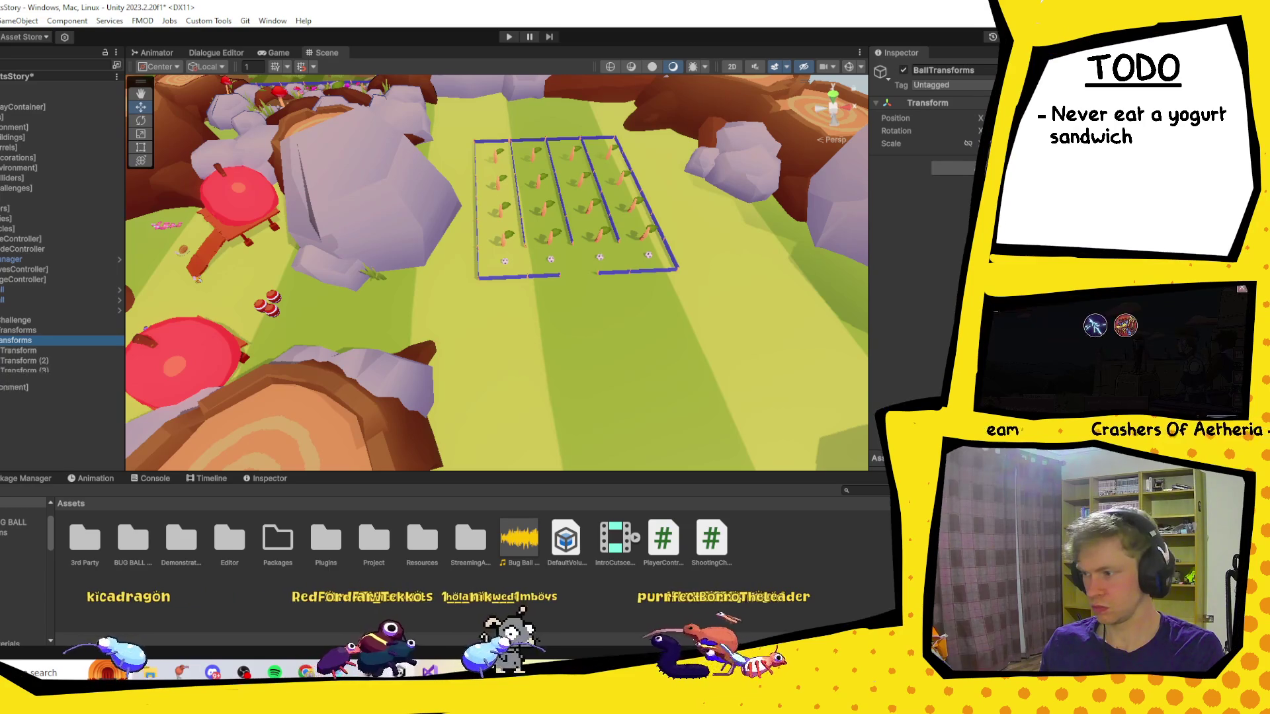
pyautogui.press('Delete')
# Select the Walls group's sticks and cubes in the fenced plot and orbit to look down on it.
pyautogui.click(13, 361)
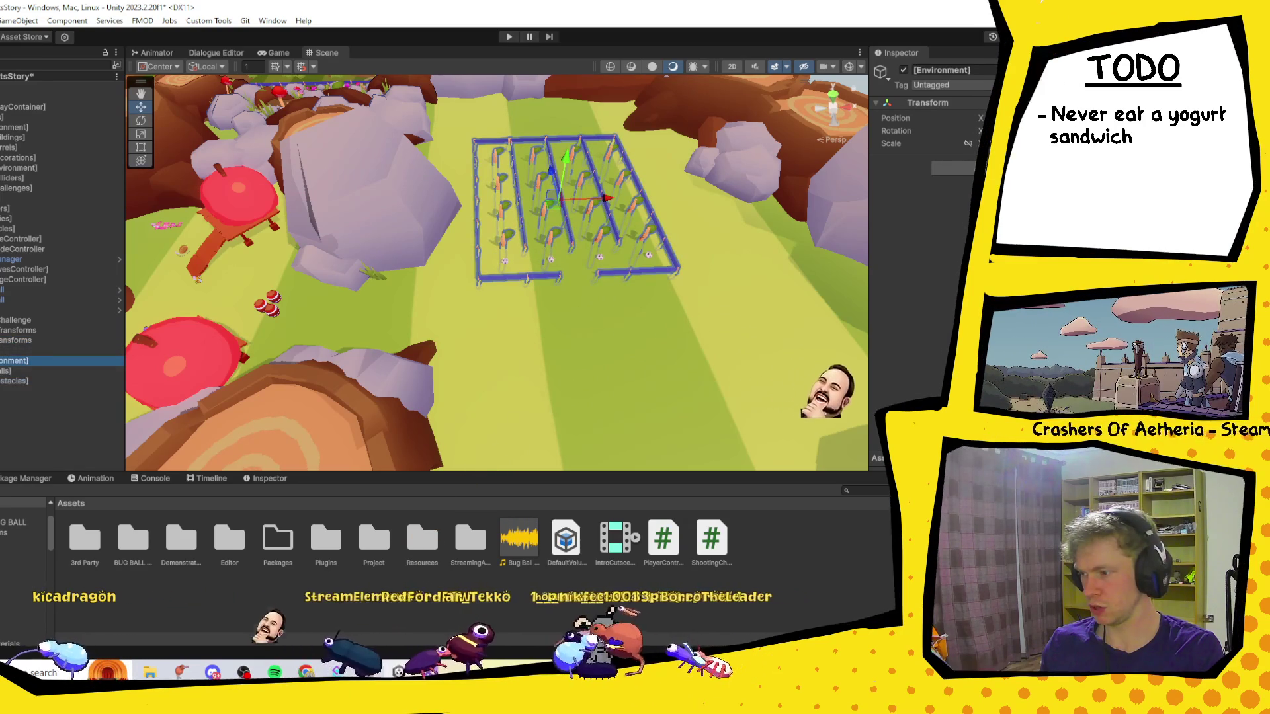
pyautogui.click(13, 370)
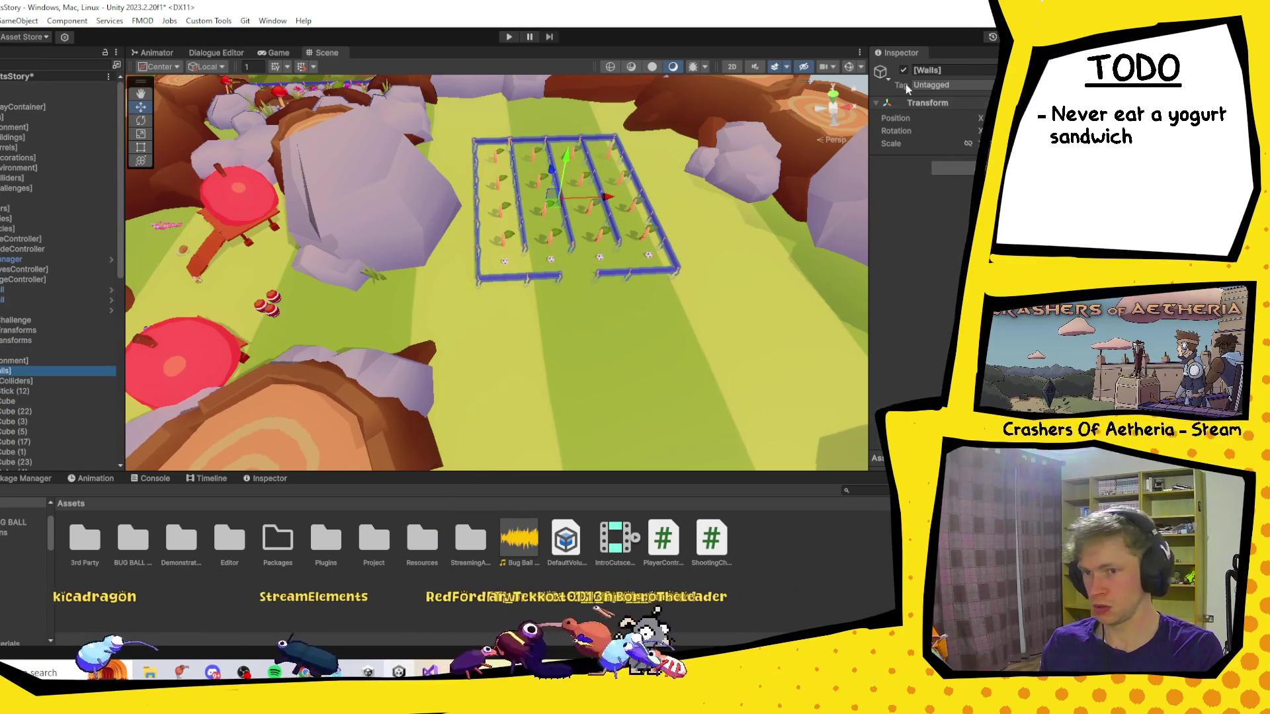
pyautogui.scroll(-5, 56, 374)
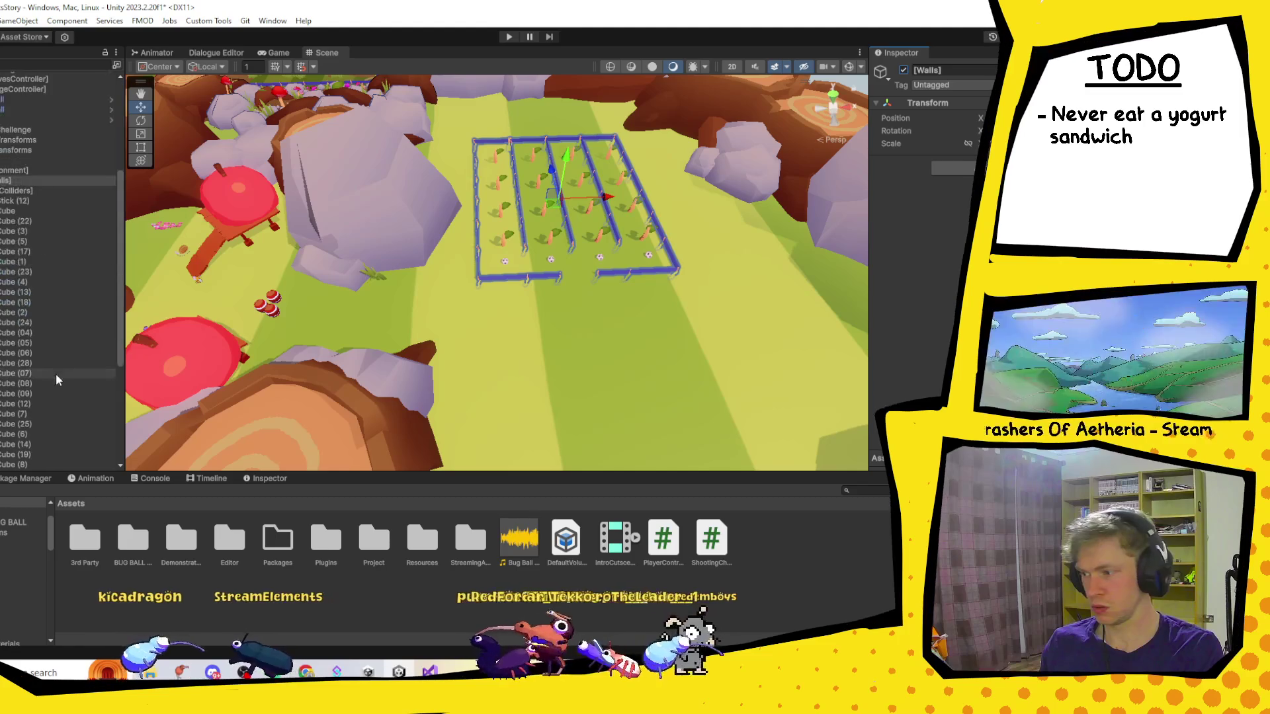
pyautogui.moveTo(487, 149); pyautogui.dragTo(645, 244)
pyautogui.scroll(2, 744, 189)
pyautogui.moveTo(744, 190)
pyautogui.mouseDown()
pyautogui.moveTo(529, 278)
pyautogui.moveTo(549, 284)
pyautogui.mouseUp()
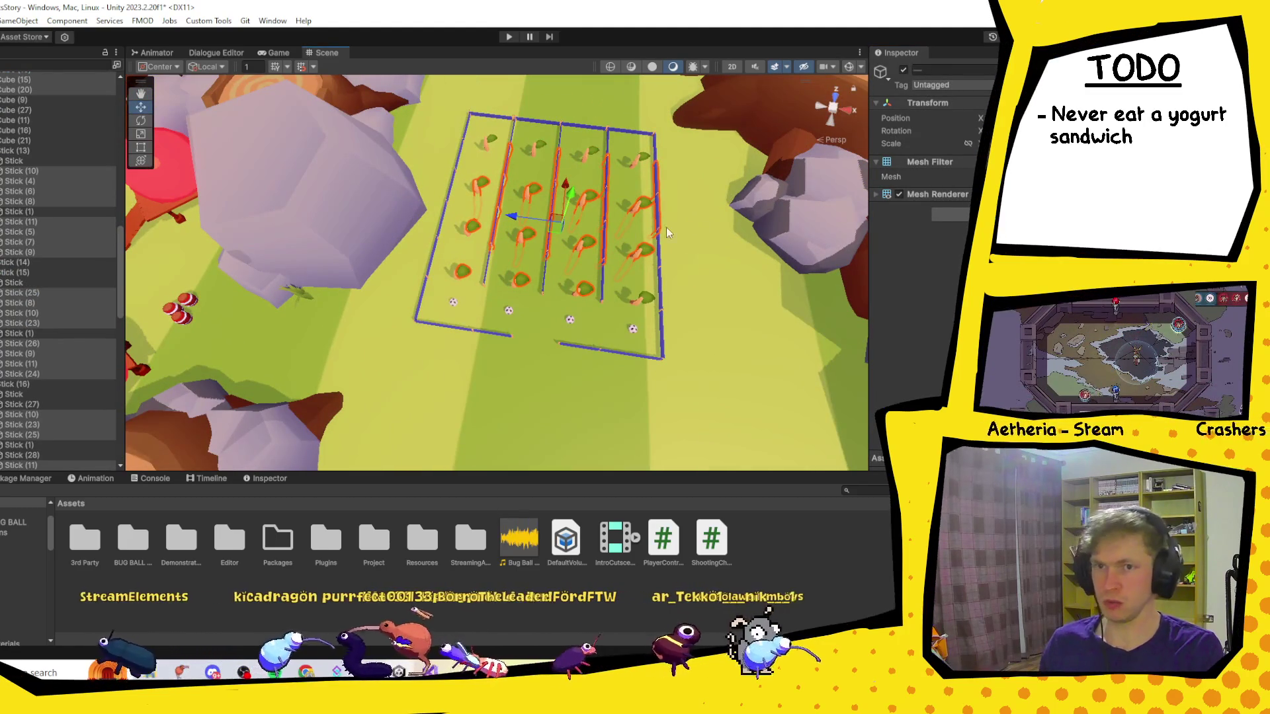
# Delete the carrots, leaves and stick segments from the top-left and middle of the plot.
pyautogui.click(792, 187)
pyautogui.moveTo(486, 129); pyautogui.dragTo(545, 231)
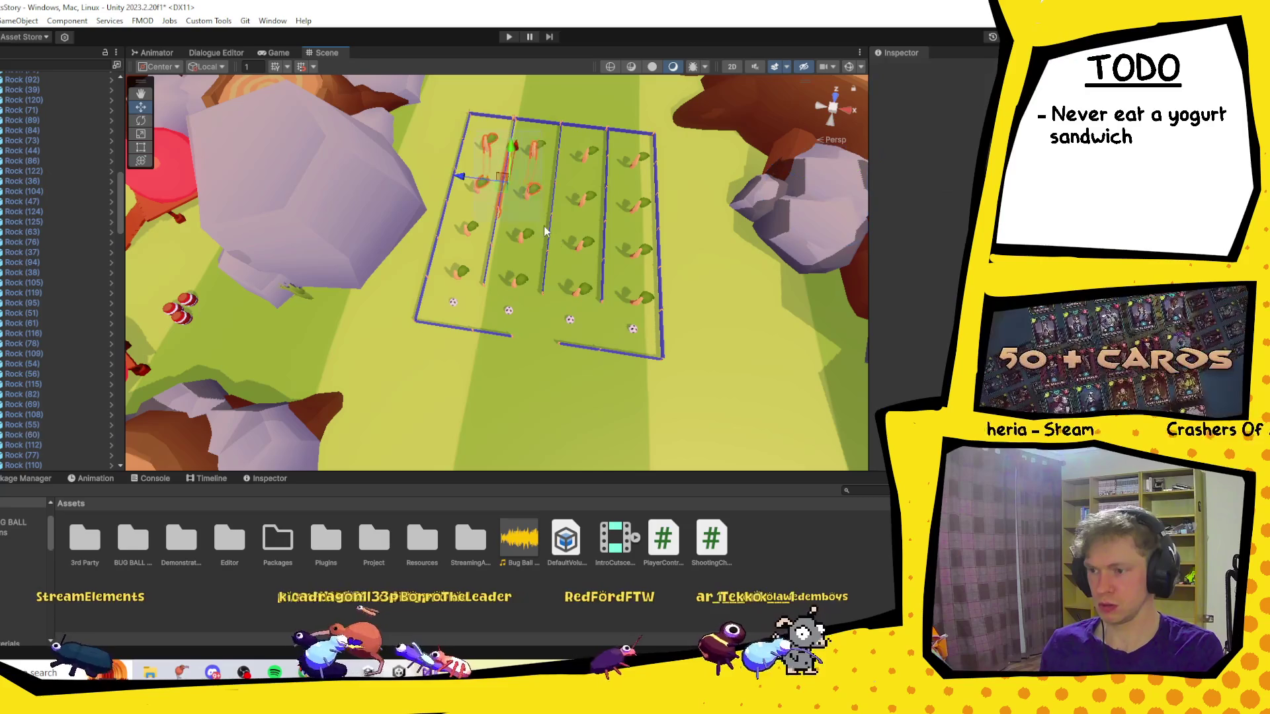
pyautogui.press('Delete')
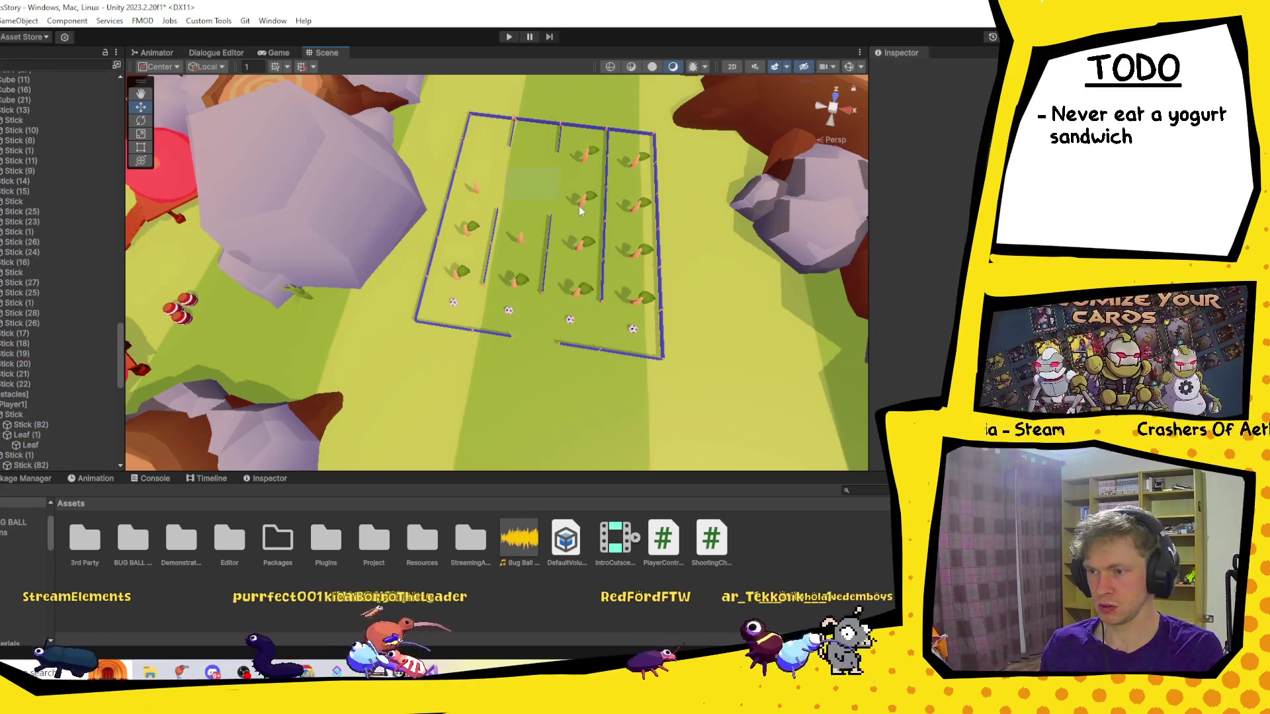
pyautogui.moveTo(608, 168); pyautogui.dragTo(542, 258)
pyautogui.press('Delete')
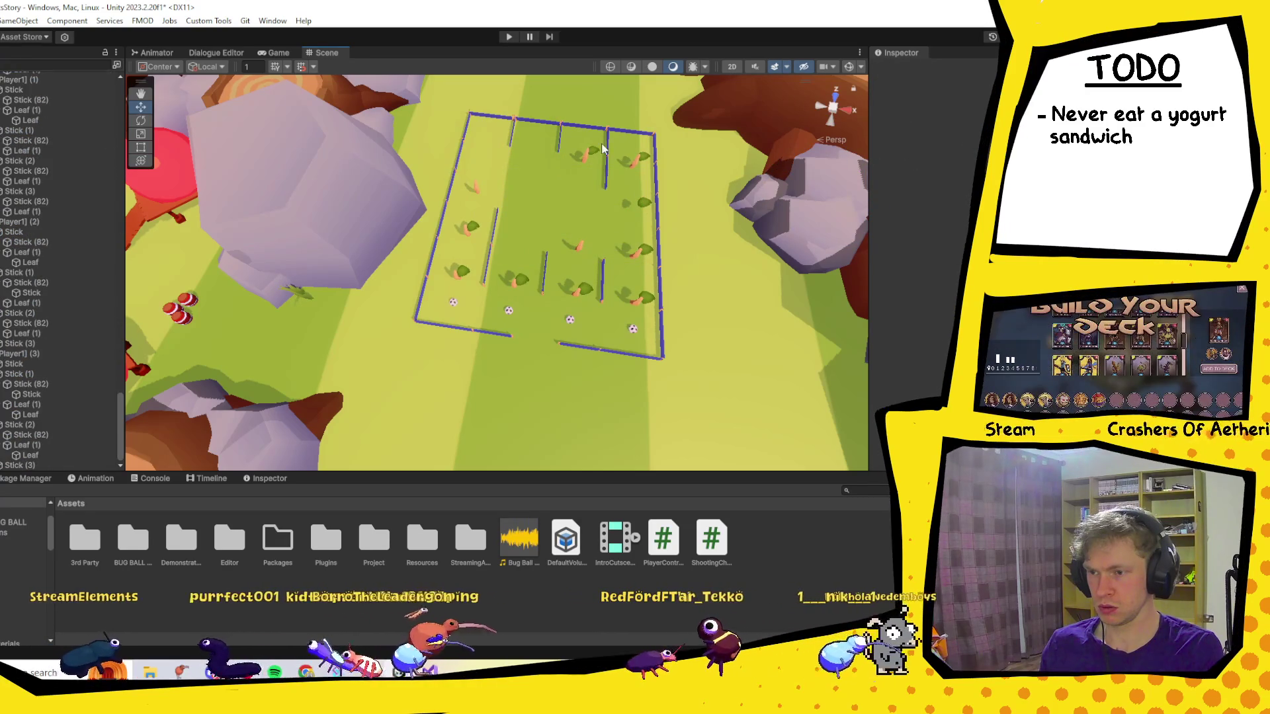
pyautogui.click(606, 151)
pyautogui.press('Delete')
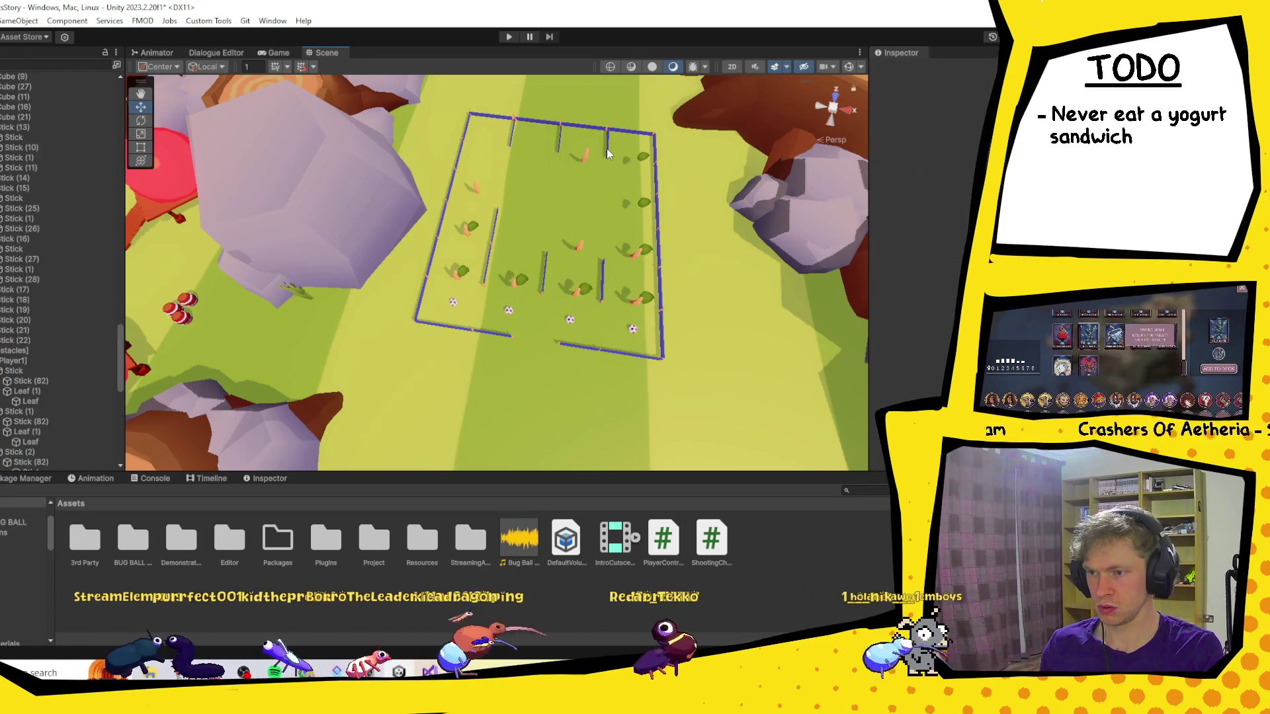
pyautogui.click(607, 154)
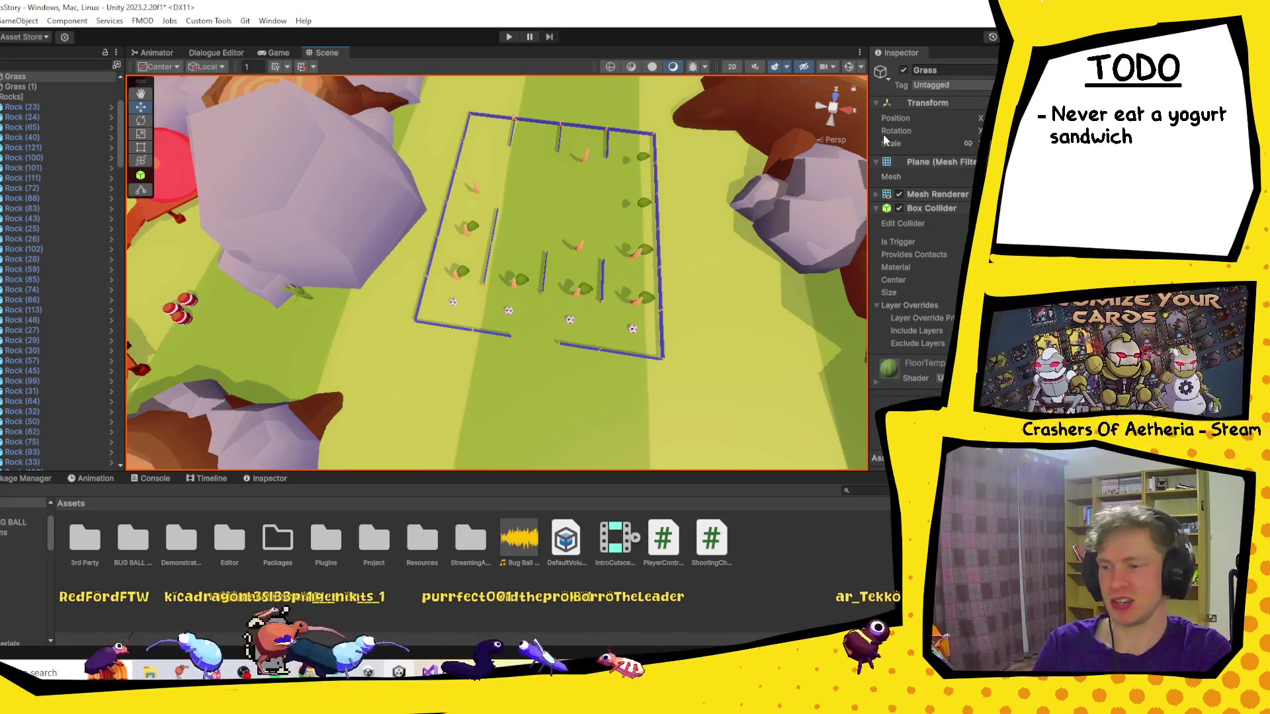
# Delete the fences and plant inside the field.
pyautogui.scroll(3, 574, 234)
pyautogui.moveTo(539, 213)
pyautogui.mouseDown()
pyautogui.moveTo(614, 334)
pyautogui.moveTo(641, 320)
pyautogui.mouseUp()
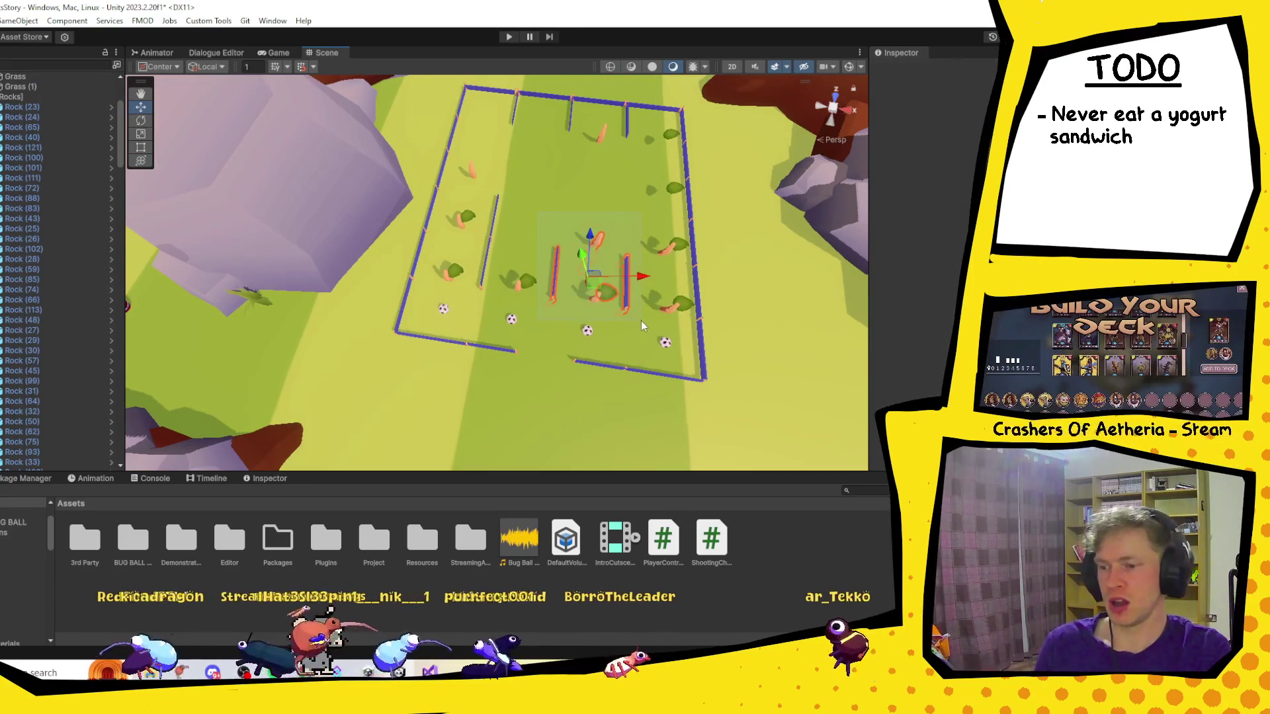
pyautogui.press('Delete')
pyautogui.click(593, 297)
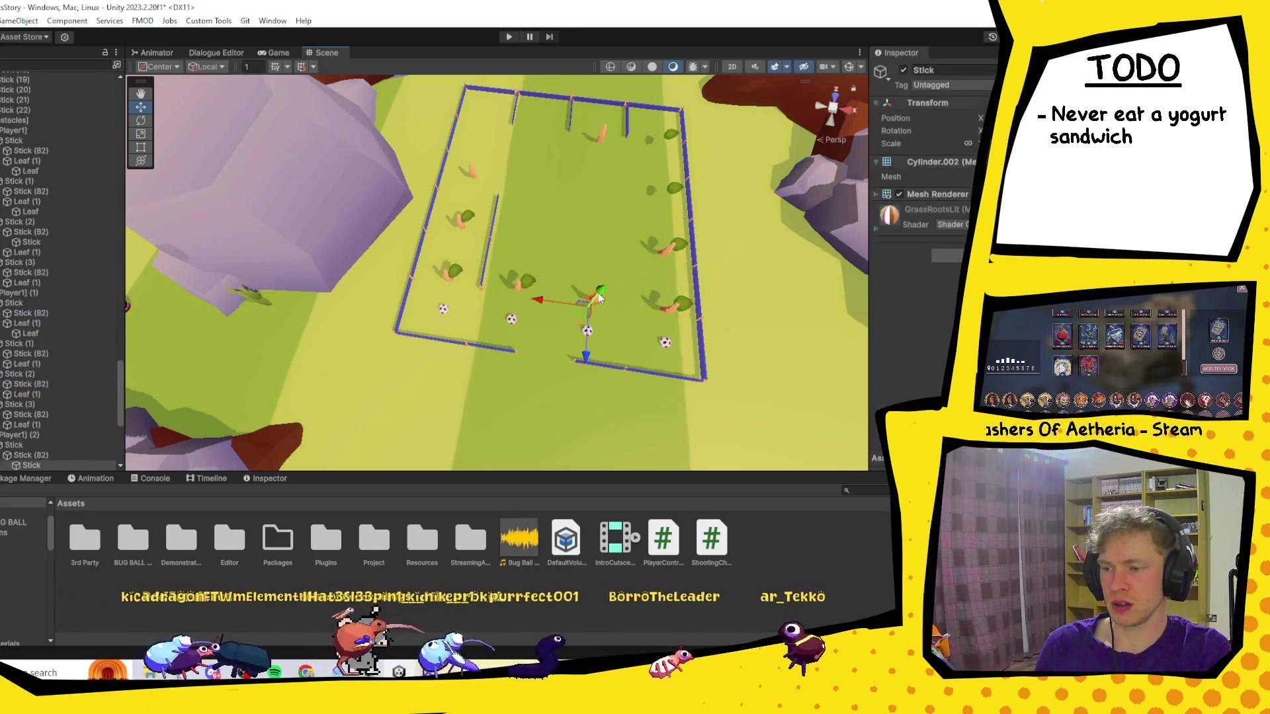
# Collapse the four [Player1] characters in the Hierarchy and delete all of them.
pyautogui.click(45, 435)
pyautogui.scroll(-3, 68, 372)
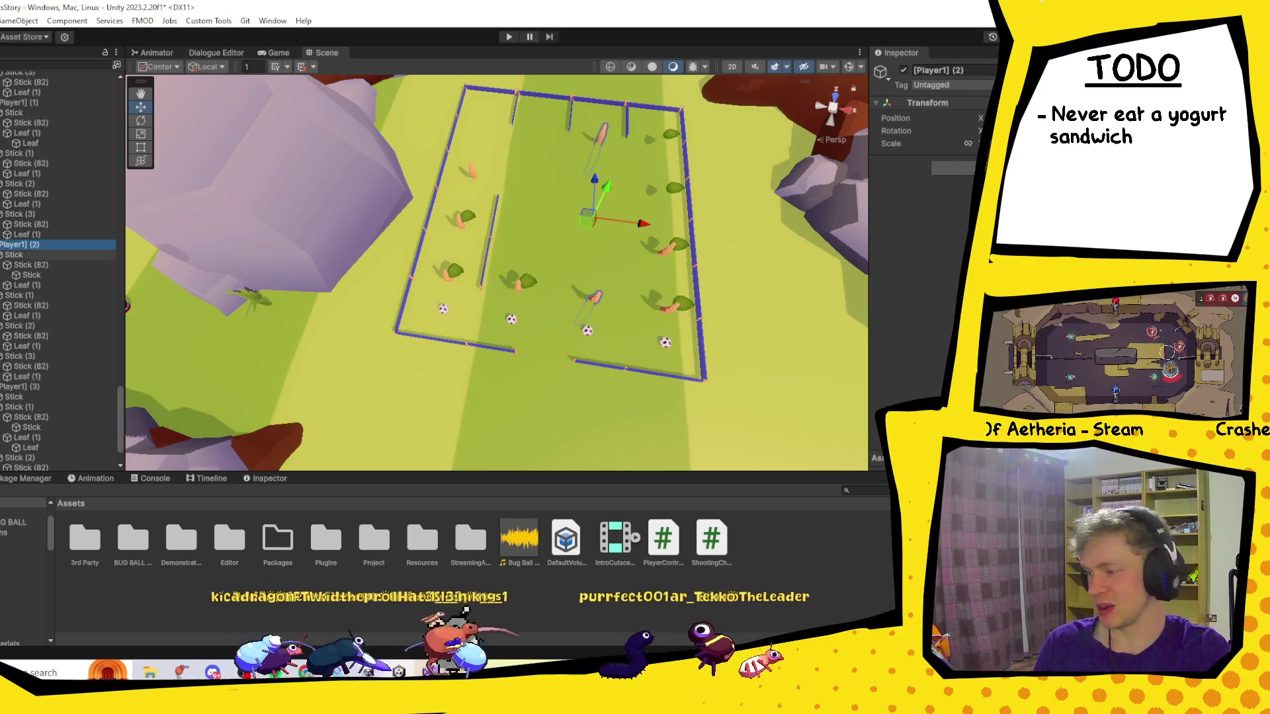
pyautogui.press('Left')
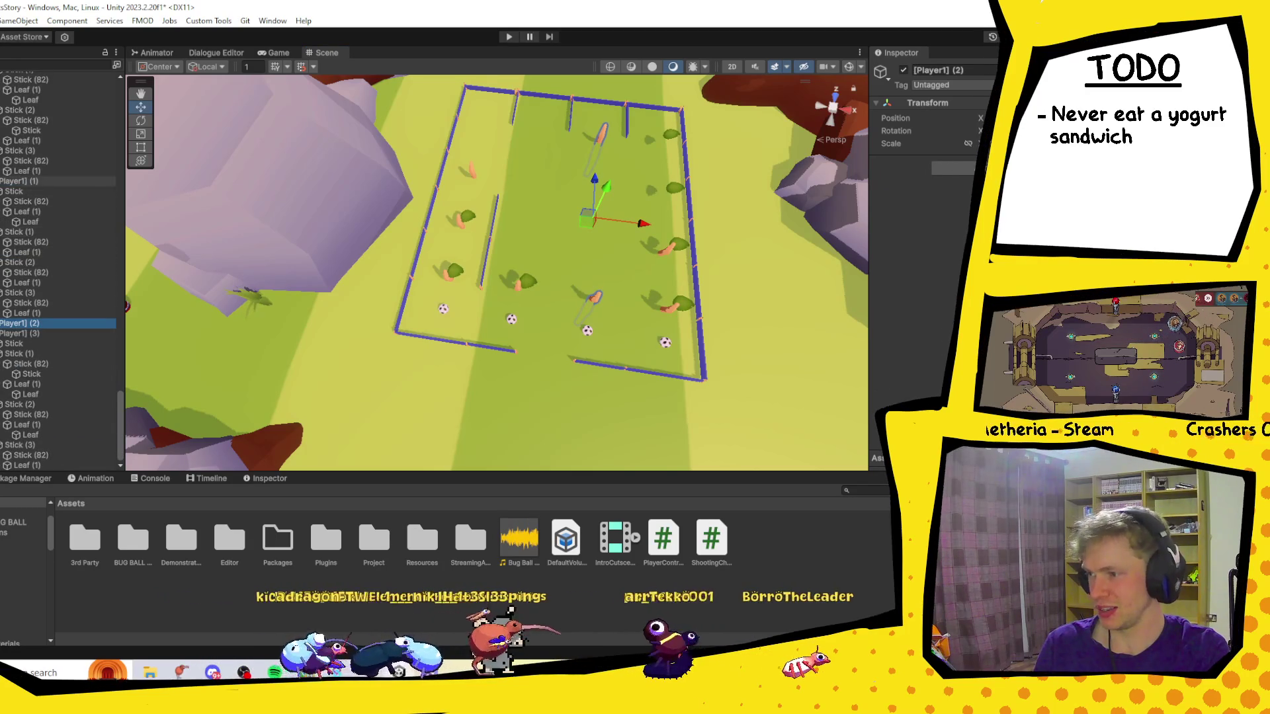
pyautogui.click(1, 181)
pyautogui.click(2, 151)
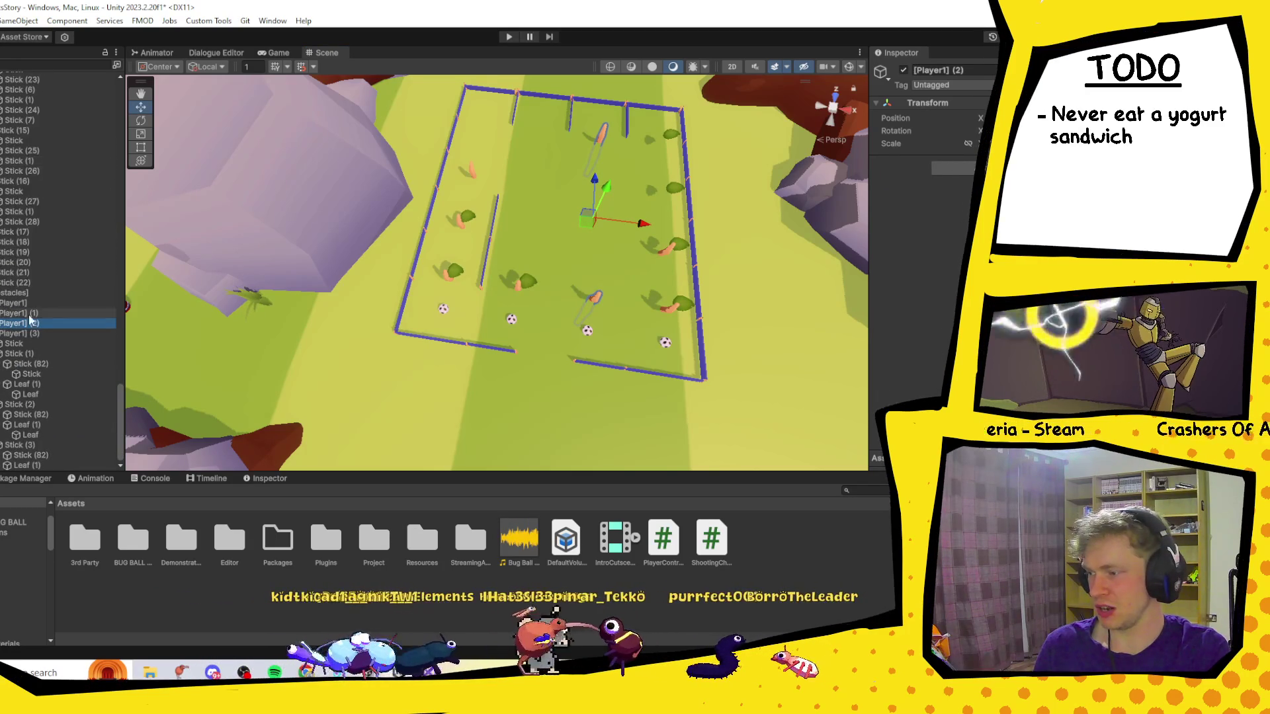
pyautogui.click(2, 334)
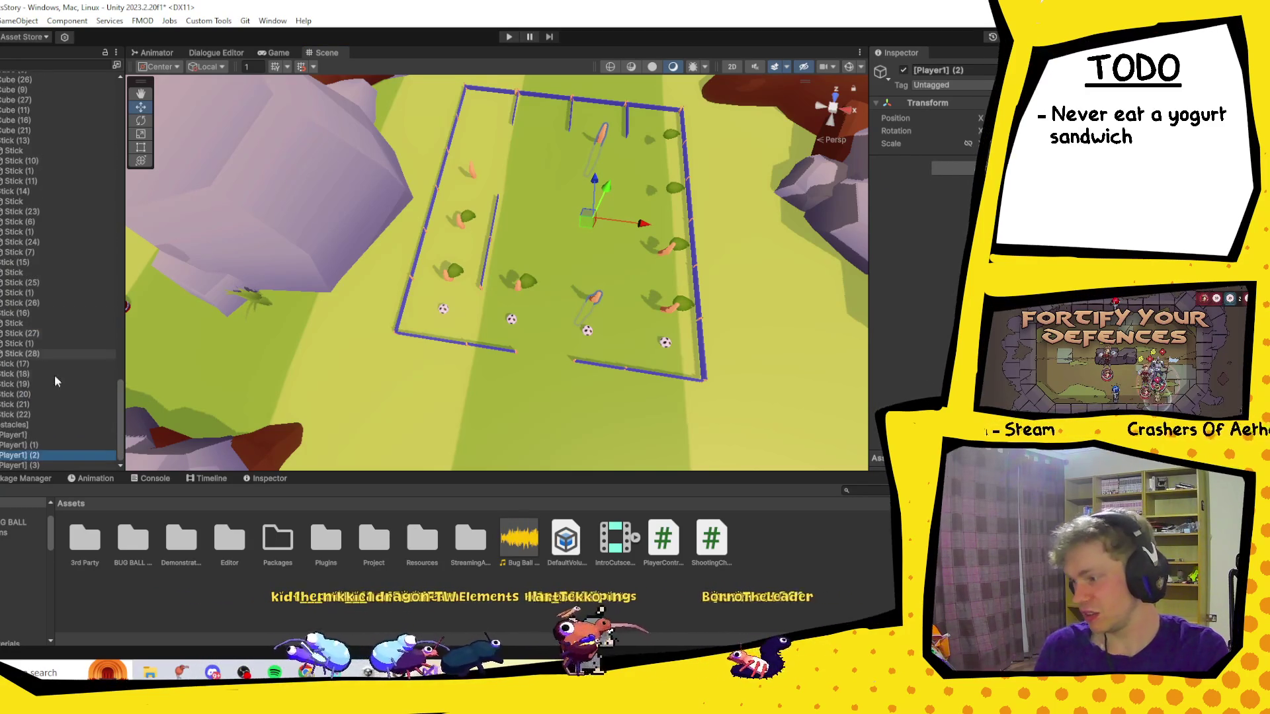
pyautogui.click(25, 438)
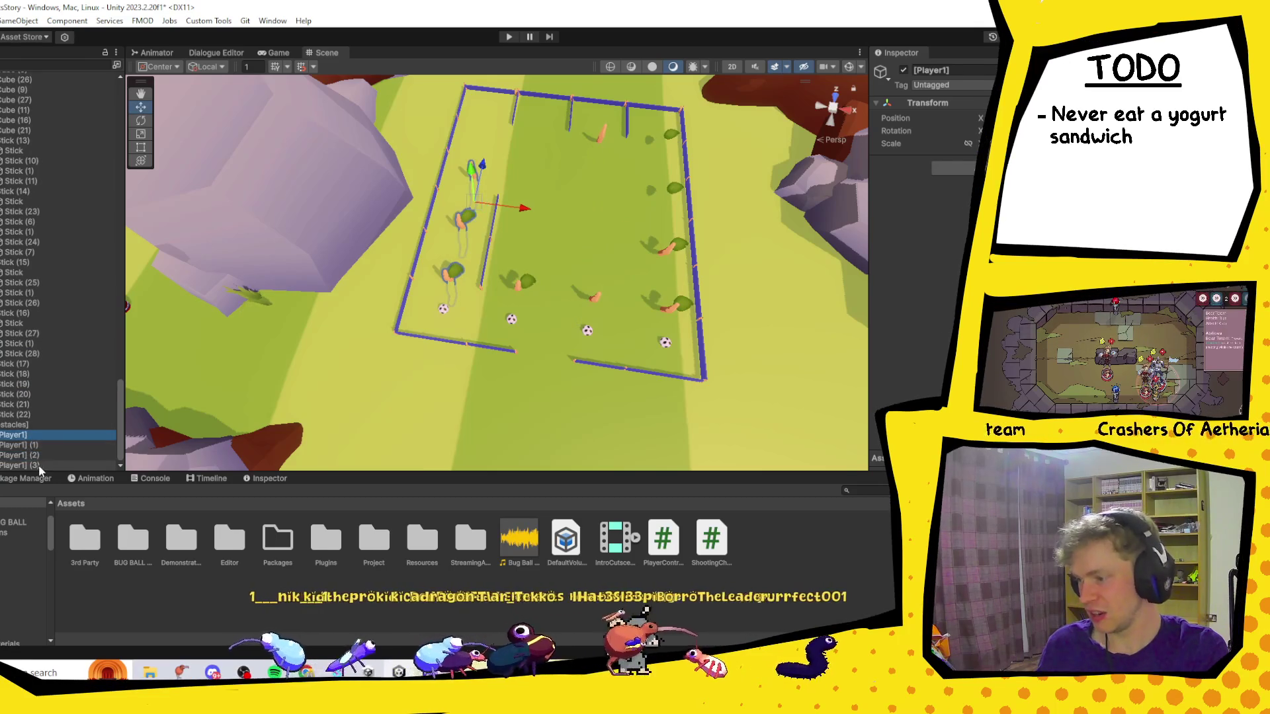
pyautogui.keyDown('shift'); pyautogui.click(39, 466); pyautogui.keyUp('shift')
pyautogui.press('Delete')
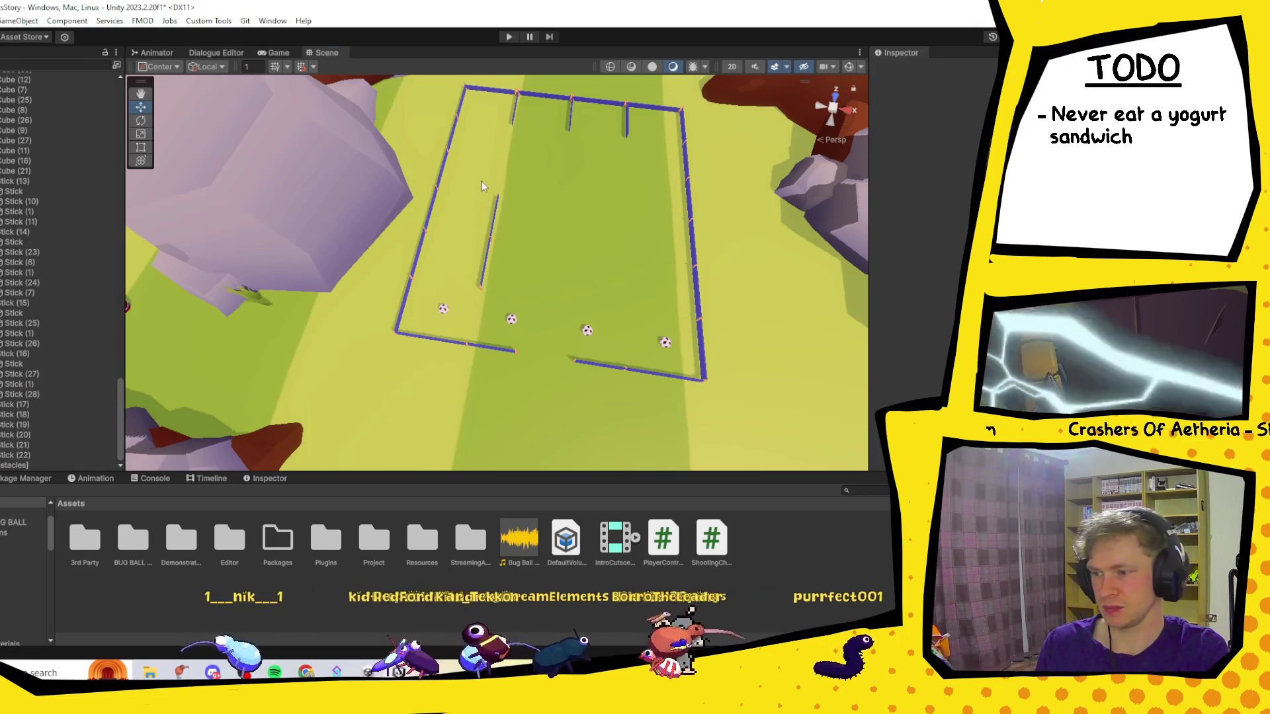
# Delete the long, short and small leftover inner wall sticks.
pyautogui.click(491, 218)
pyautogui.press('Delete')
pyautogui.click(486, 267)
pyautogui.press('Delete')
pyautogui.click(479, 287)
pyautogui.press('Delete')
# Frame wall stick Cube (11) and delete the inner sticks by the wall and on the right.
pyautogui.moveTo(521, 210); pyautogui.dragTo(513, 233)
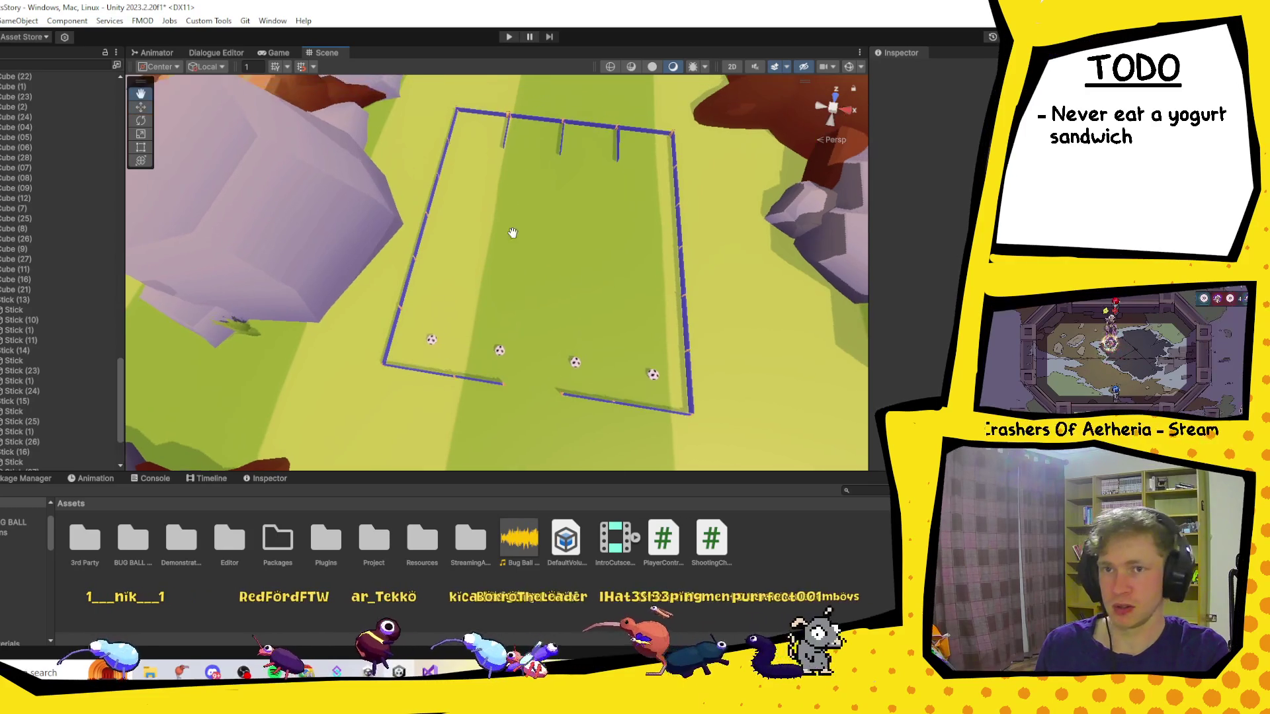
pyautogui.click(502, 140)
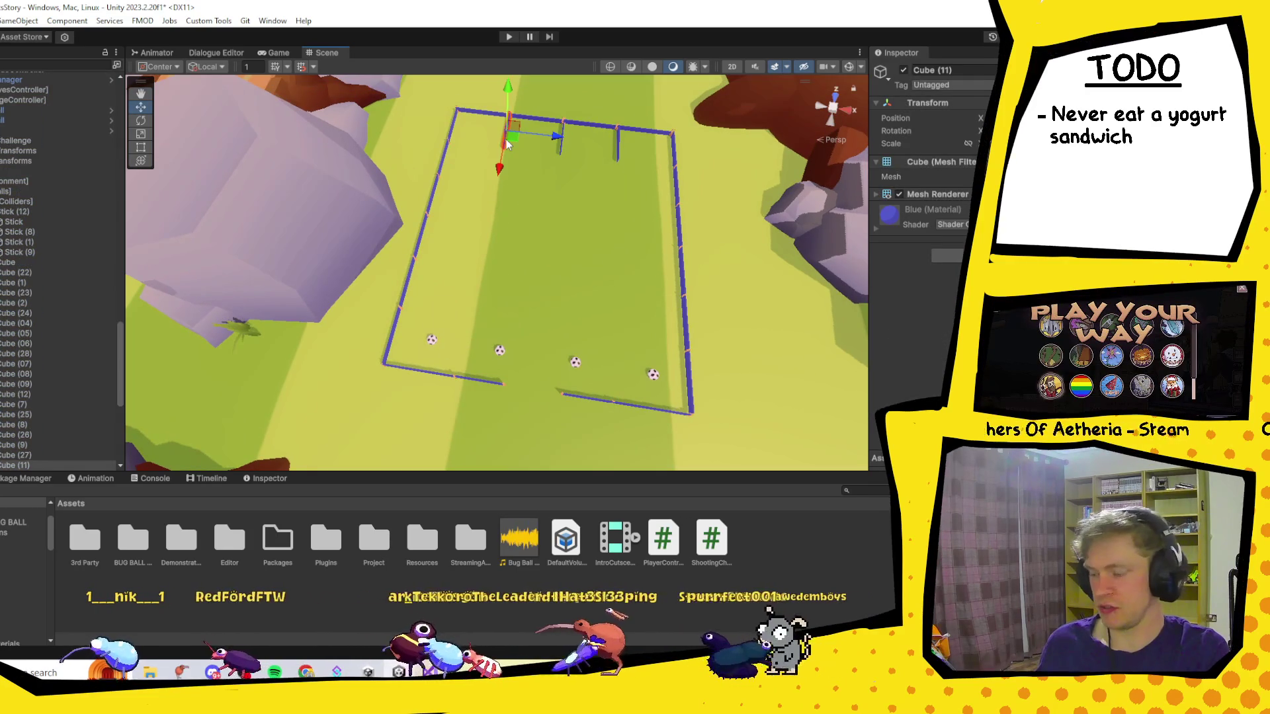
pyautogui.press('f')
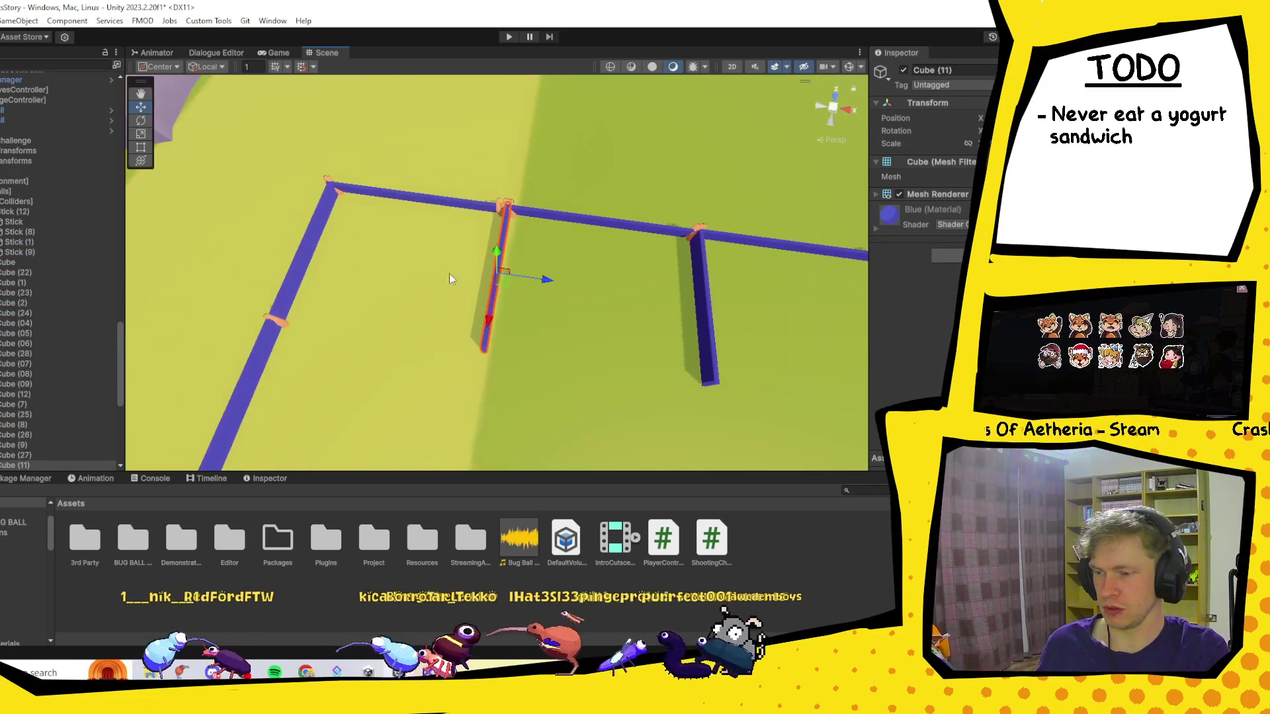
pyautogui.moveTo(449, 250); pyautogui.dragTo(630, 364)
pyautogui.click(494, 277)
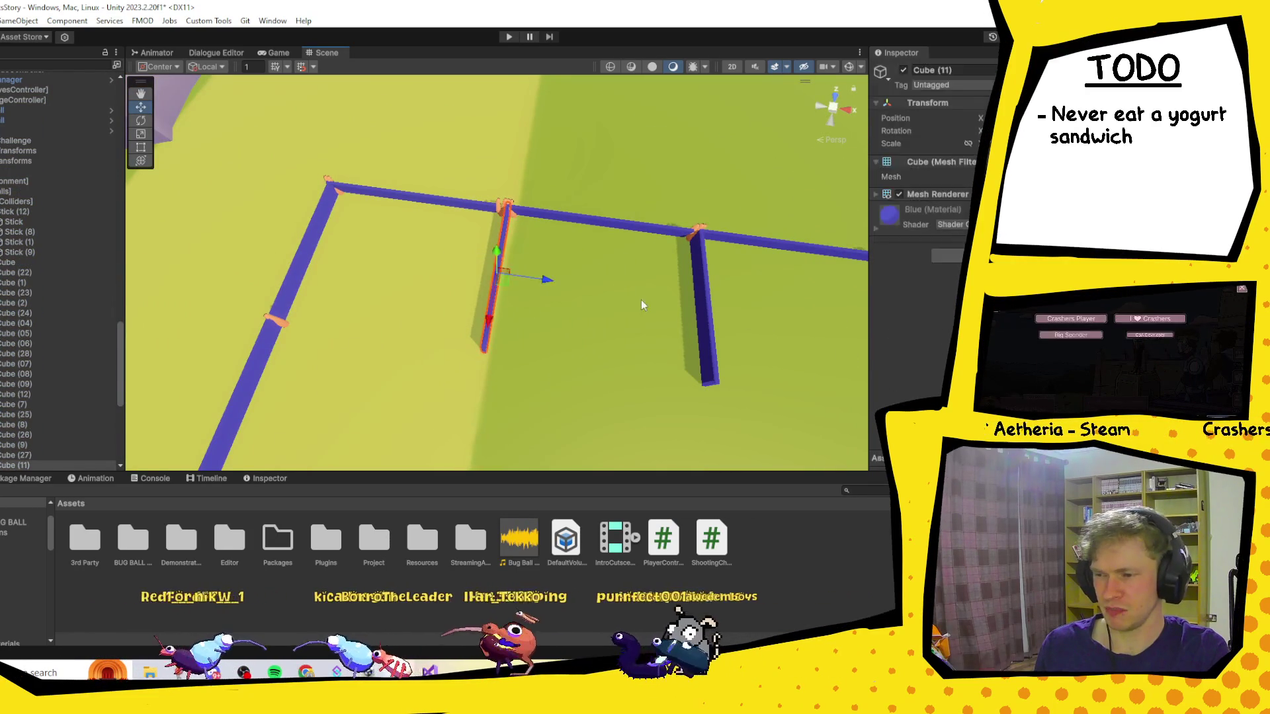
pyautogui.press('Delete')
pyautogui.click(699, 311)
pyautogui.press('Delete')
# Pan to the last small inner stick and delete it, leaving an empty field.
pyautogui.scroll(-2, 734, 370)
pyautogui.moveTo(727, 363); pyautogui.dragTo(352, 285)
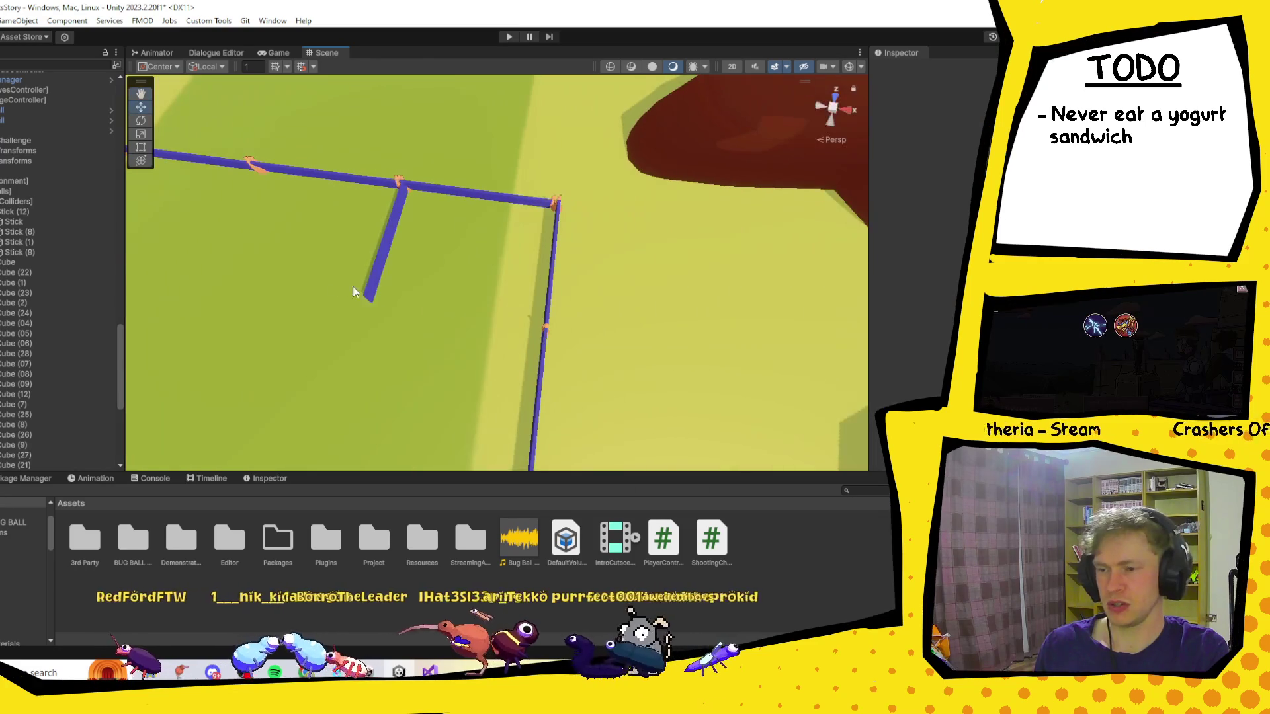
pyautogui.press('w')
pyautogui.click(368, 275)
pyautogui.press('Delete')
pyautogui.scroll(2, 387, 267)
pyautogui.scroll(-3, 389, 270)
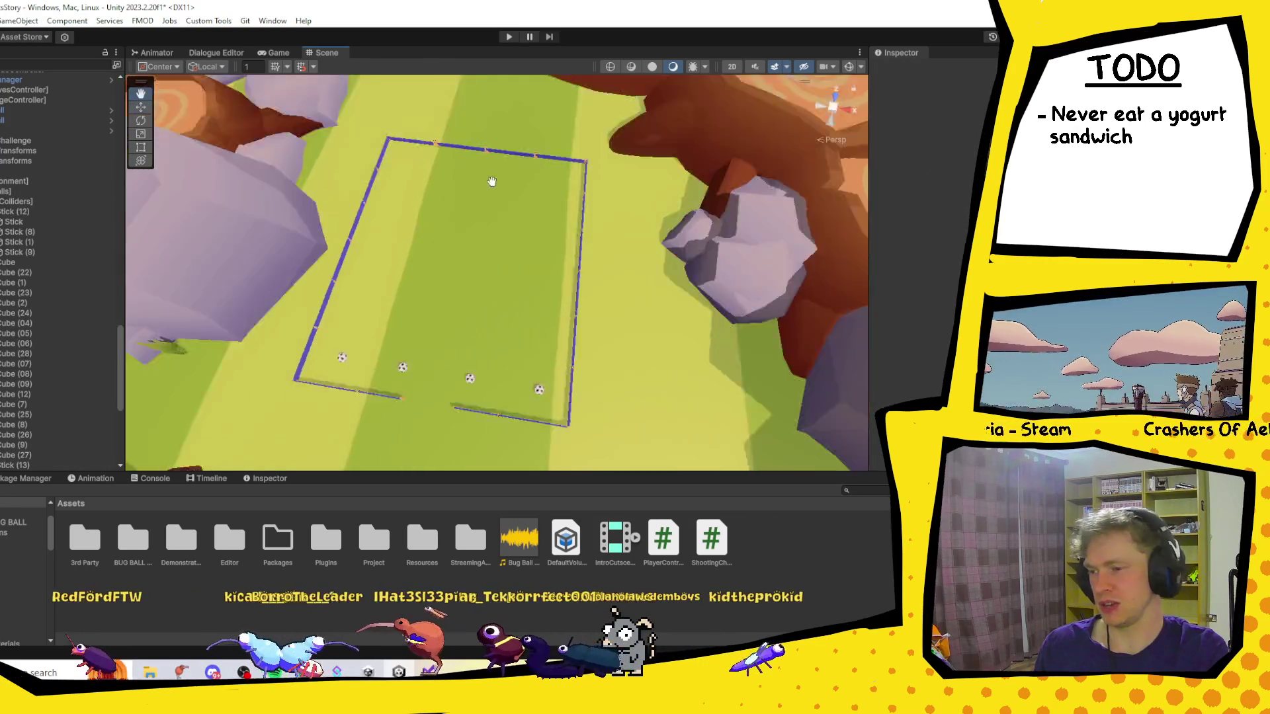
pyautogui.scroll(3, 462, 198)
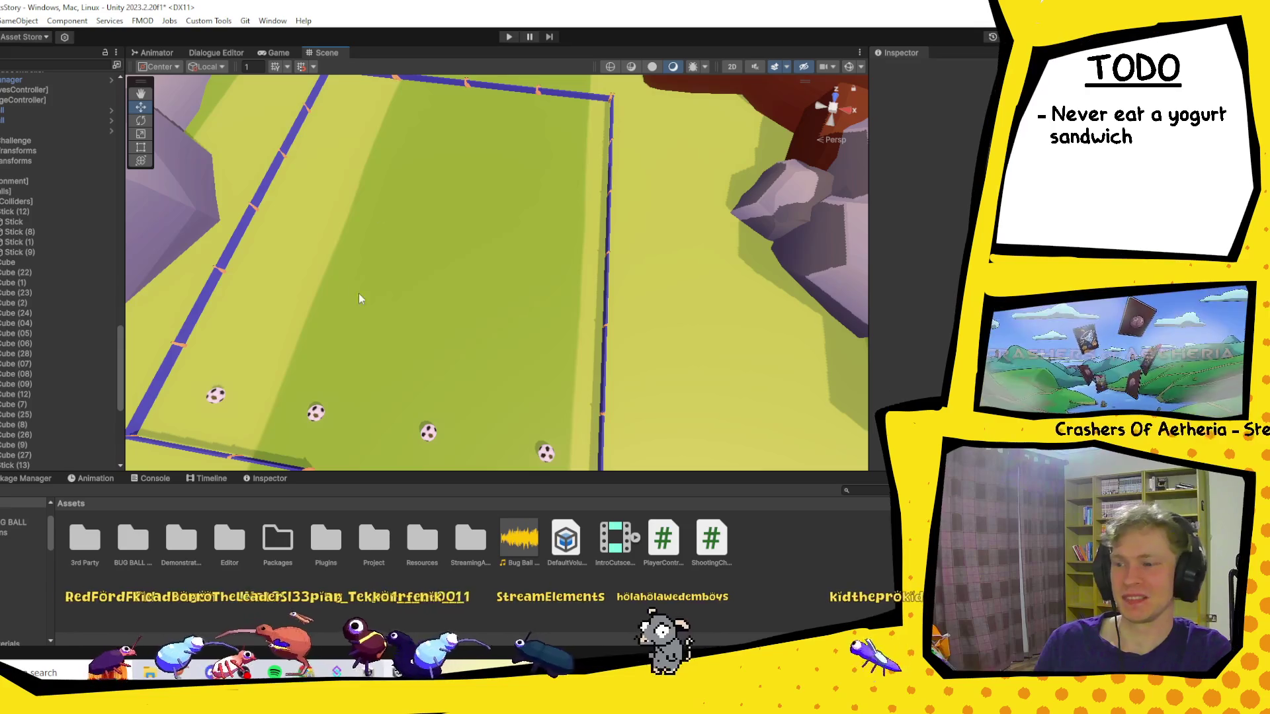
pyautogui.scroll(-5, 371, 291)
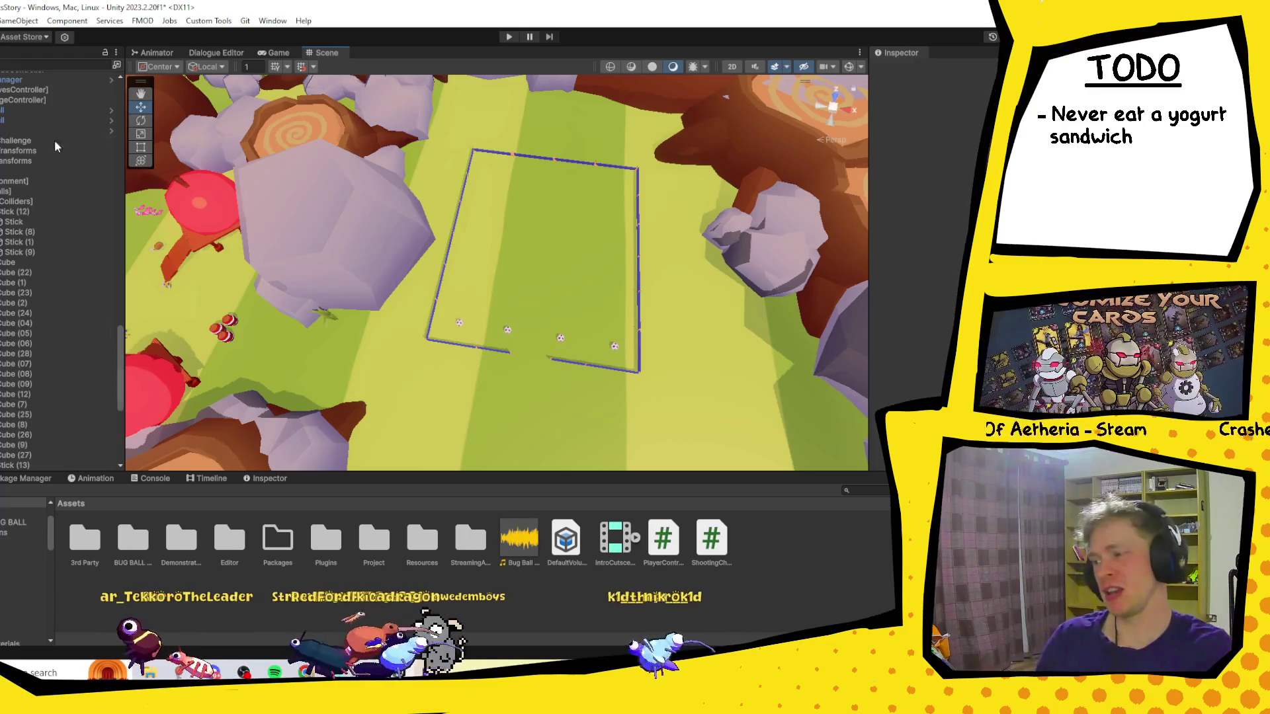
# Move the Stick entries into the Colliders group.
pyautogui.click(20, 292)
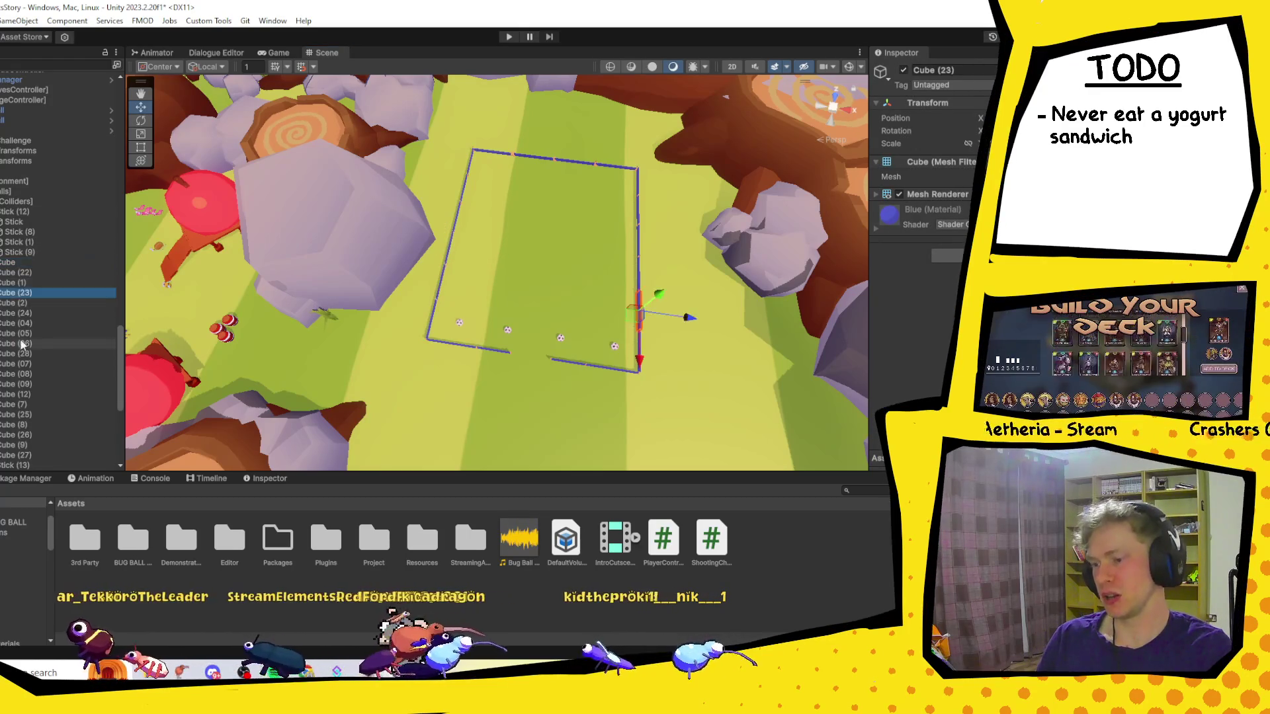
pyautogui.click(16, 222)
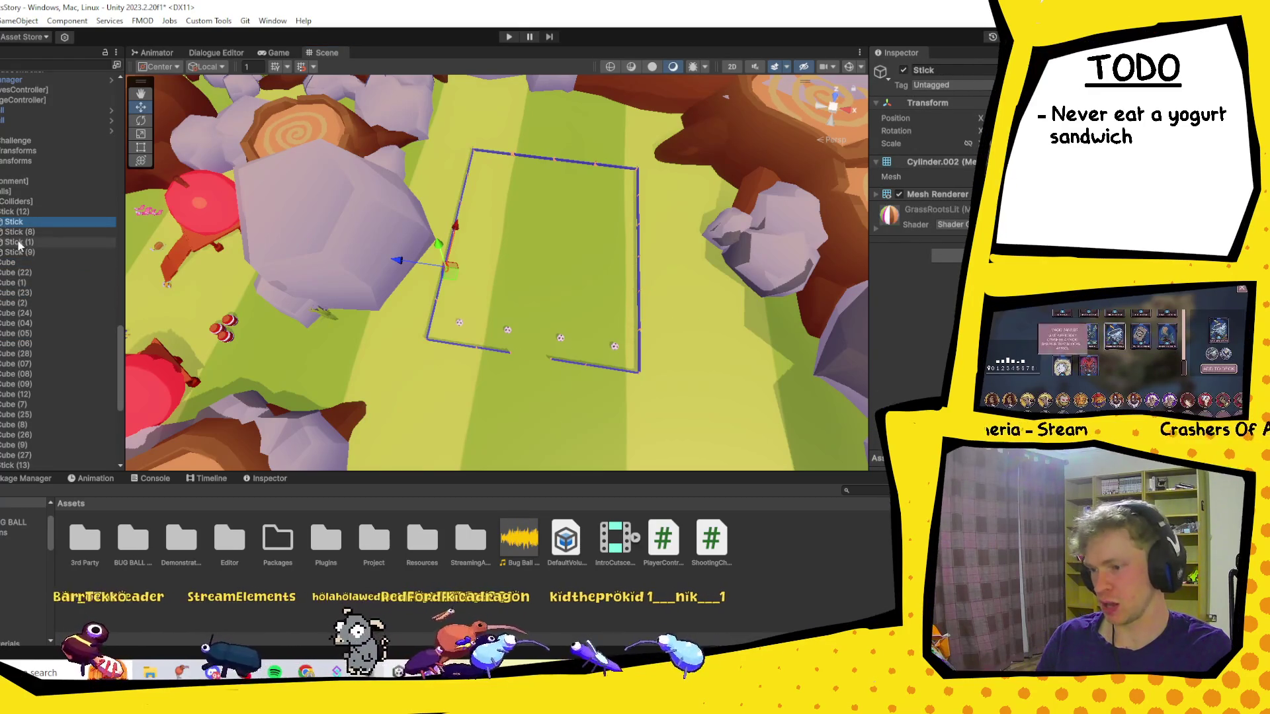
pyautogui.moveTo(18, 246); pyautogui.dragTo(20, 201)
# Delete the surplus colliders GameObject (4), GameObject (5) and GameObject (6).
pyautogui.click(31, 221)
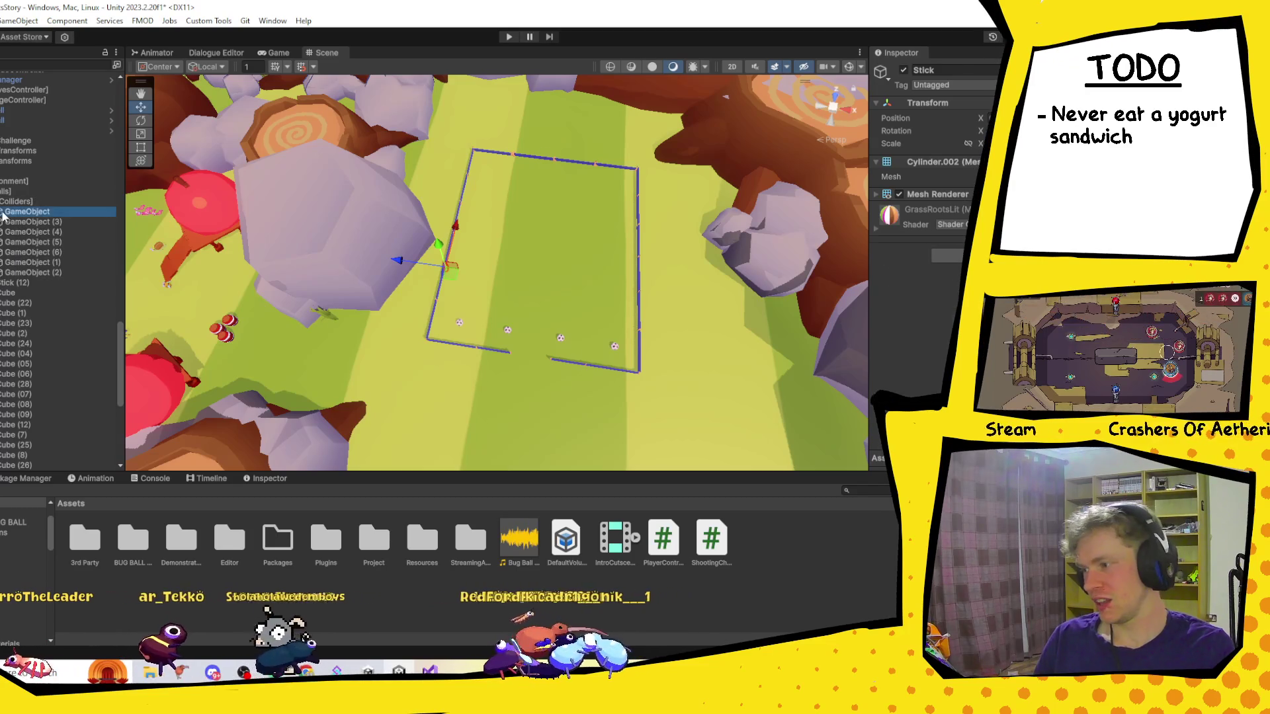
pyautogui.click(40, 244)
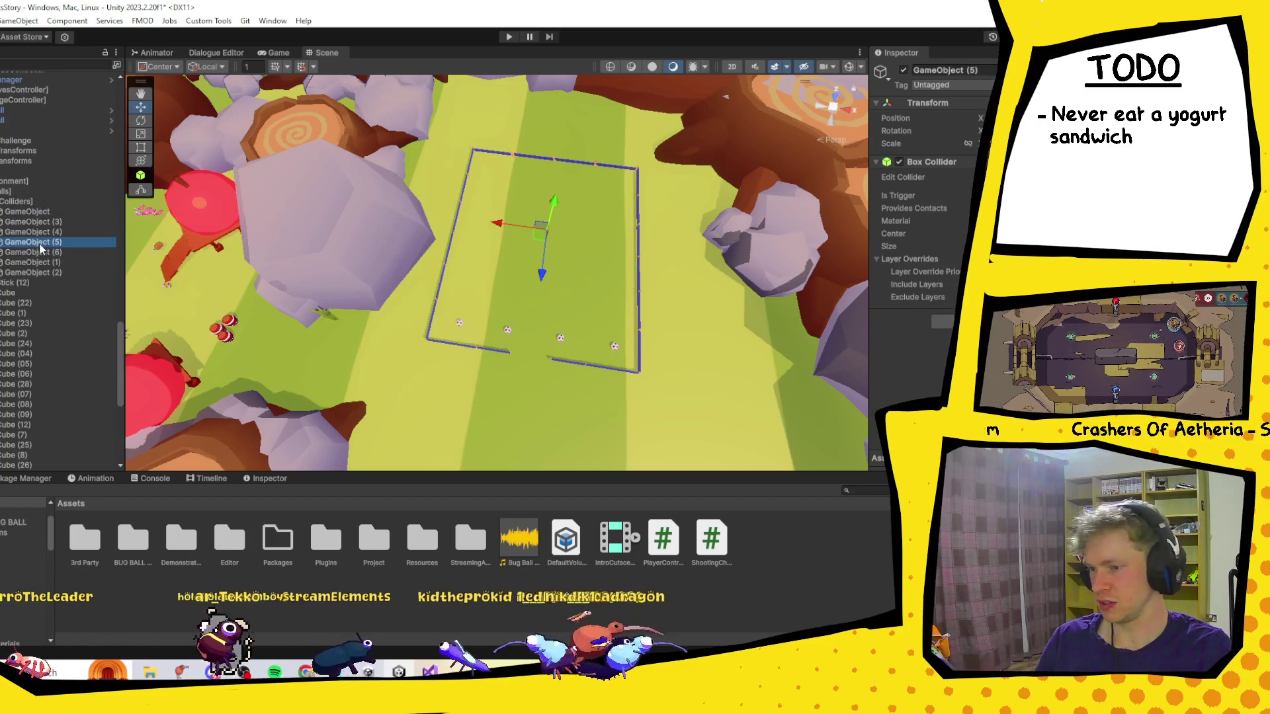
pyautogui.click(31, 228)
pyautogui.press('Delete')
pyautogui.click(33, 232)
pyautogui.press('Delete')
pyautogui.click(36, 242)
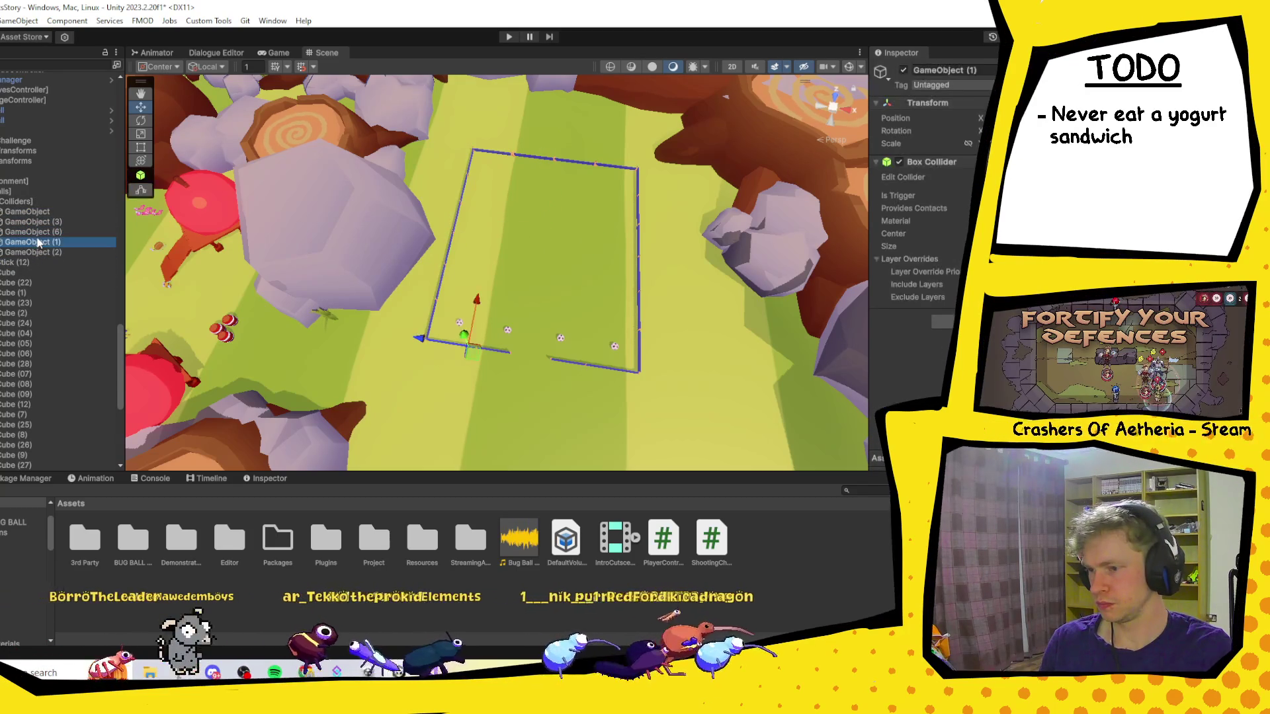
pyautogui.click(36, 232)
pyautogui.press('Delete')
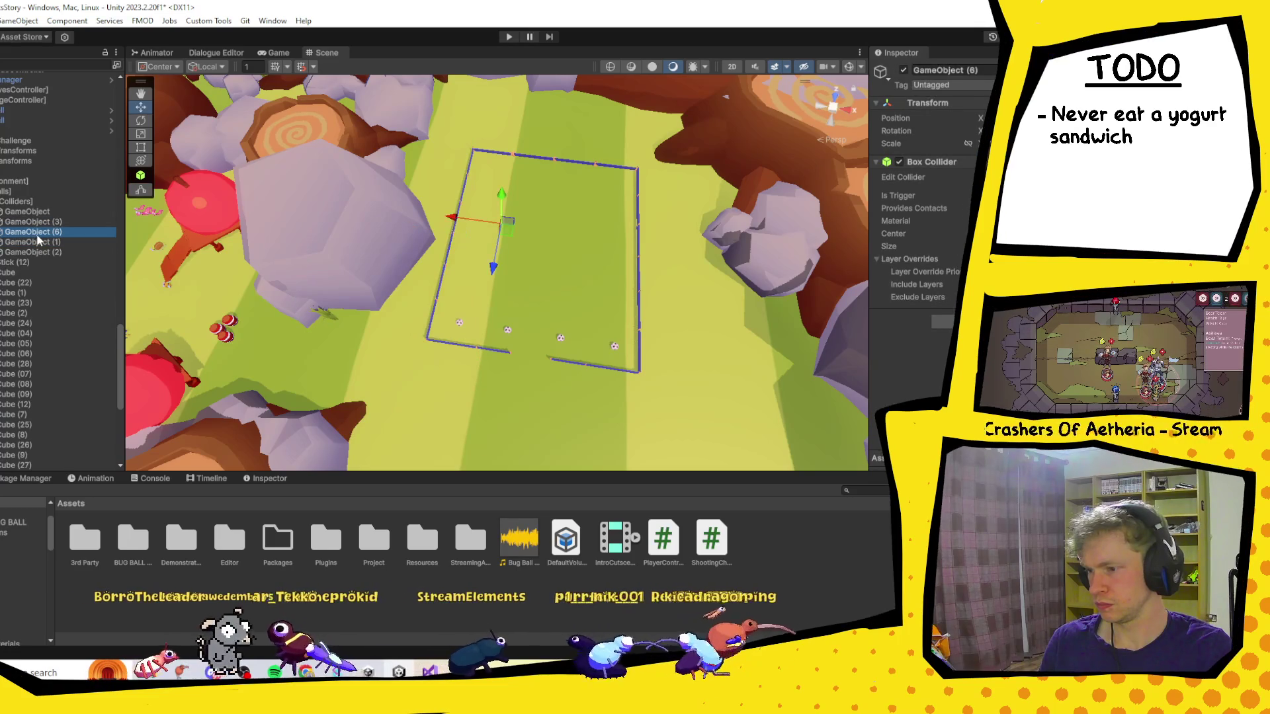
pyautogui.click(41, 241)
pyautogui.click(38, 231)
# Duplicate GameObject (3) and place the copy along the right wall, then switch to Discord.
pyautogui.click(32, 222)
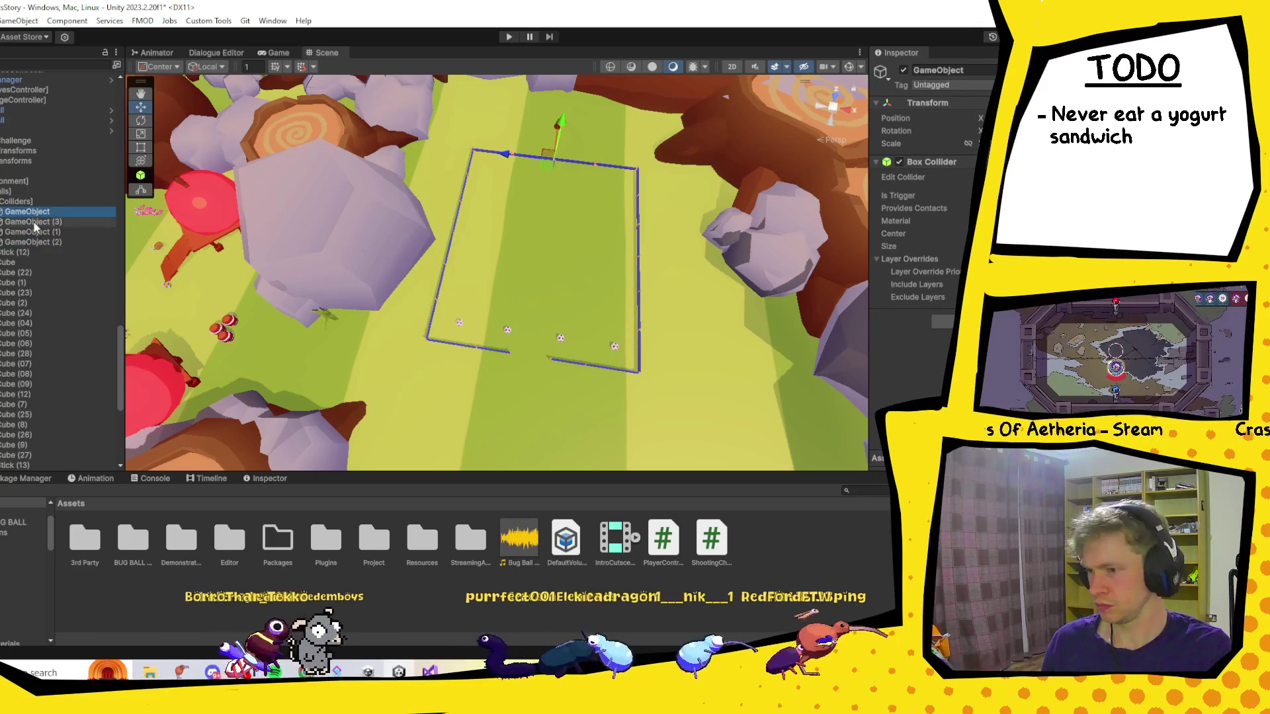
pyautogui.hotkey('ctrl', 'd')
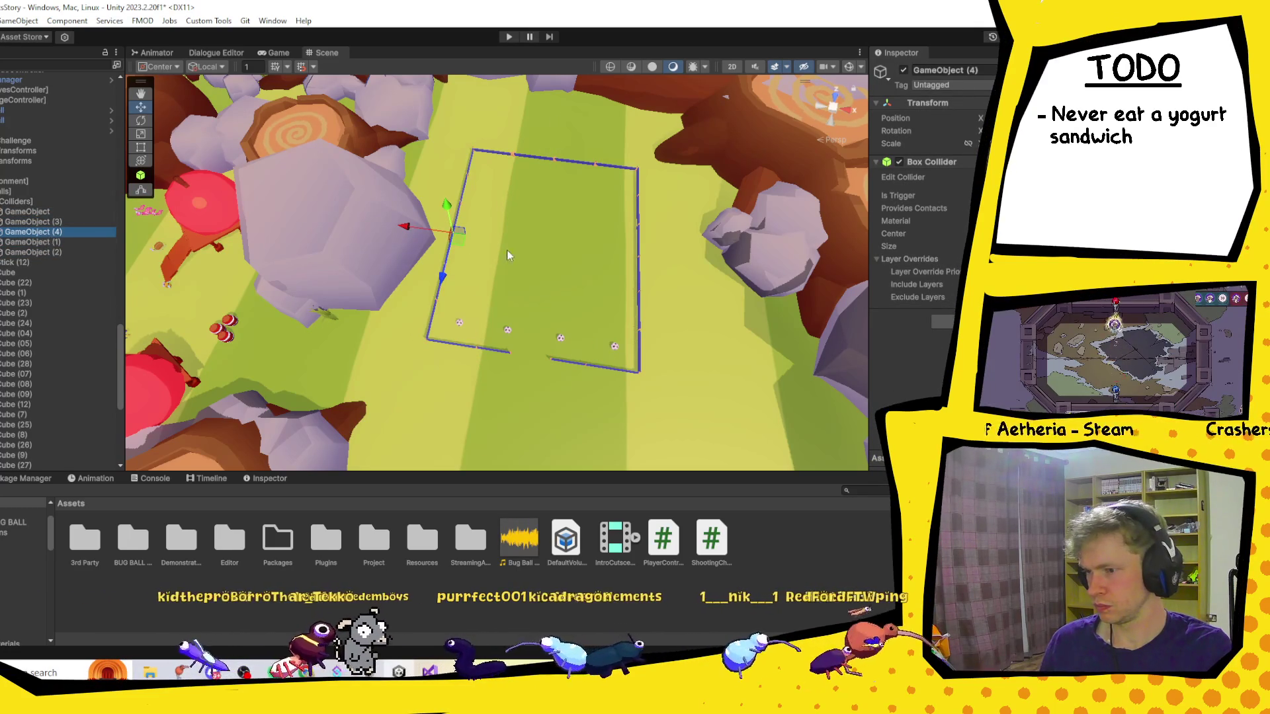
pyautogui.moveTo(433, 237); pyautogui.dragTo(648, 262)
pyautogui.press('f')
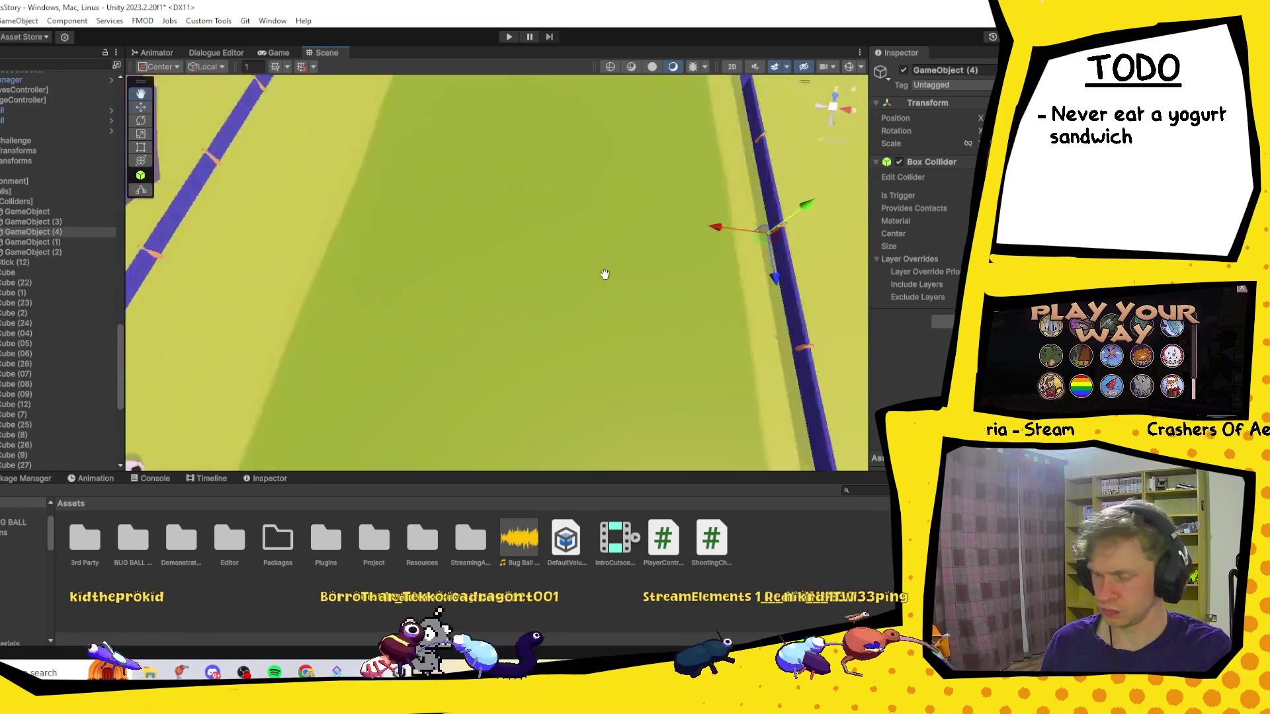
pyautogui.moveTo(527, 235); pyautogui.dragTo(534, 239)
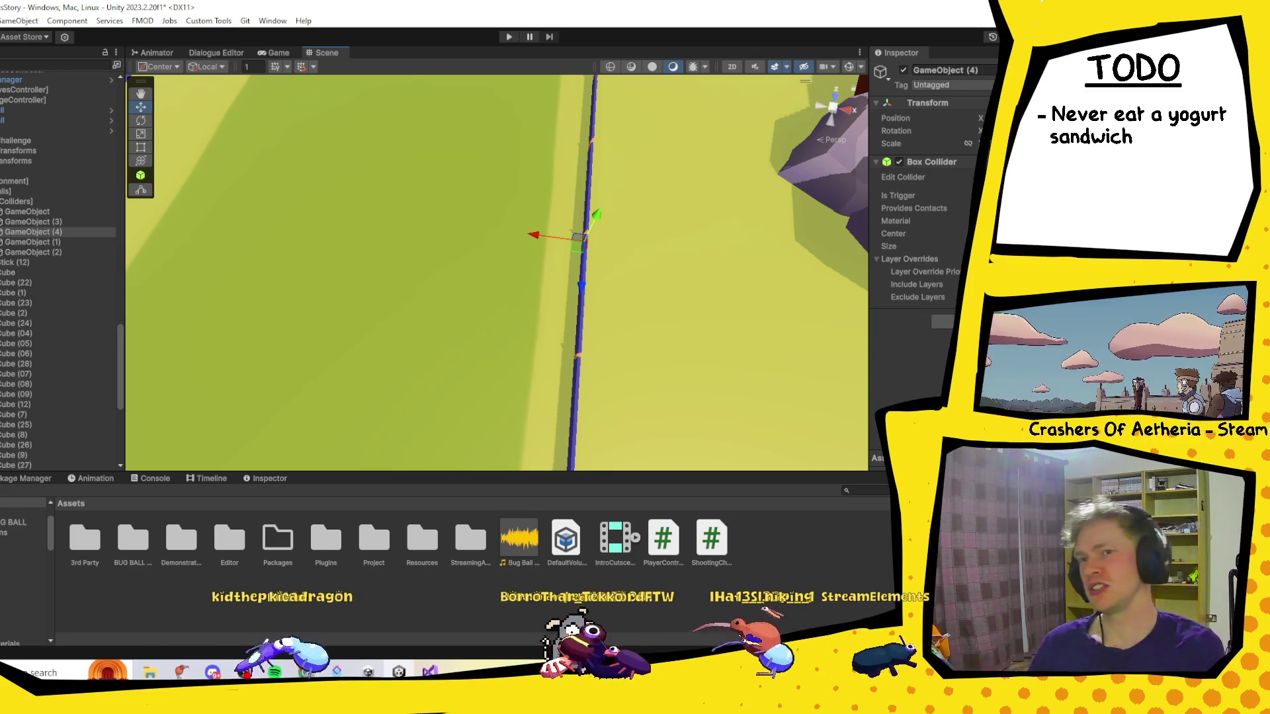
pyautogui.press('f')
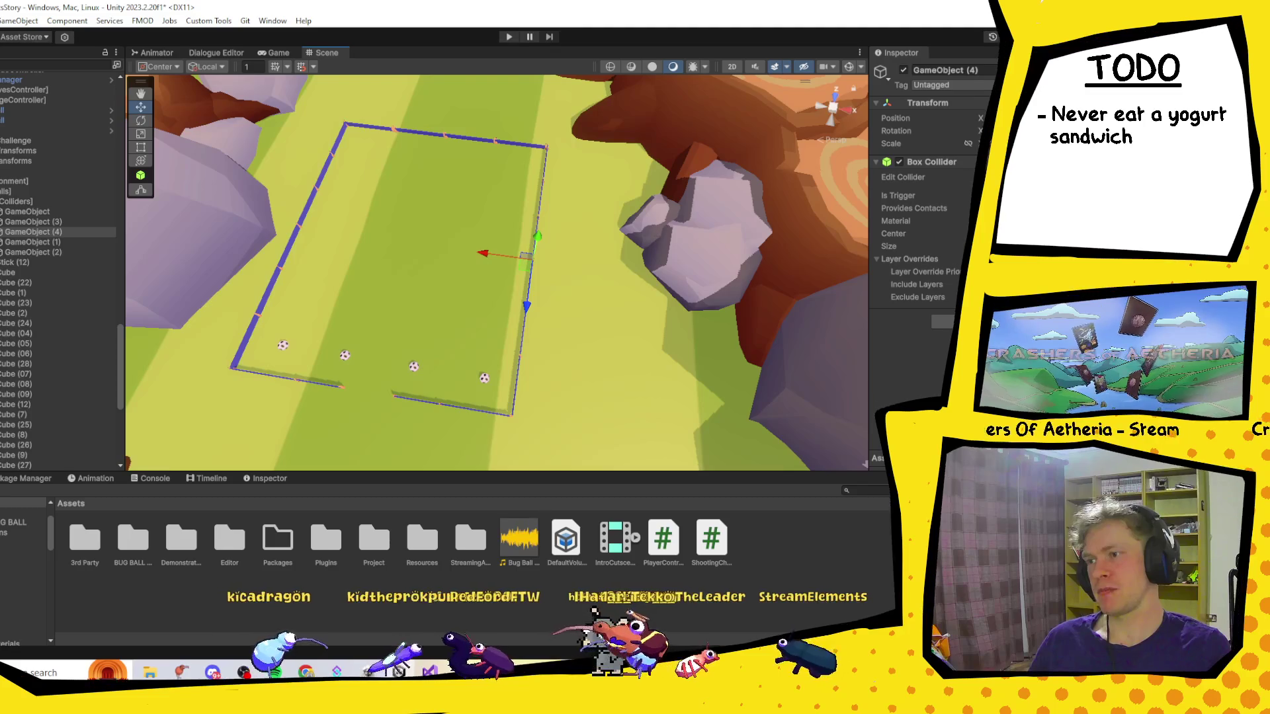
pyautogui.hotkey('alt', 'Tab')
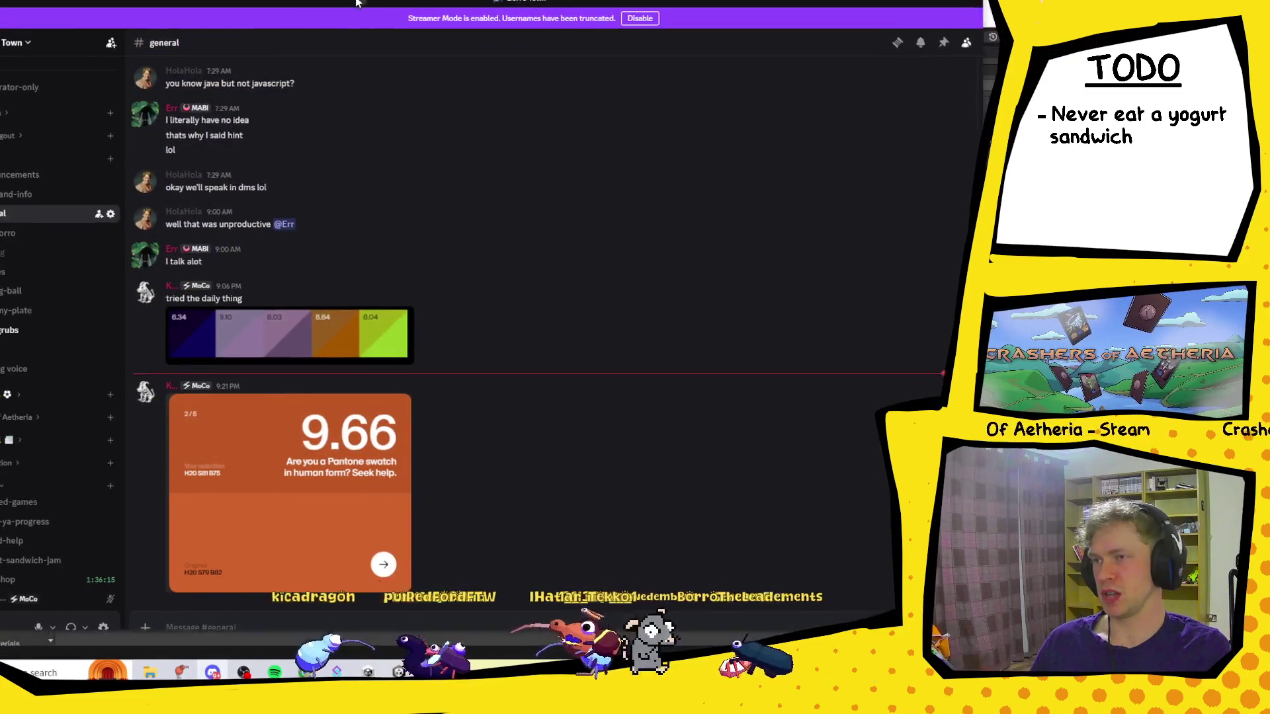
# Switch from Discord back to the Unity editor.
pyautogui.hotkey('alt', 'Tab')
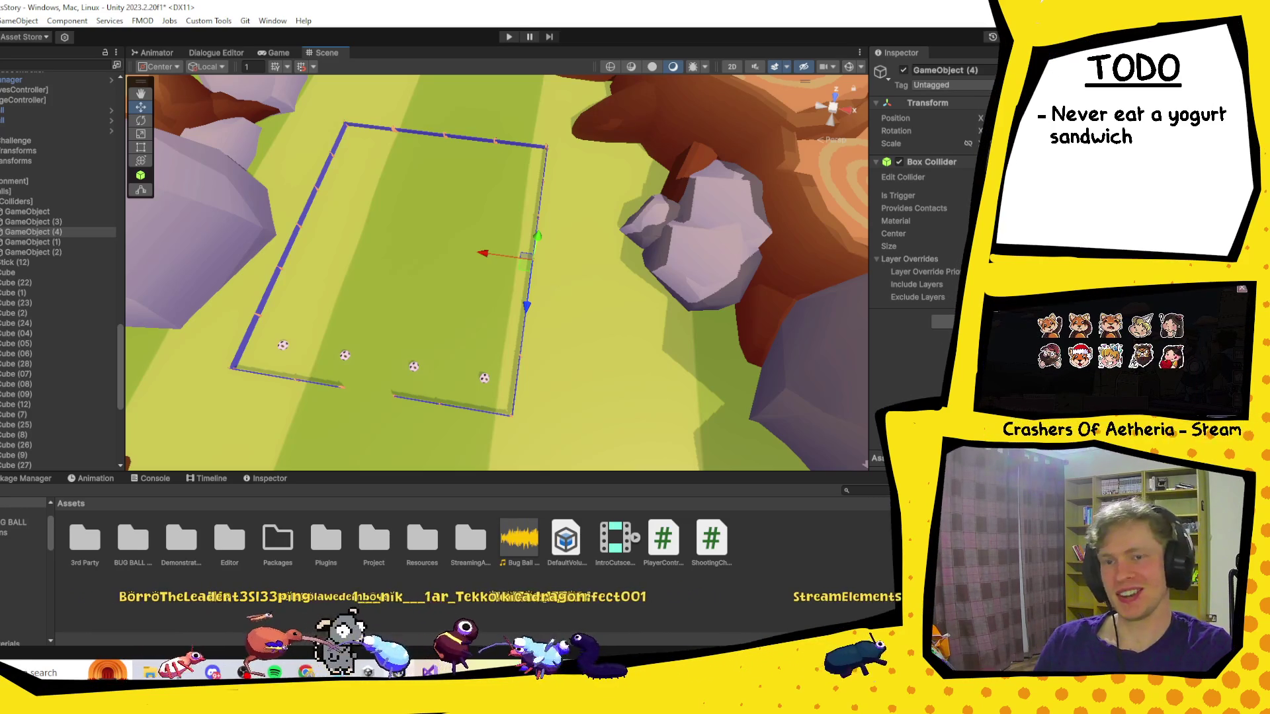
# Collapse the Colliders group in the Hierarchy and select Obstacles, then bring the browser forward.
pyautogui.moveTo(386, 348); pyautogui.dragTo(434, 332)
pyautogui.scroll(2, 527, 308)
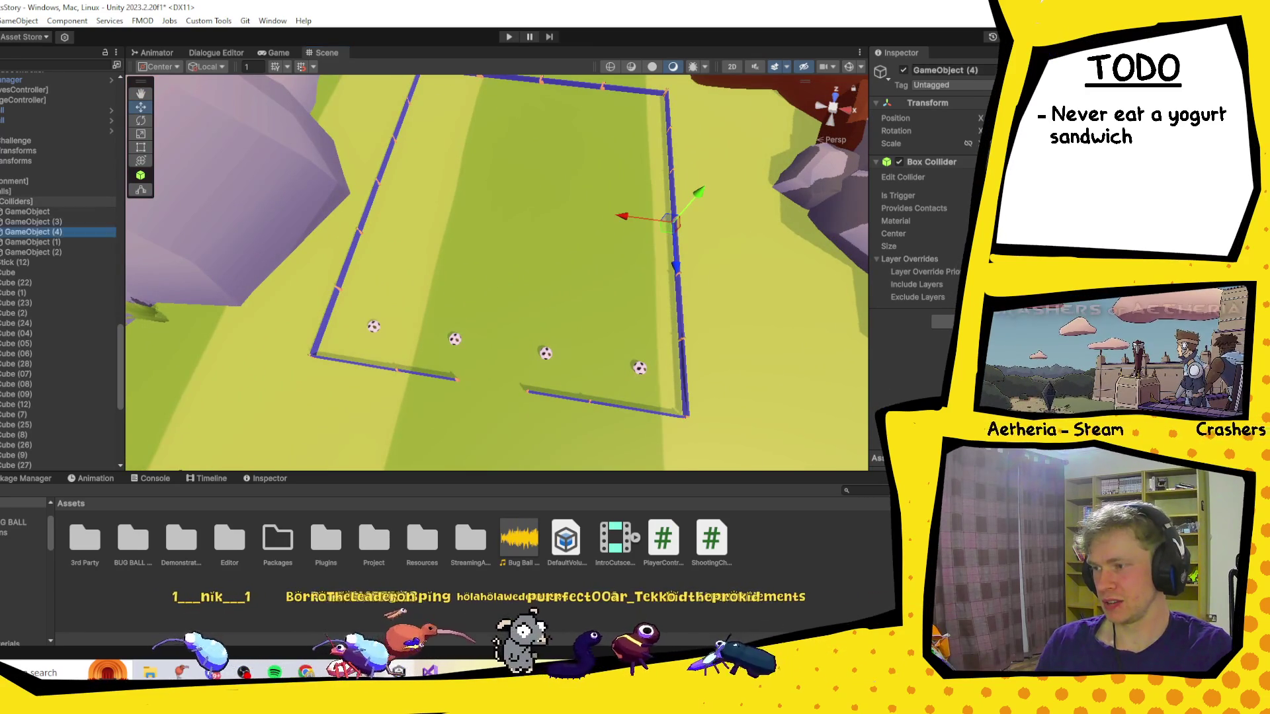
pyautogui.click(2, 201)
pyautogui.scroll(7, 59, 265)
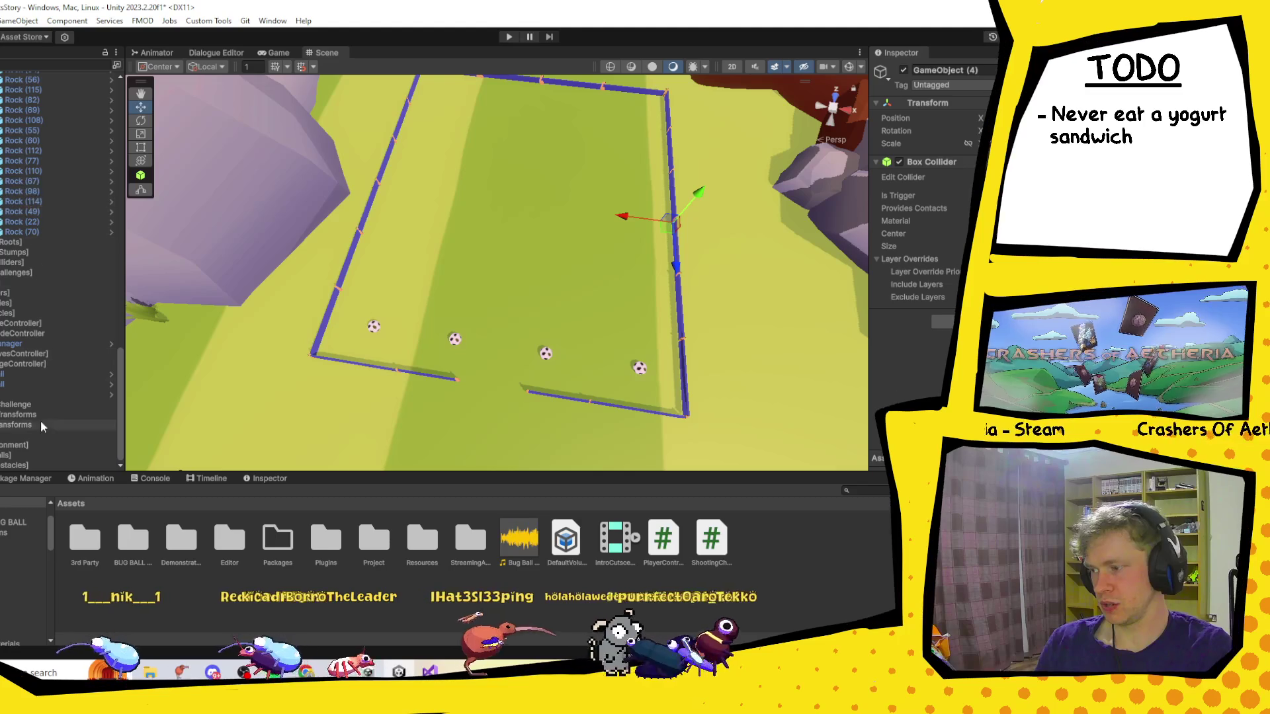
pyautogui.click(59, 465)
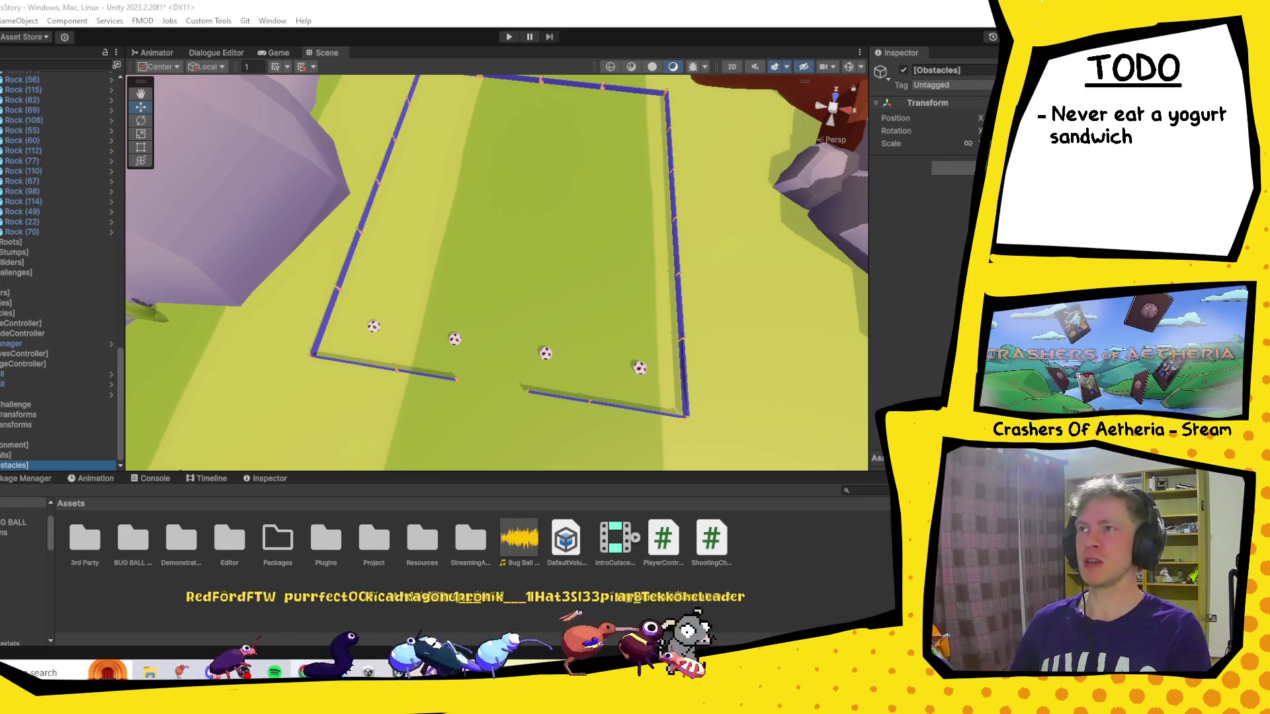
pyautogui.hotkey('alt', 'Tab')
pyautogui.press('super+Up')
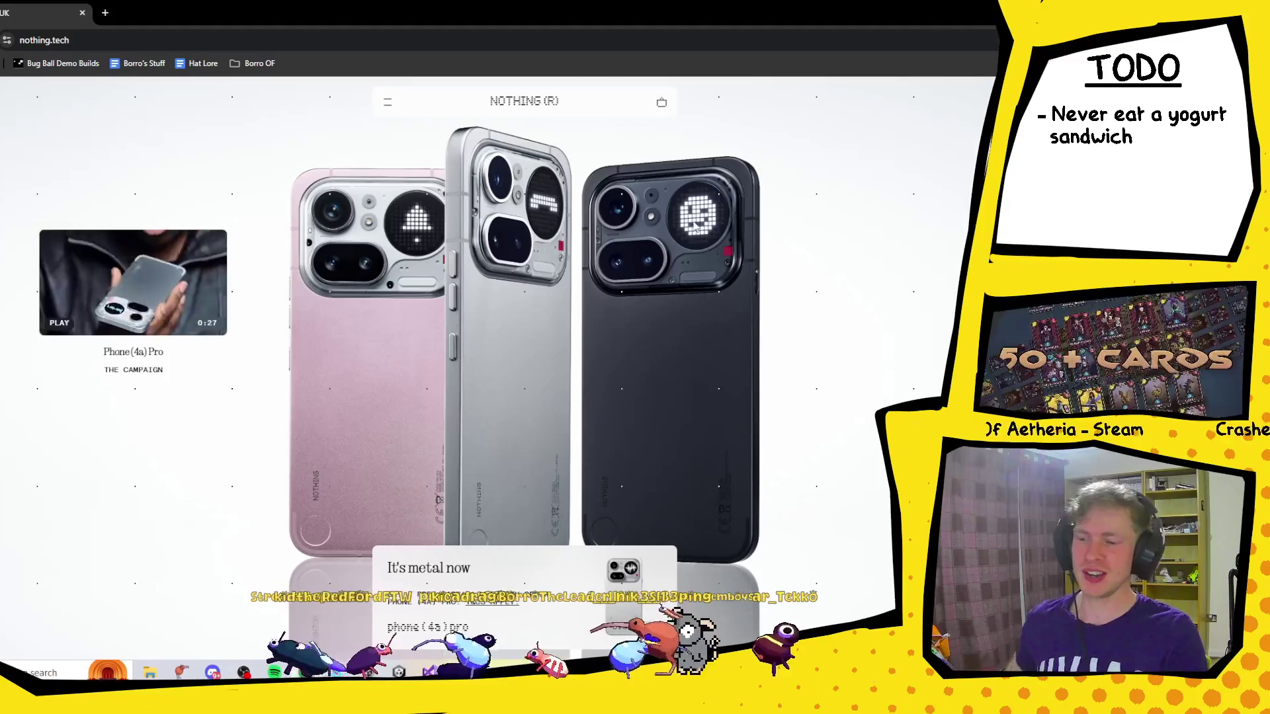
# Scroll the nothing.tech homepage, then use the category menu to go to the Phones collection.
pyautogui.scroll(-5, 724, 225)
pyautogui.scroll(-5, 715, 227)
pyautogui.scroll(10, 700, 262)
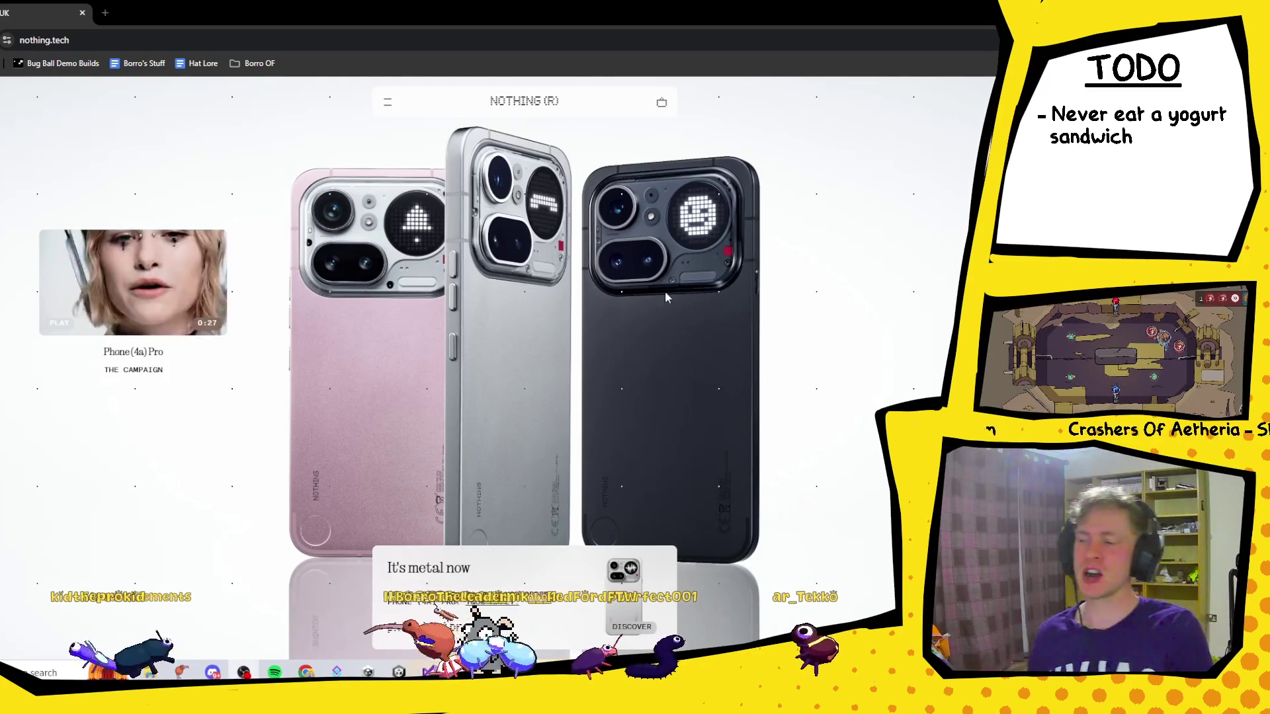
pyautogui.scroll(-5, 832, 290)
pyautogui.scroll(-5, 832, 290)
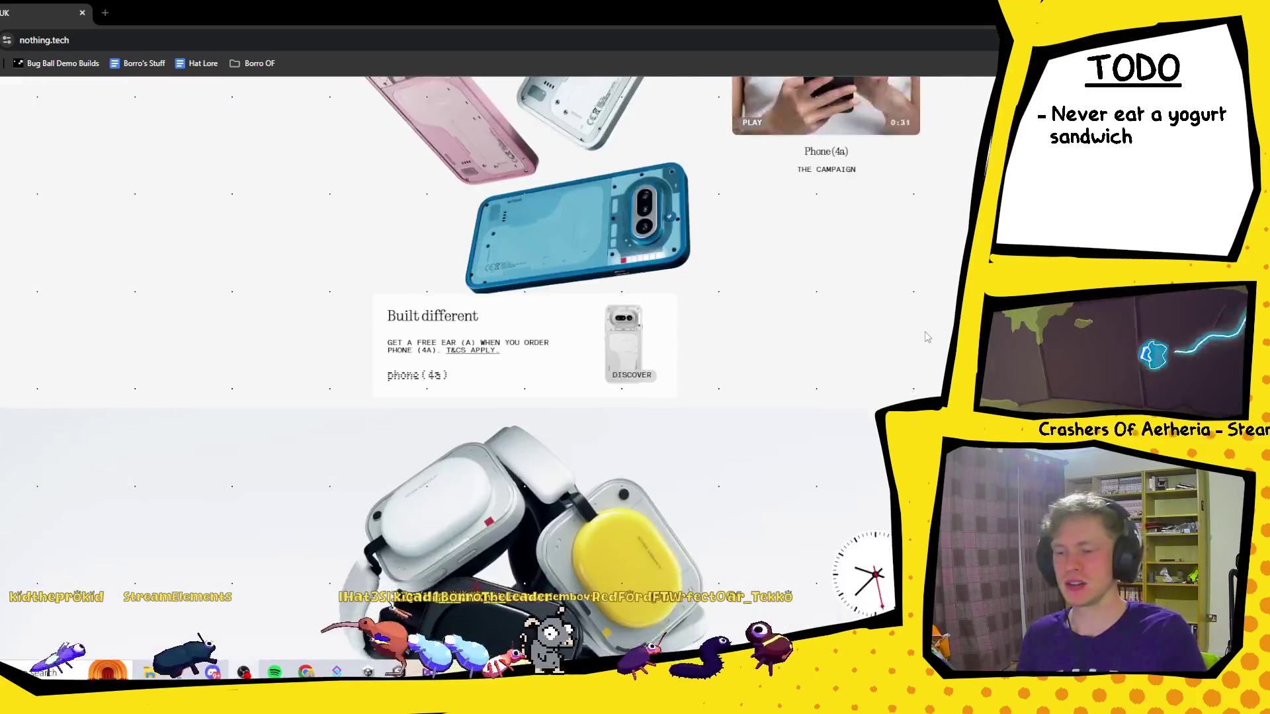
pyautogui.scroll(8, 799, 179)
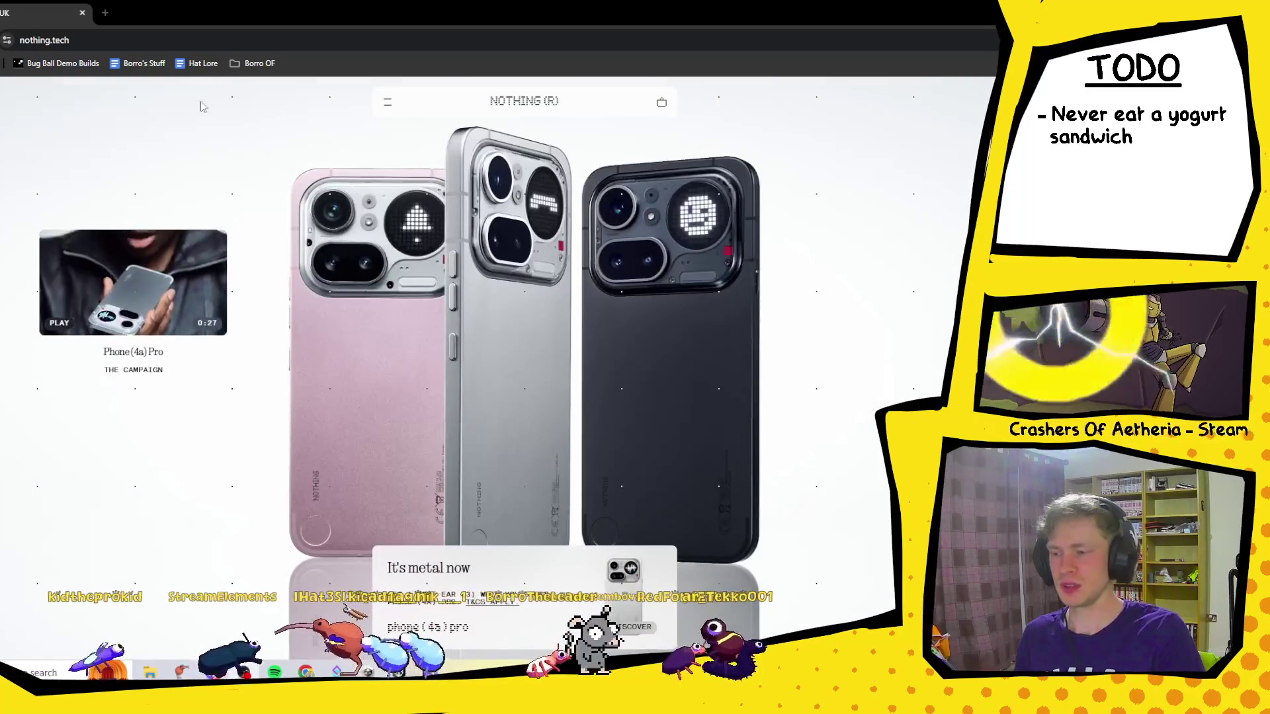
pyautogui.click(388, 103)
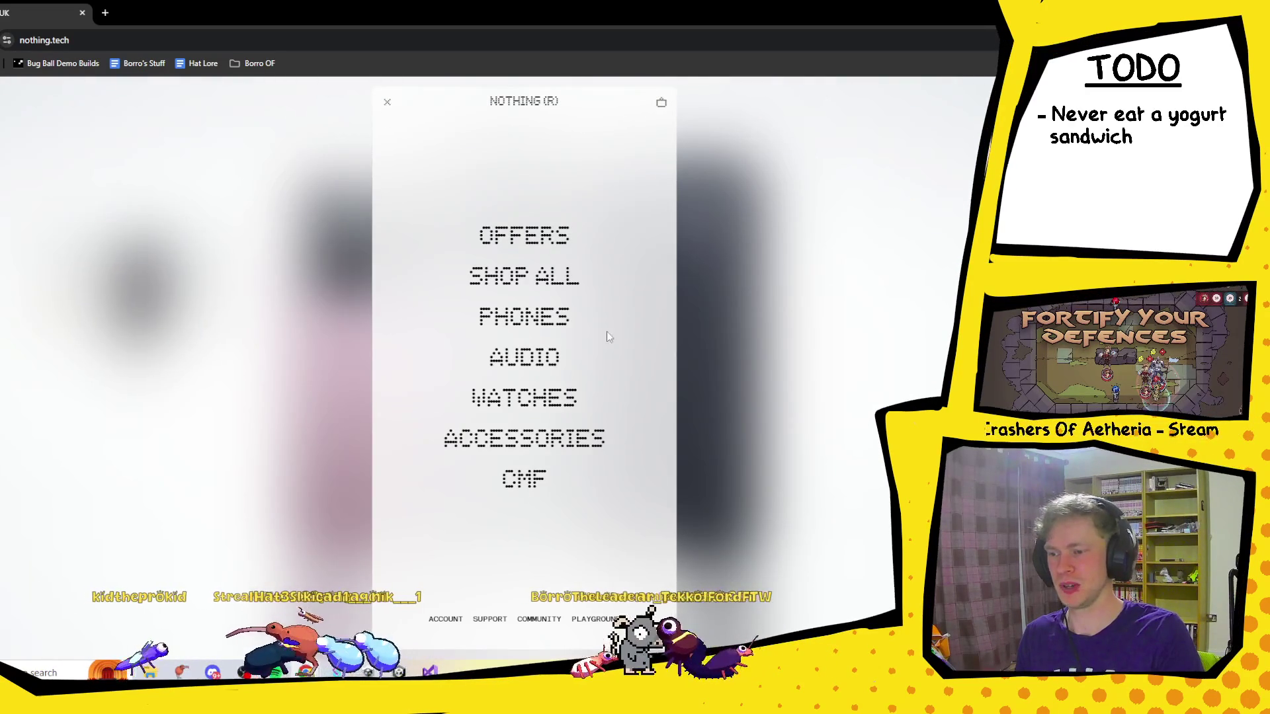
pyautogui.click(517, 318)
pyautogui.scroll(-1, 575, 304)
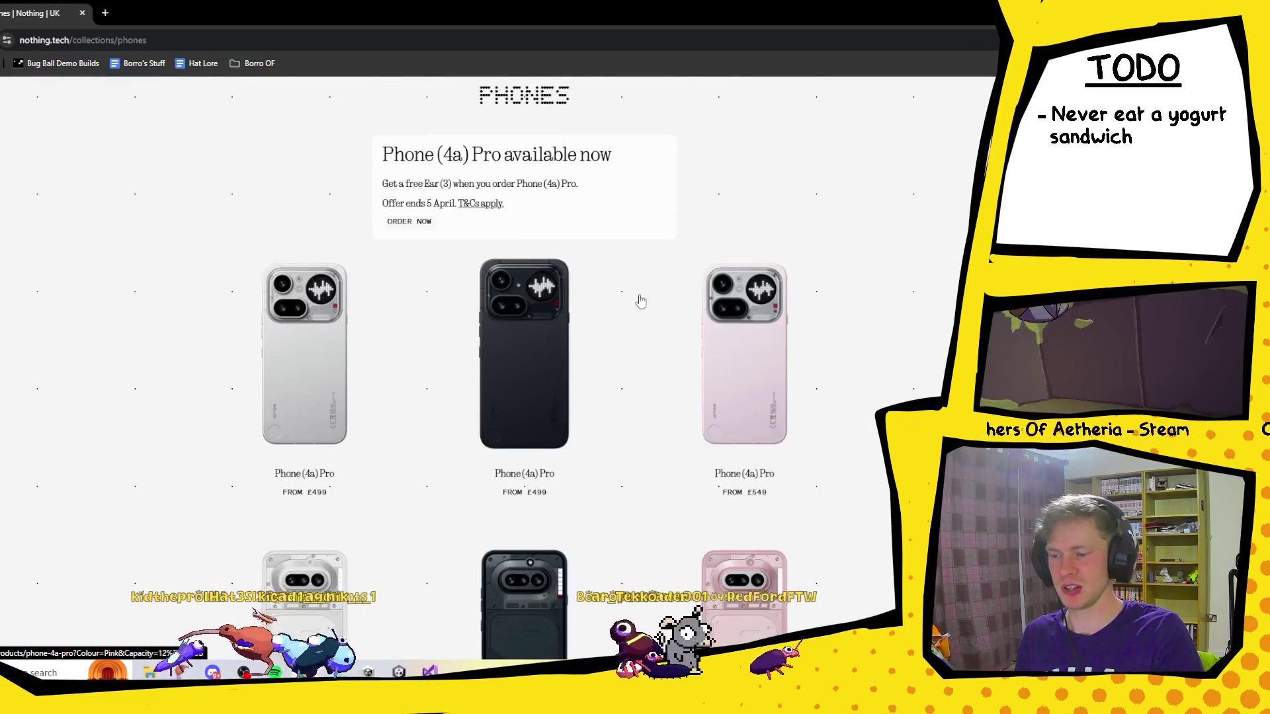
pyautogui.scroll(-3, 529, 324)
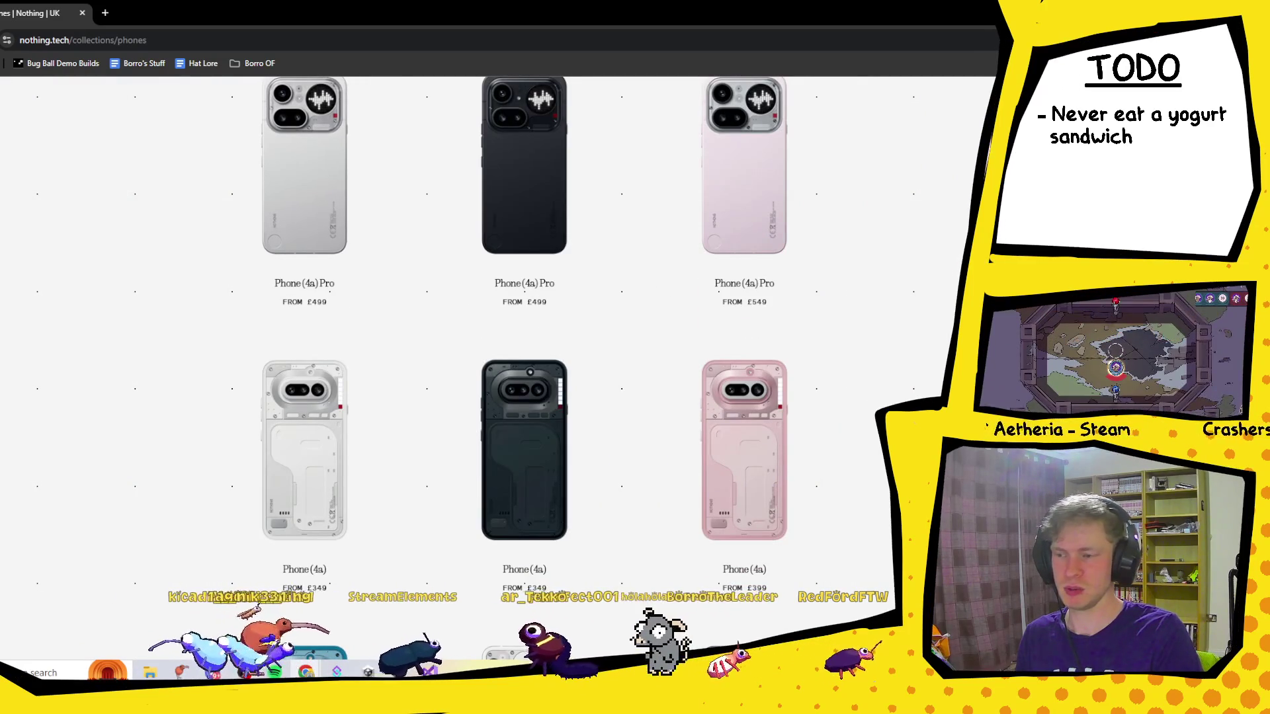
pyautogui.scroll(-1, 502, 331)
pyautogui.scroll(-8, 589, 349)
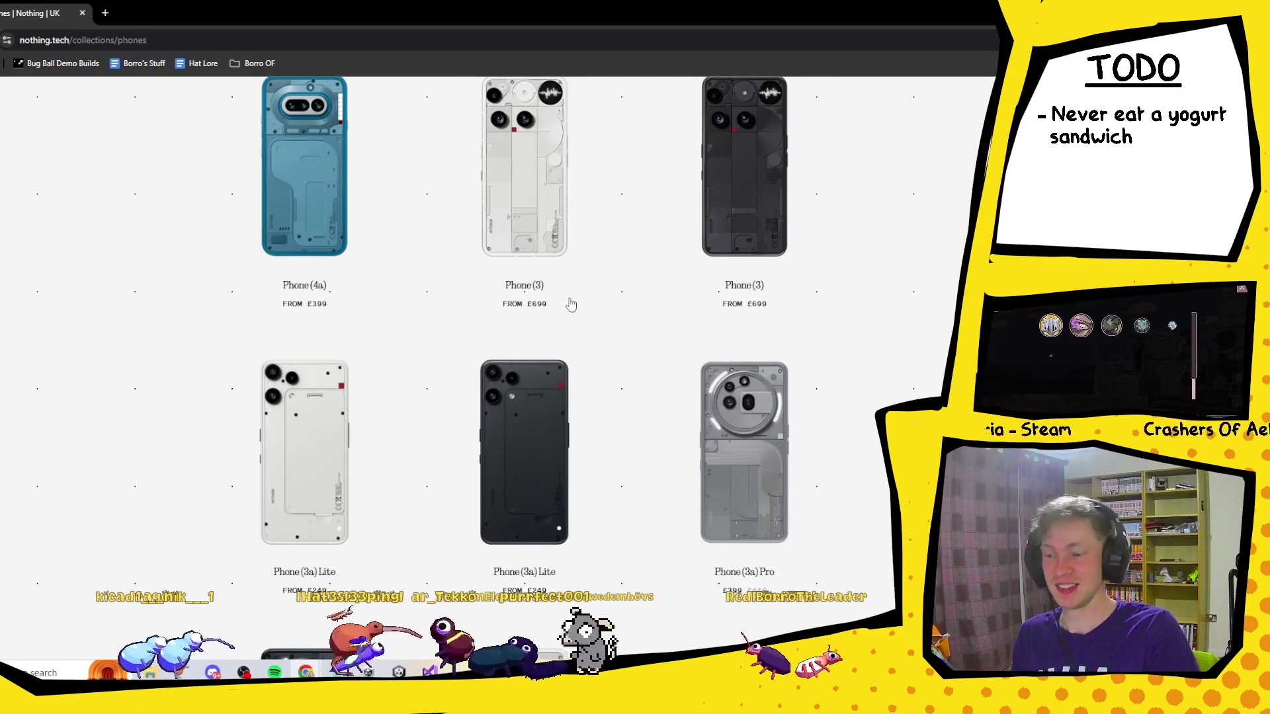
pyautogui.scroll(7, 570, 301)
pyautogui.scroll(6, 280, 389)
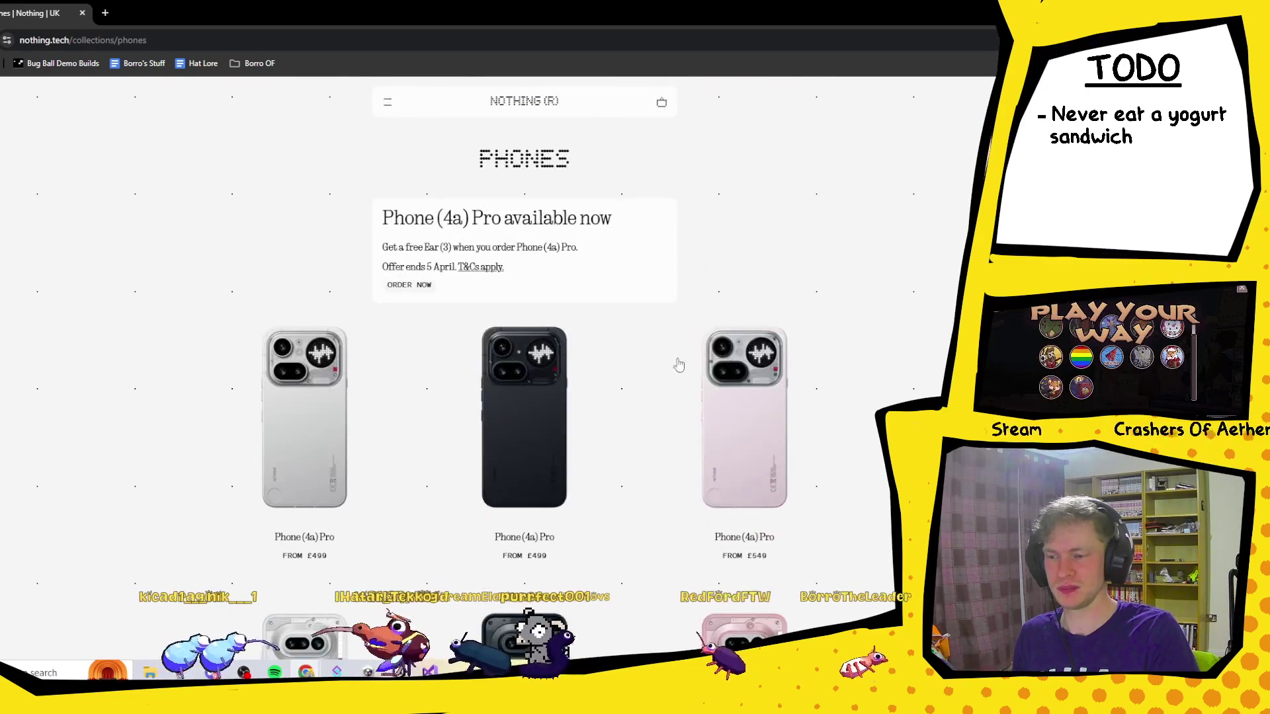
pyautogui.click(303, 395)
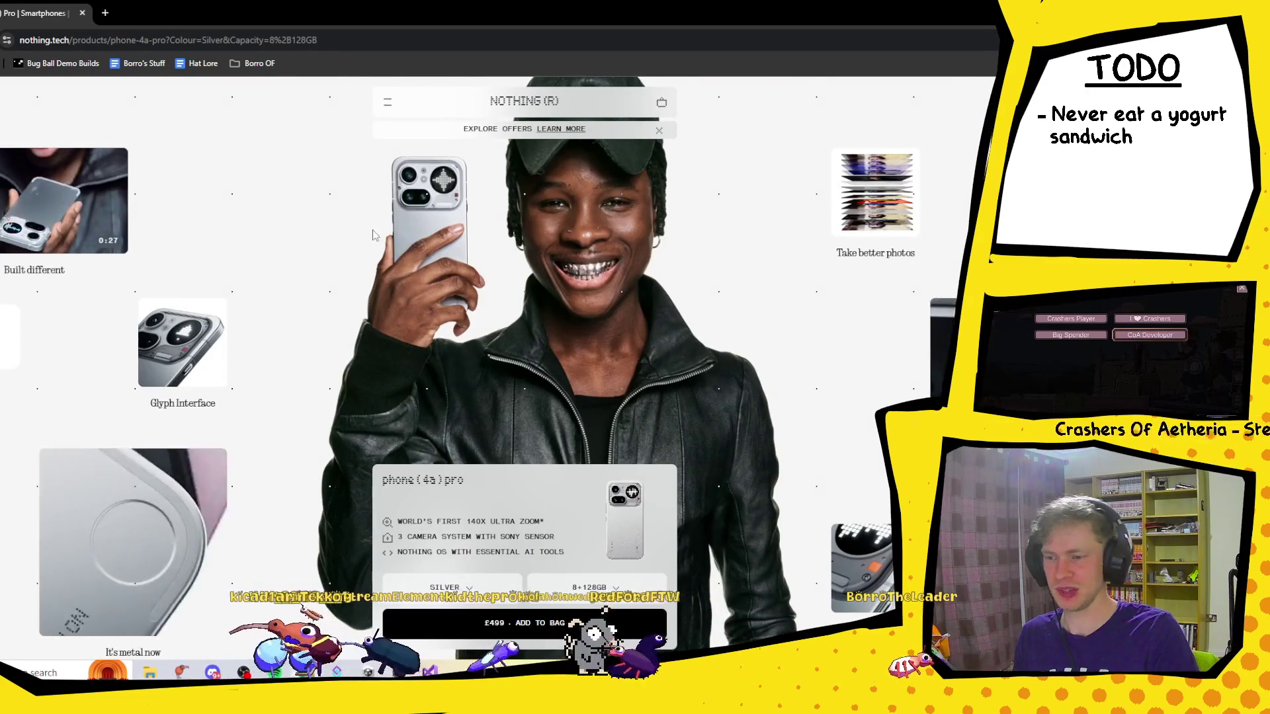
pyautogui.scroll(-5, 389, 270)
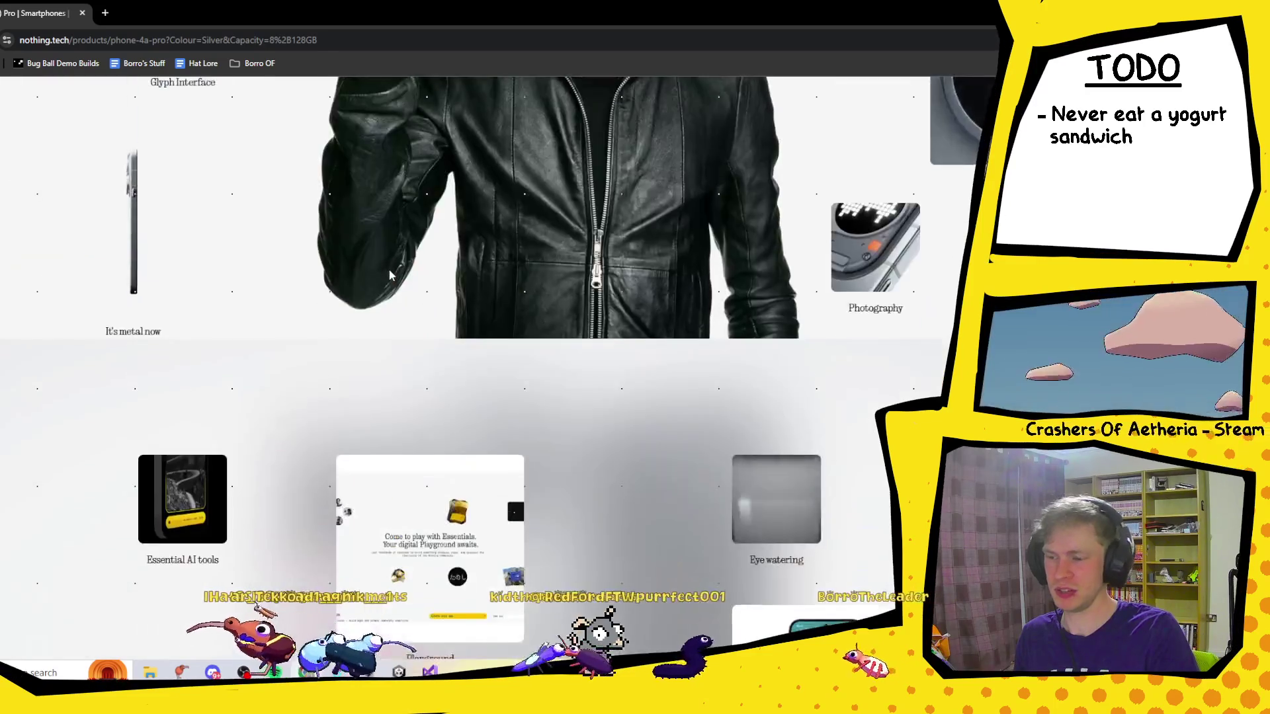
pyautogui.scroll(-10, 398, 260)
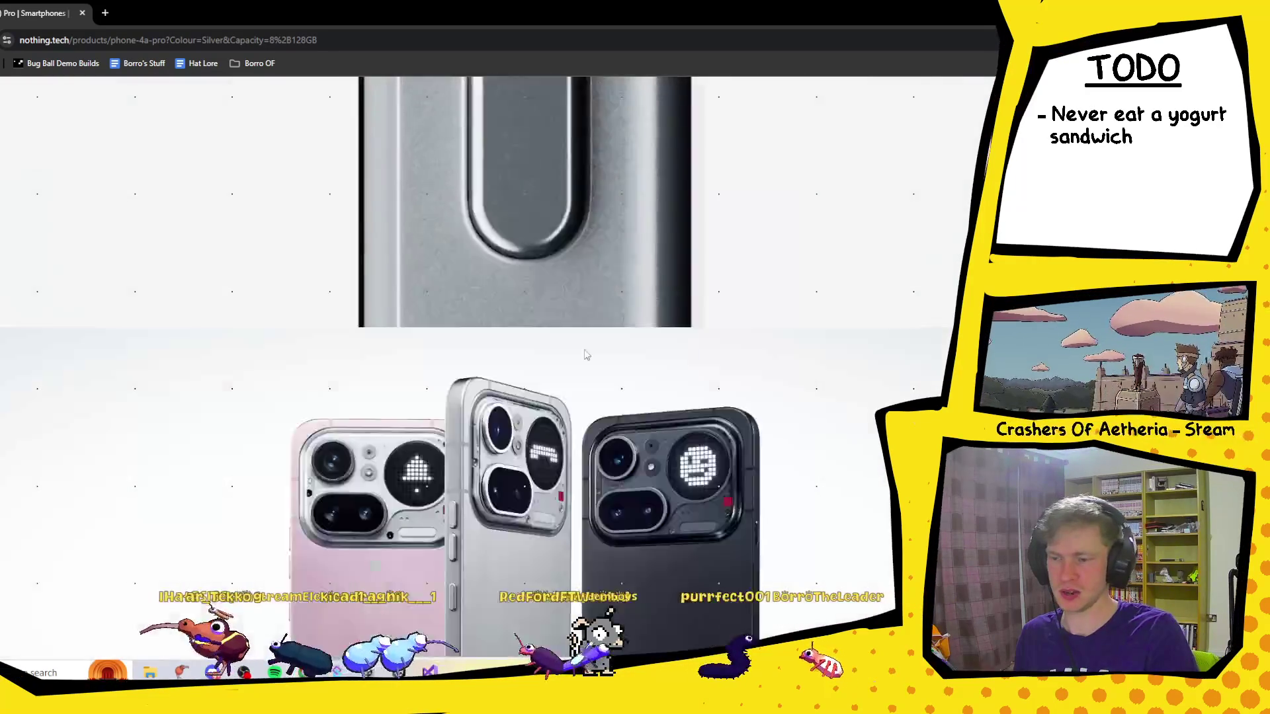
pyautogui.scroll(5, 805, 348)
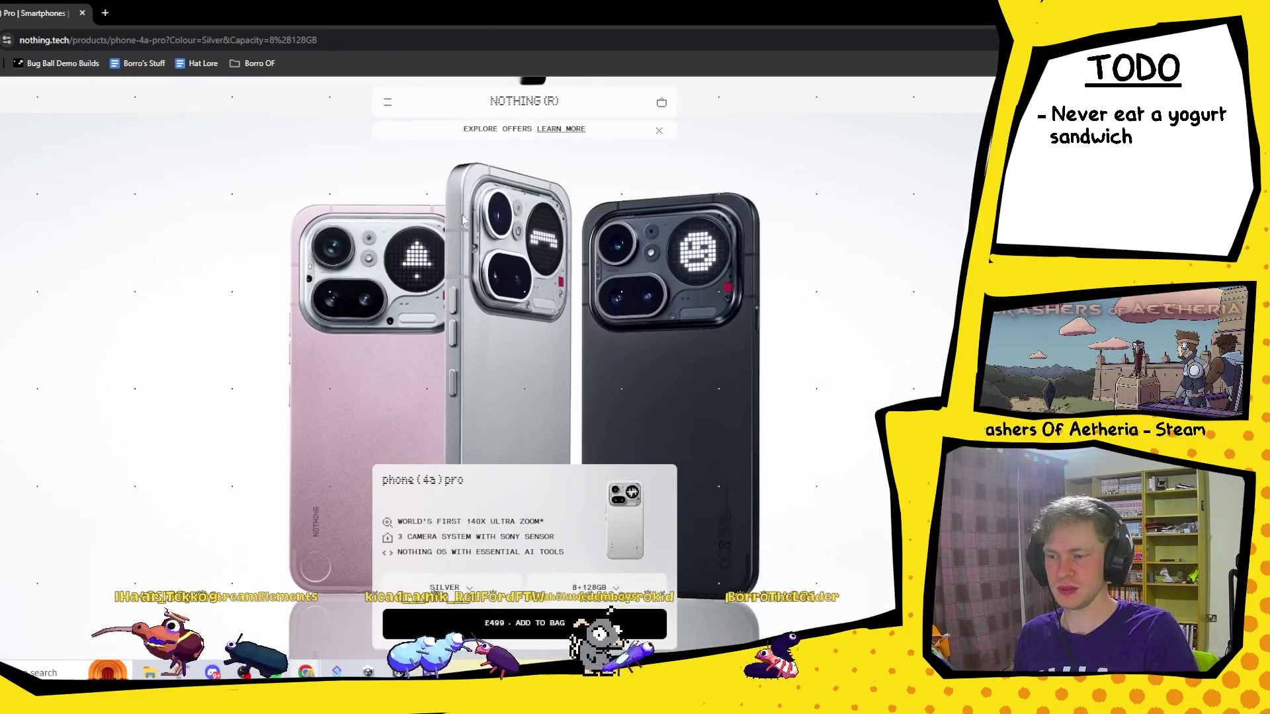
pyautogui.scroll(-5, 471, 297)
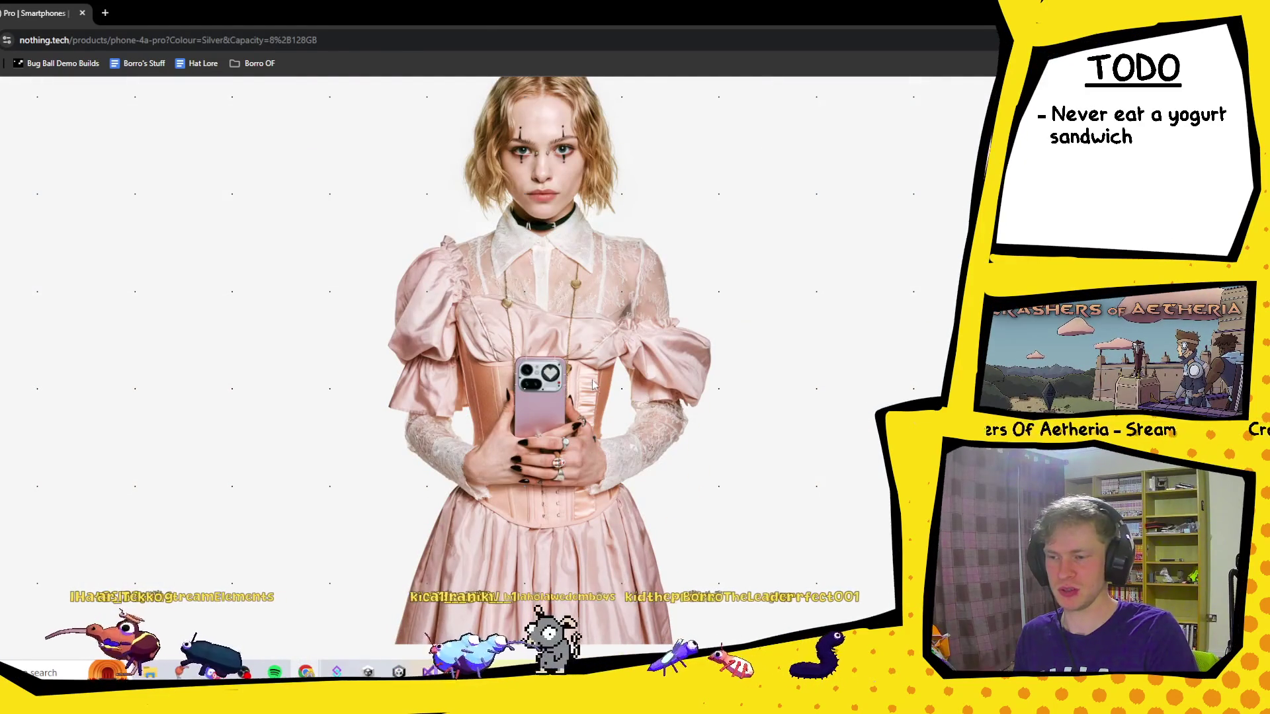
pyautogui.scroll(5, 562, 311)
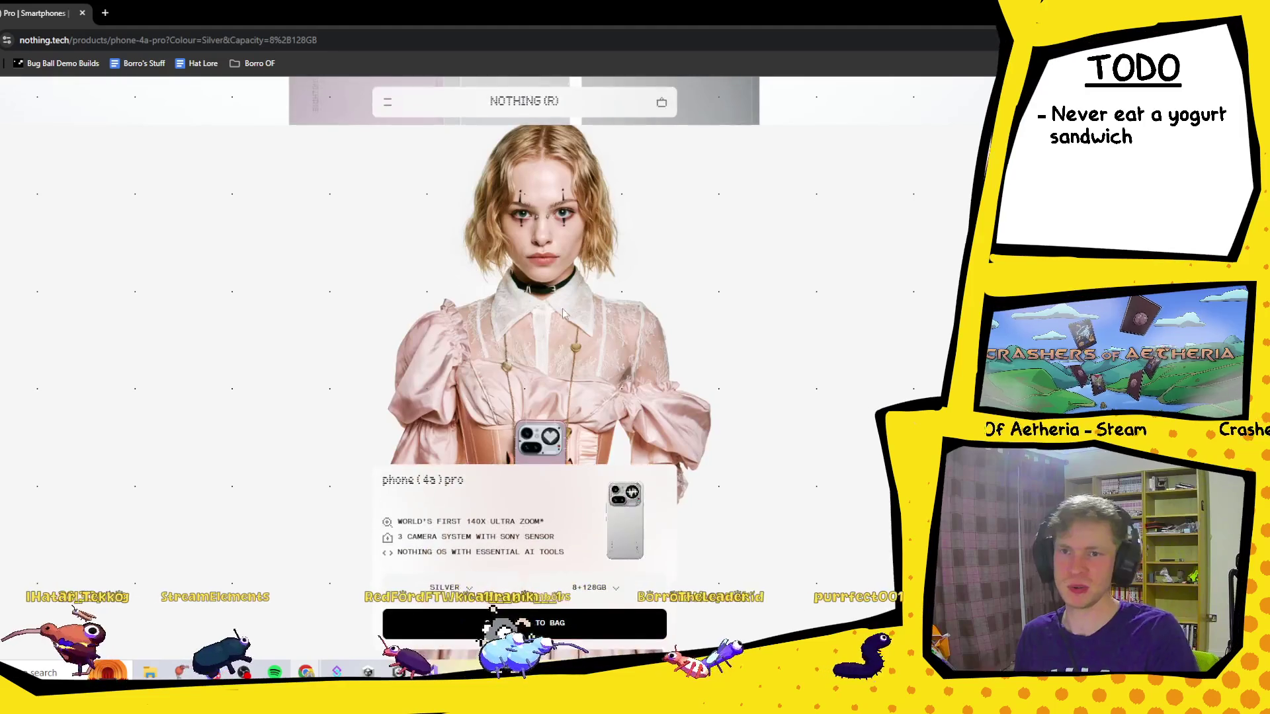
pyautogui.scroll(2, 662, 278)
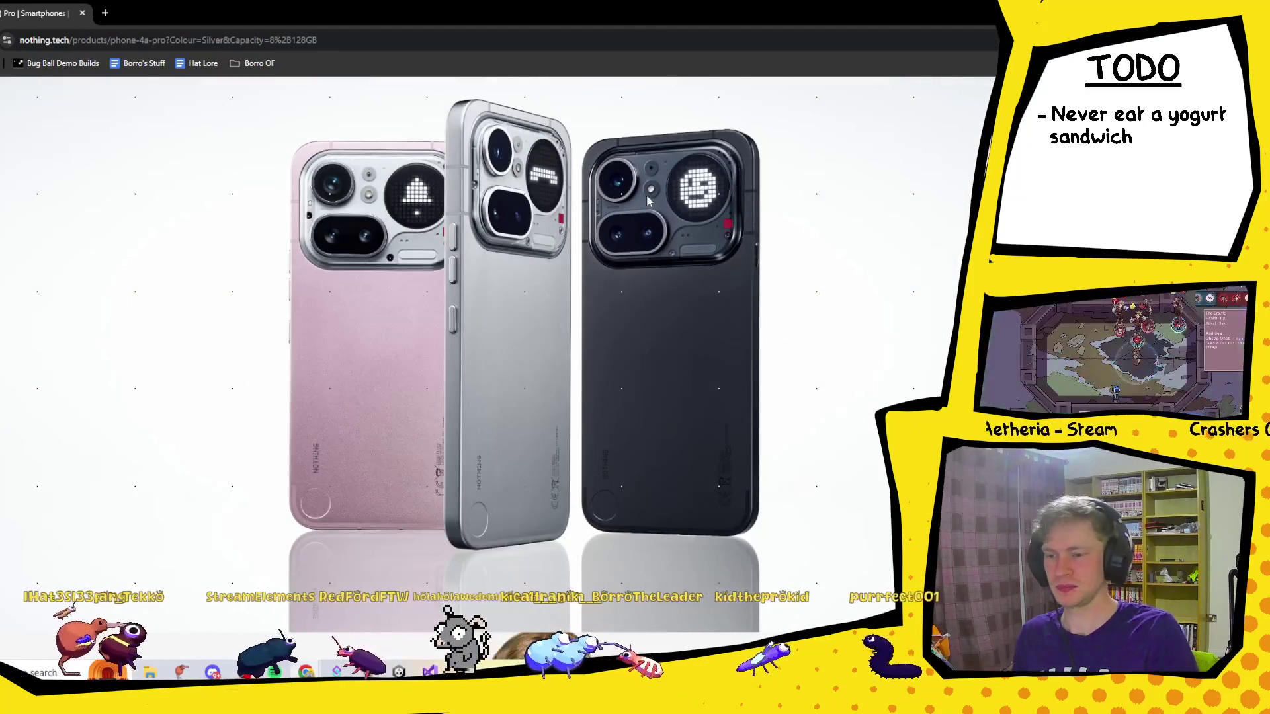
pyautogui.hotkey('alt', 'Tab')
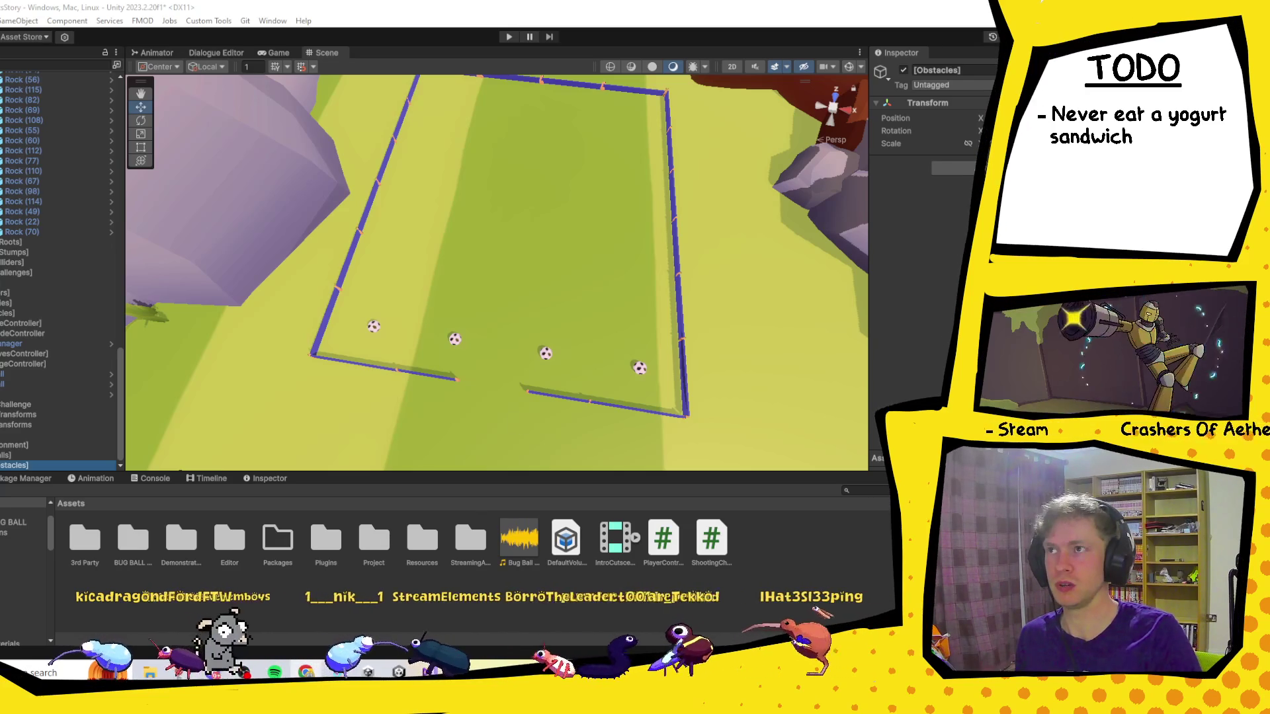
pyautogui.click(305, 672)
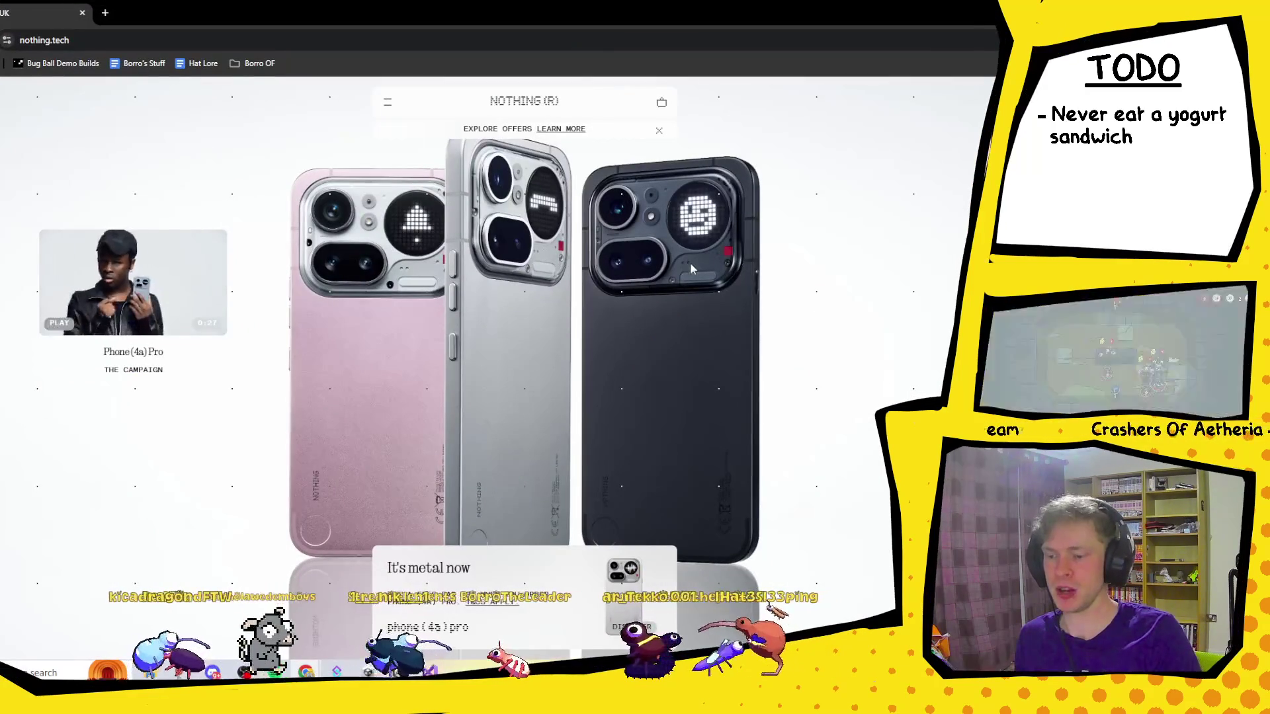
pyautogui.scroll(-3, 676, 236)
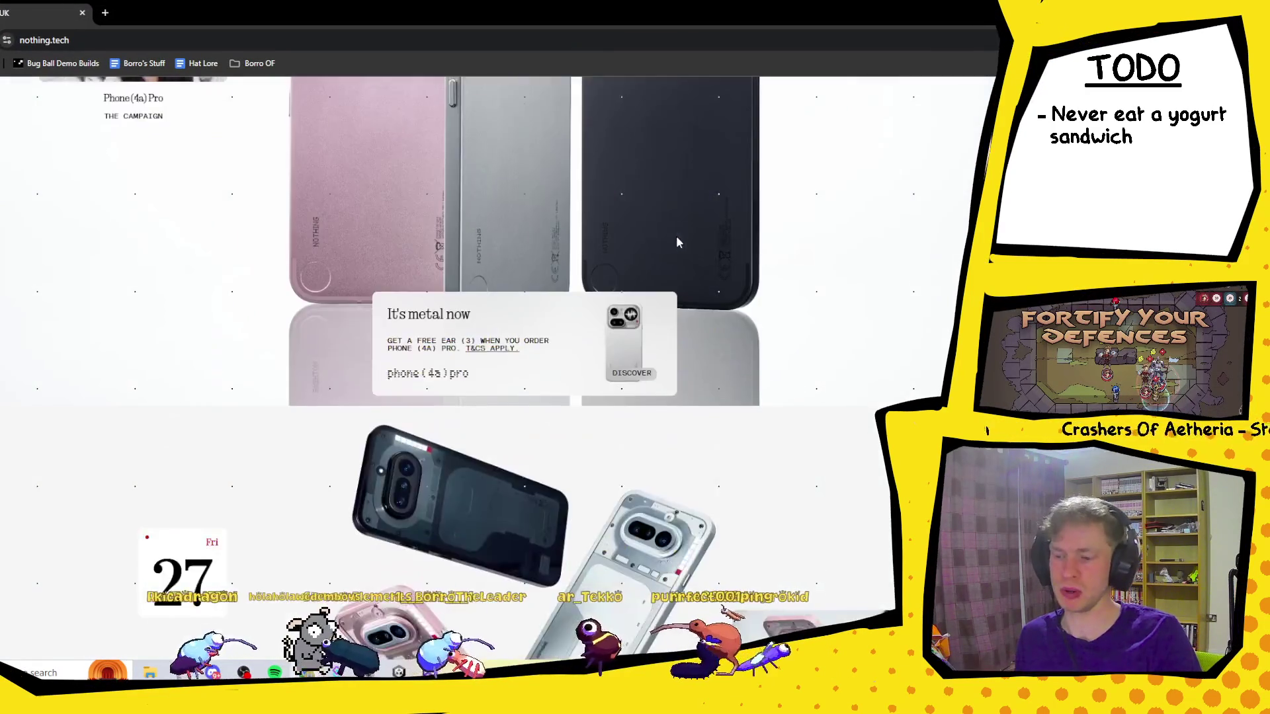
pyautogui.scroll(-3, 676, 236)
pyautogui.scroll(6, 524, 259)
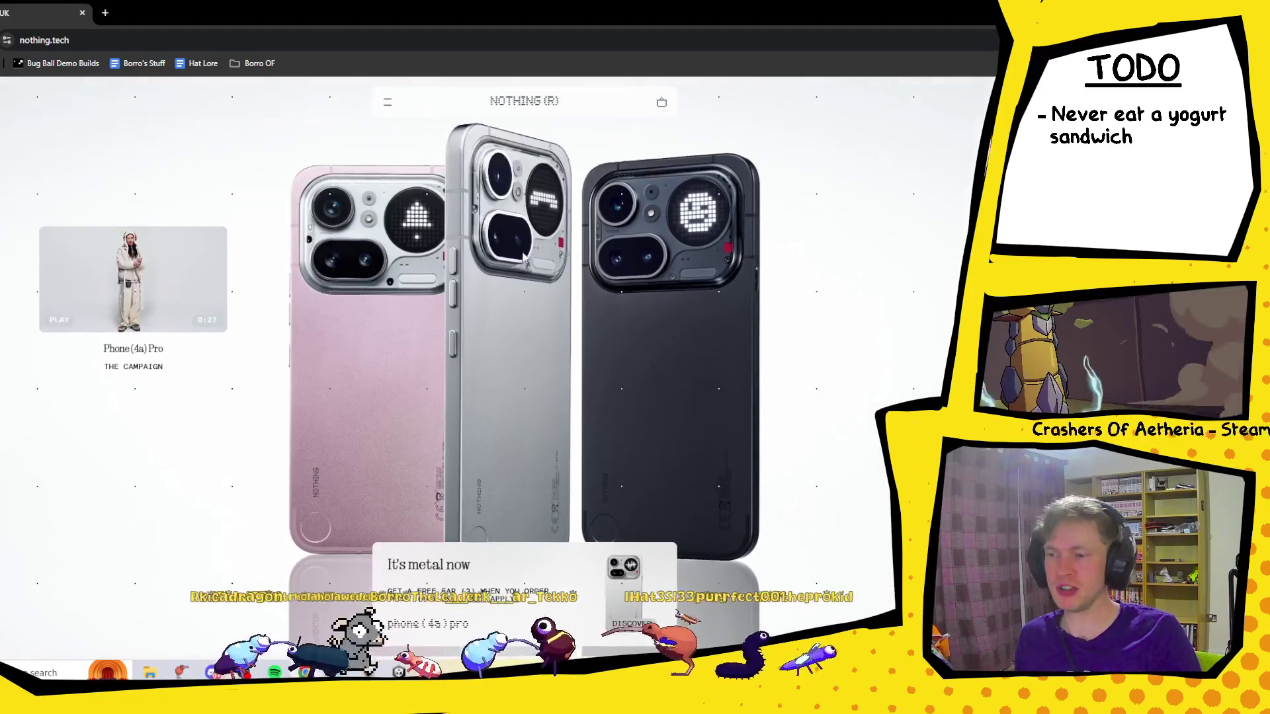
pyautogui.click(389, 103)
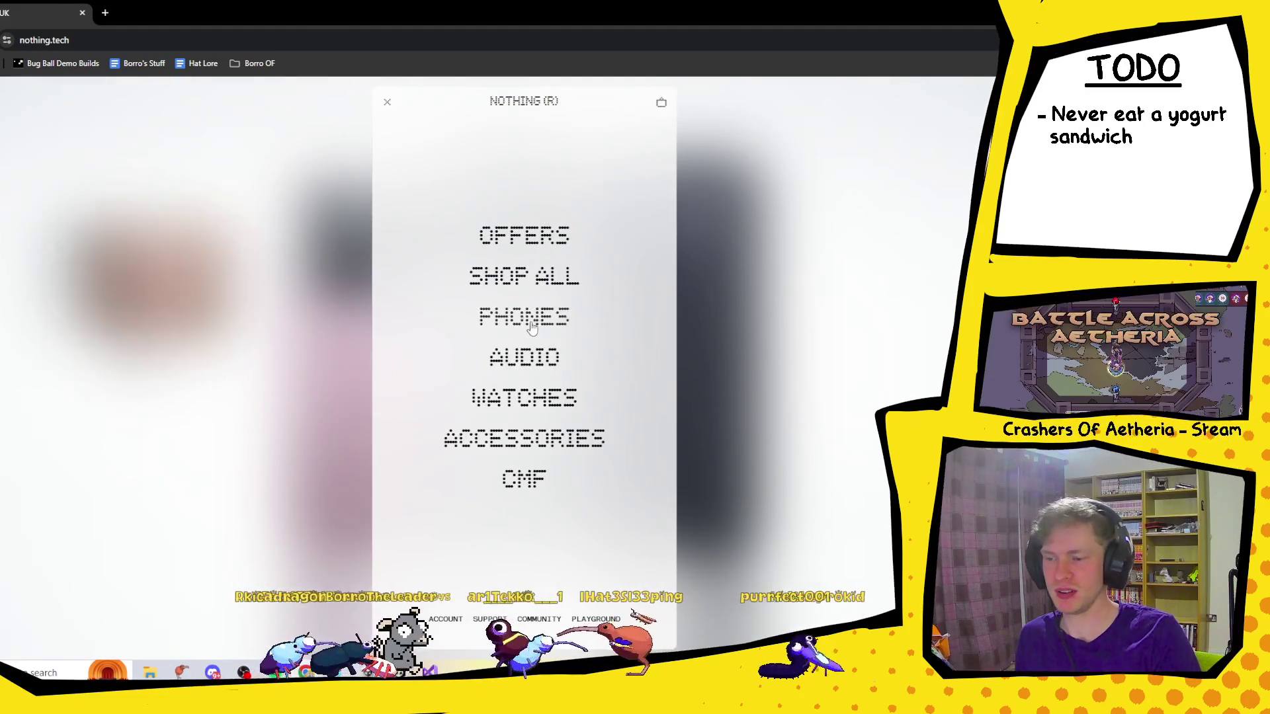
pyautogui.click(531, 329)
pyautogui.scroll(-10, 824, 357)
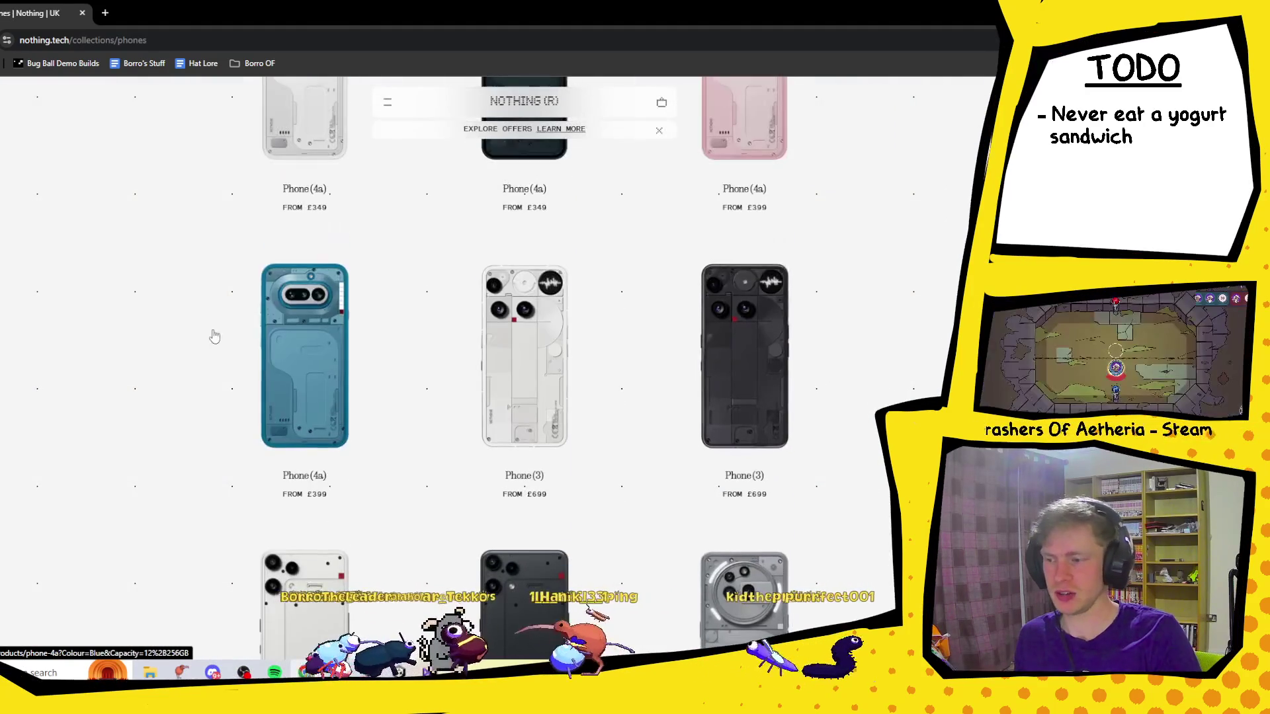
pyautogui.scroll(-12, 482, 368)
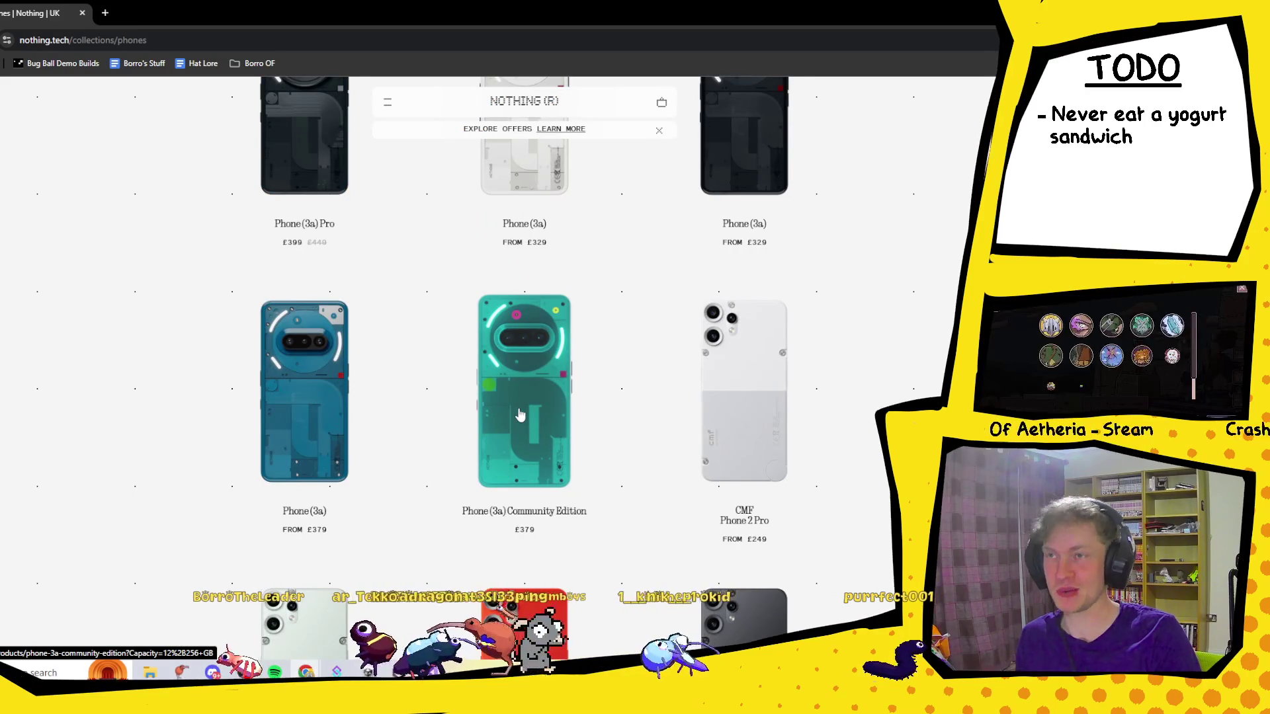
pyautogui.scroll(10, 520, 414)
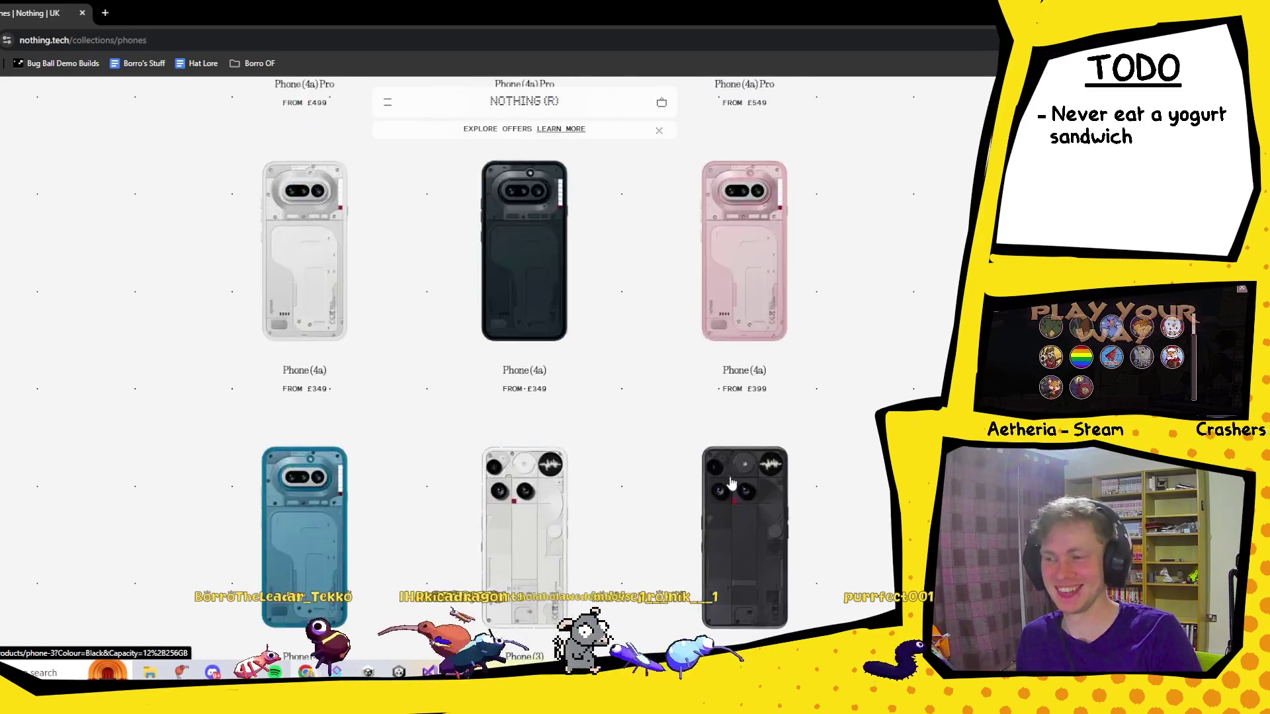
pyautogui.scroll(3, 711, 470)
pyautogui.scroll(-4, 601, 446)
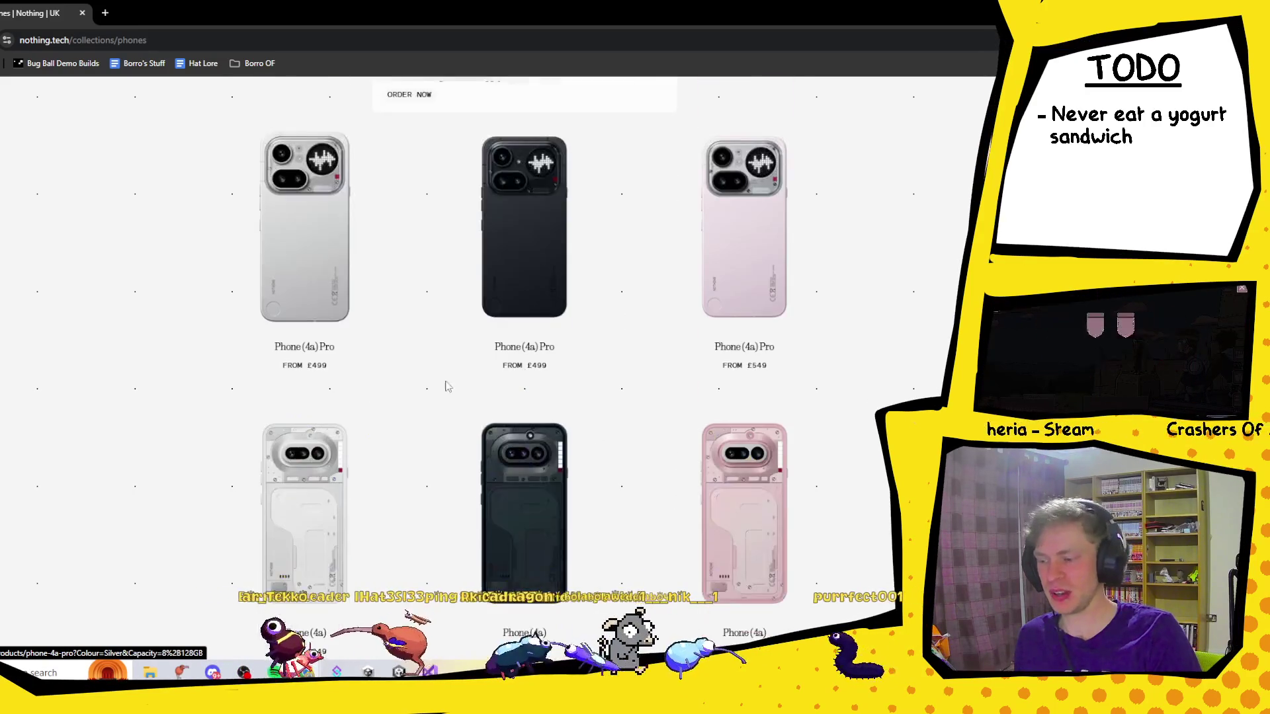
pyautogui.scroll(-5, 582, 374)
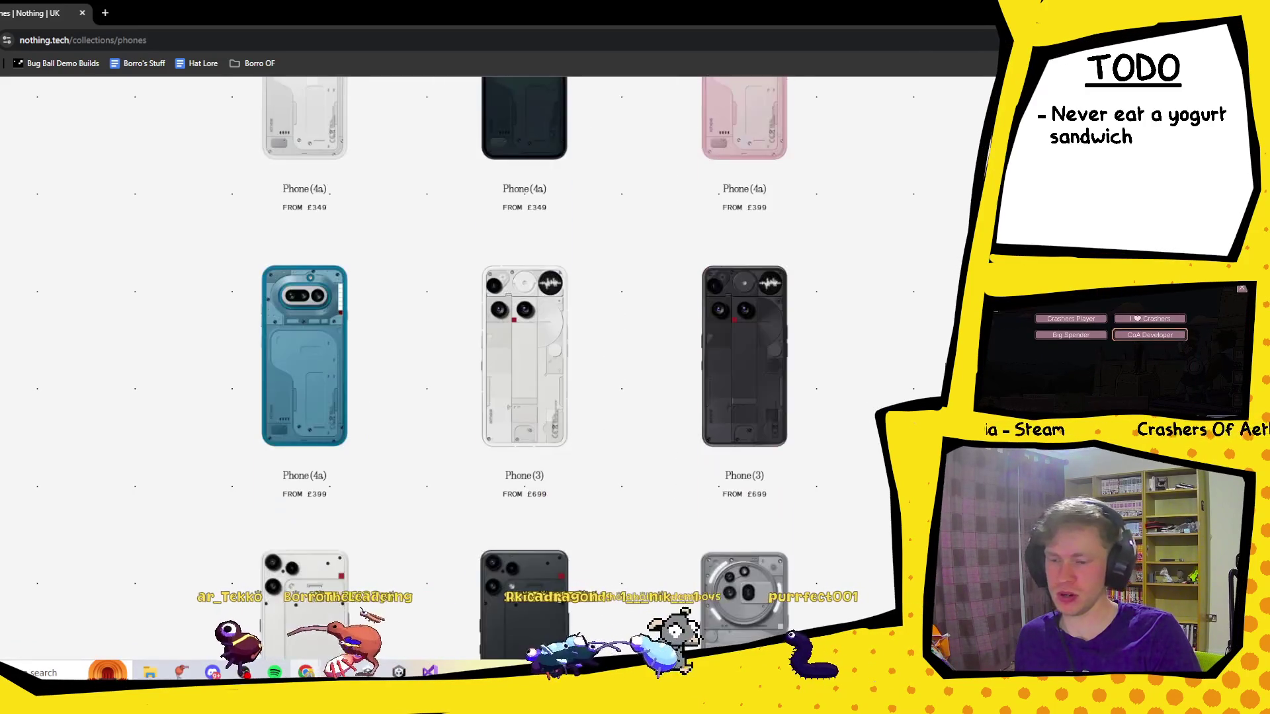
pyautogui.scroll(-15, 522, 370)
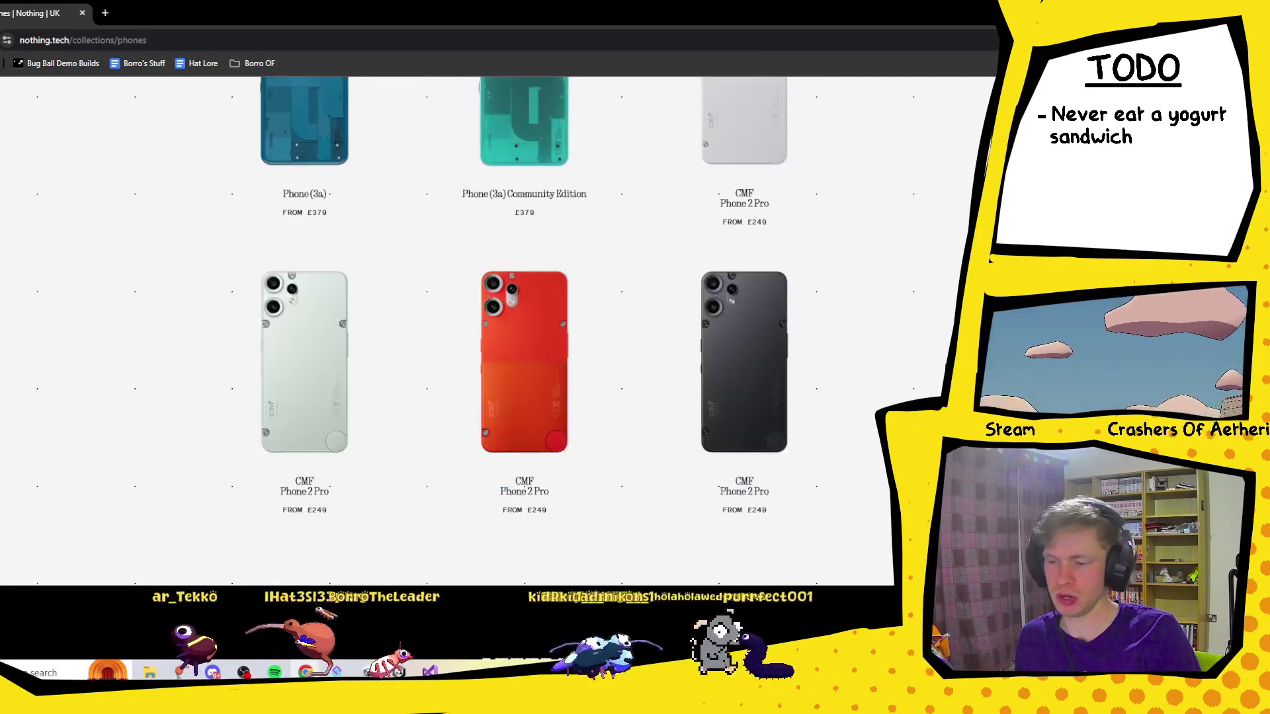
pyautogui.scroll(-1, 763, 349)
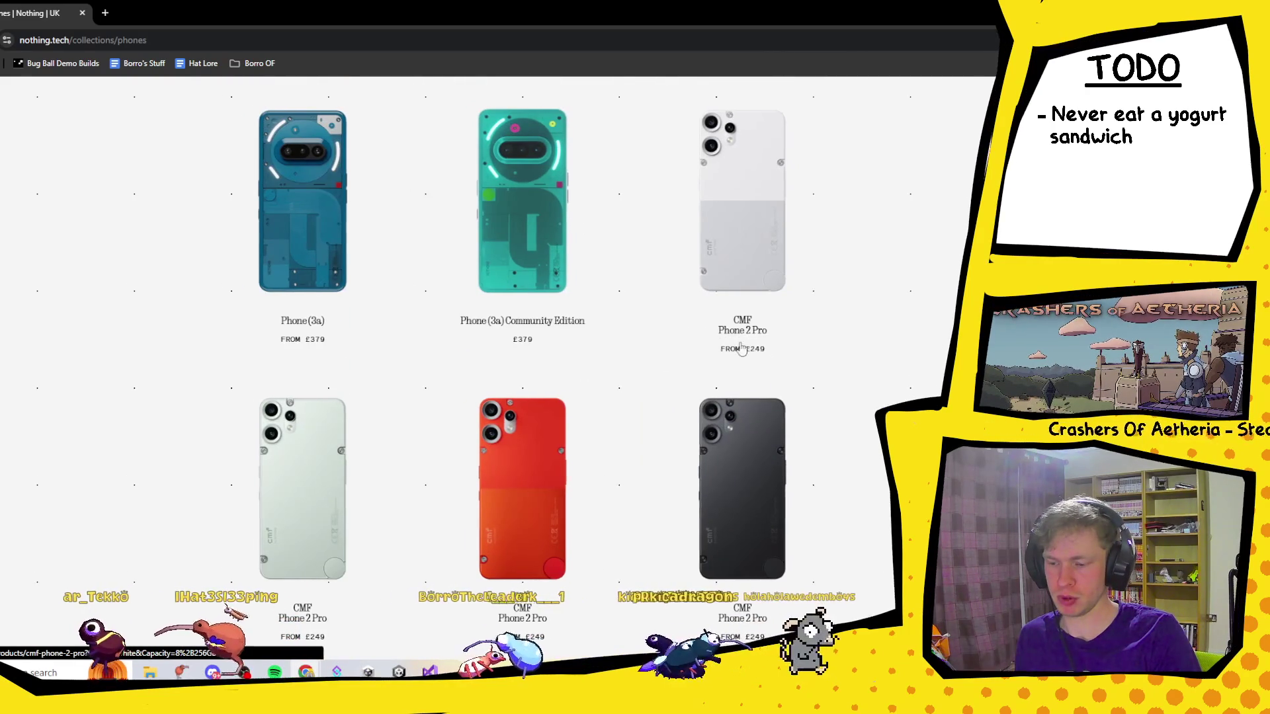
pyautogui.scroll(-4, 813, 306)
pyautogui.scroll(7, 801, 344)
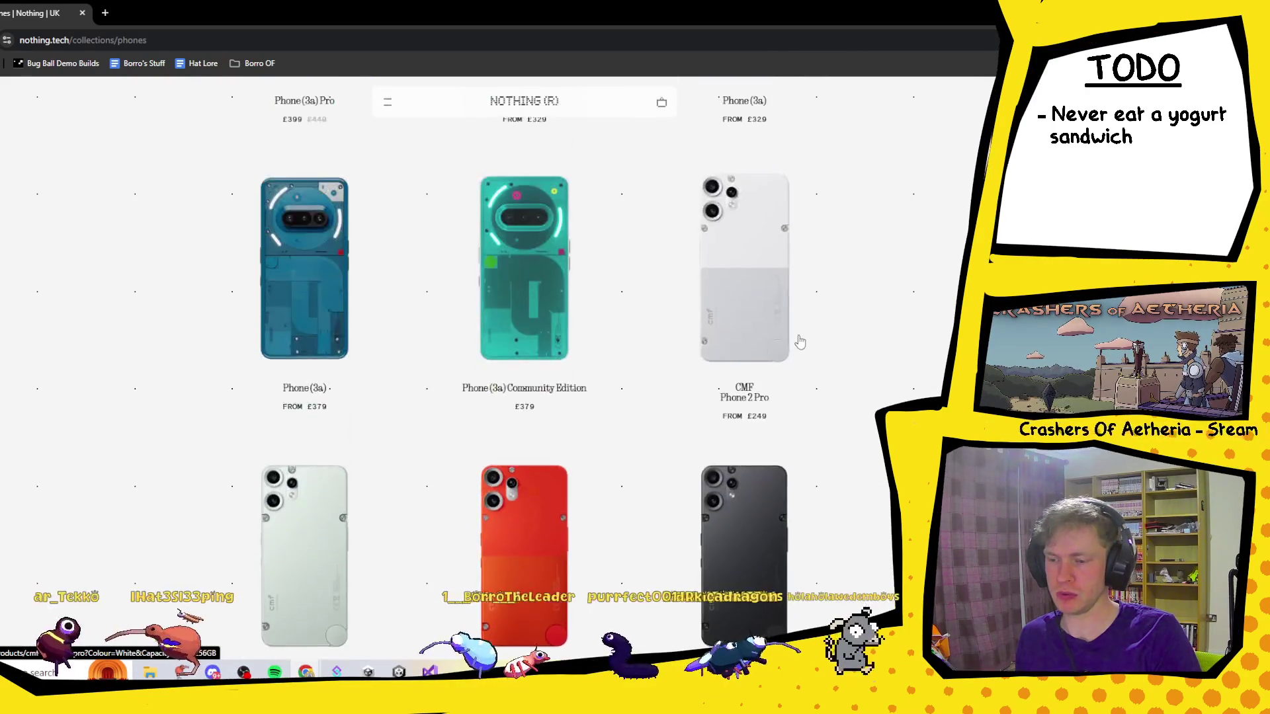
pyautogui.scroll(2, 801, 344)
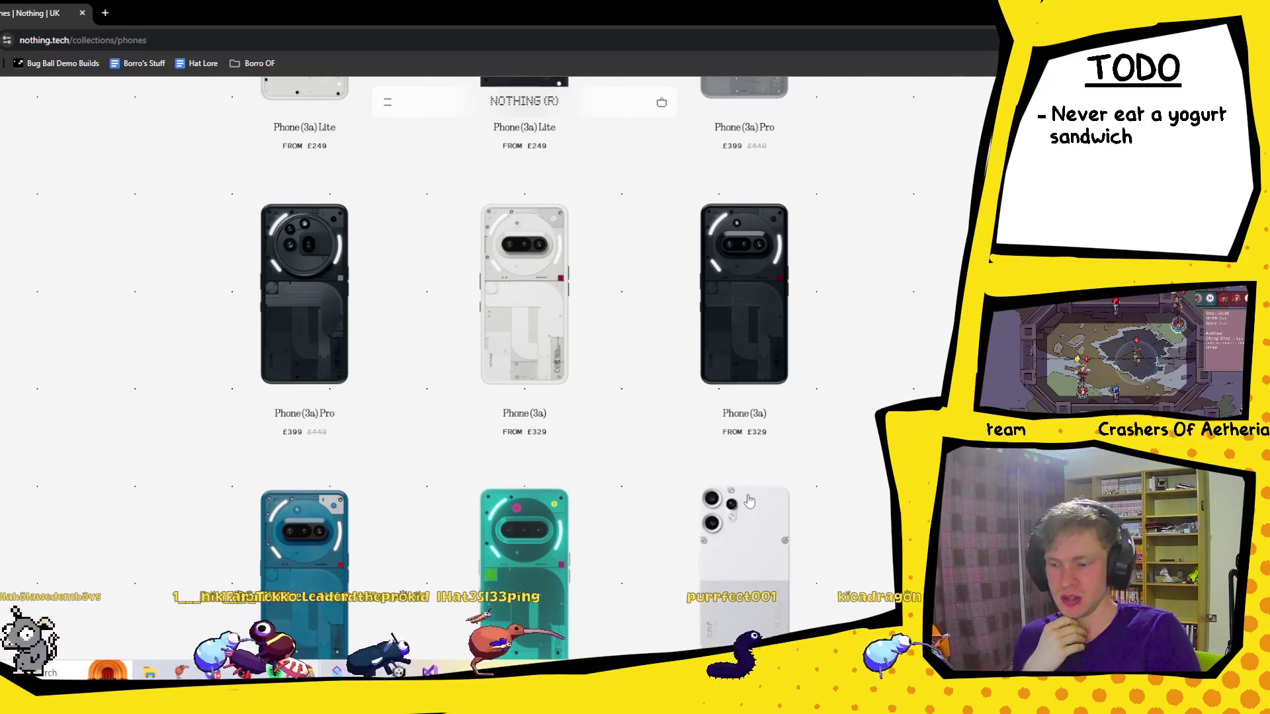
pyautogui.scroll(-5, 517, 420)
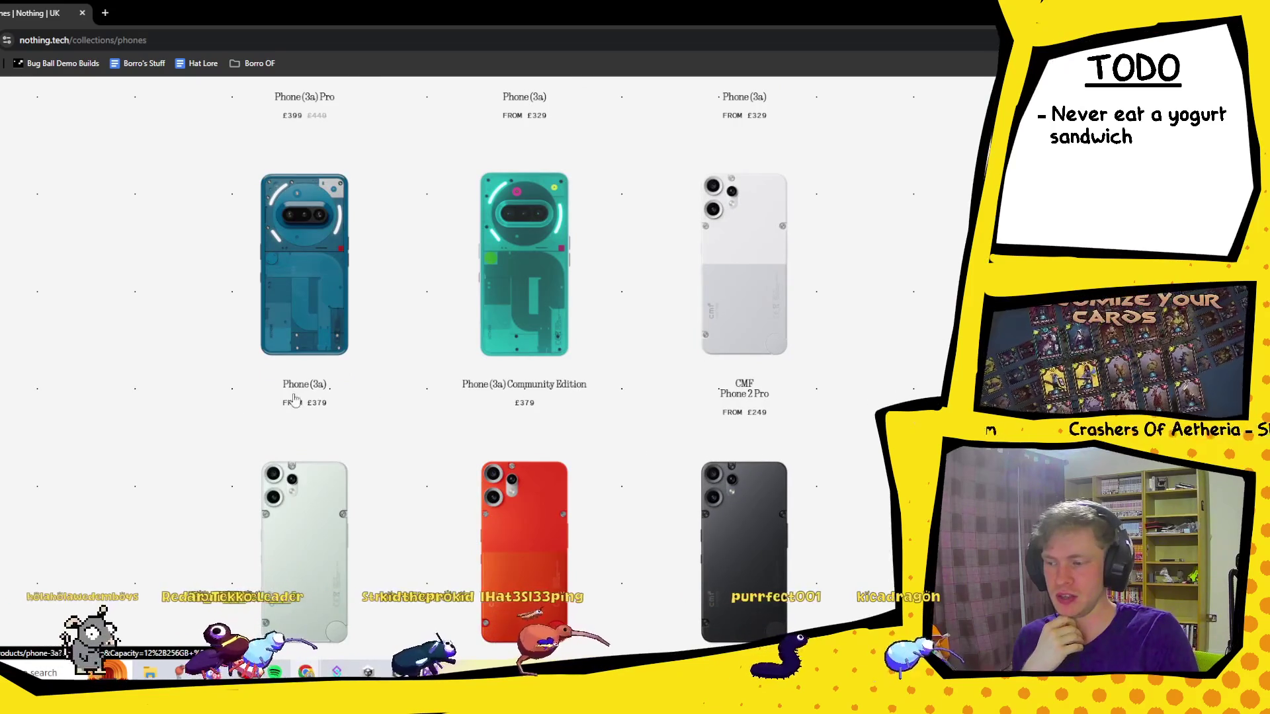
pyautogui.scroll(-5, 308, 397)
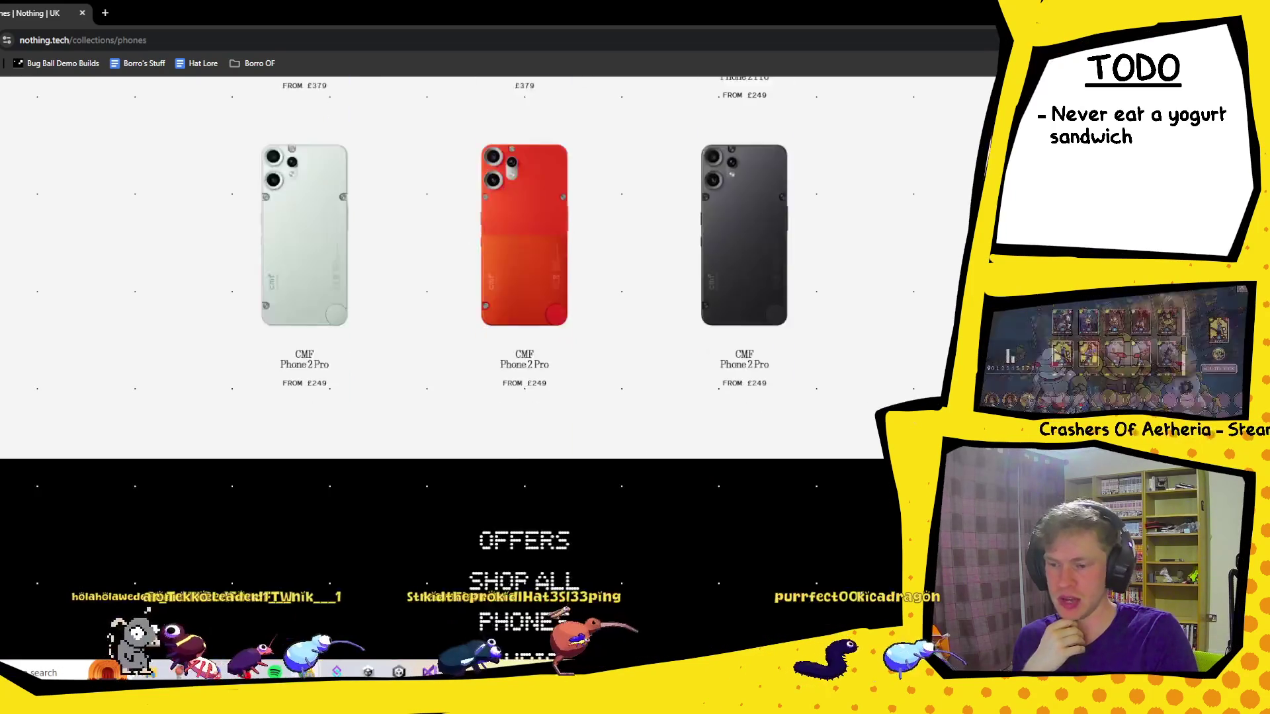
pyautogui.scroll(4, 309, 396)
pyautogui.scroll(15, 524, 331)
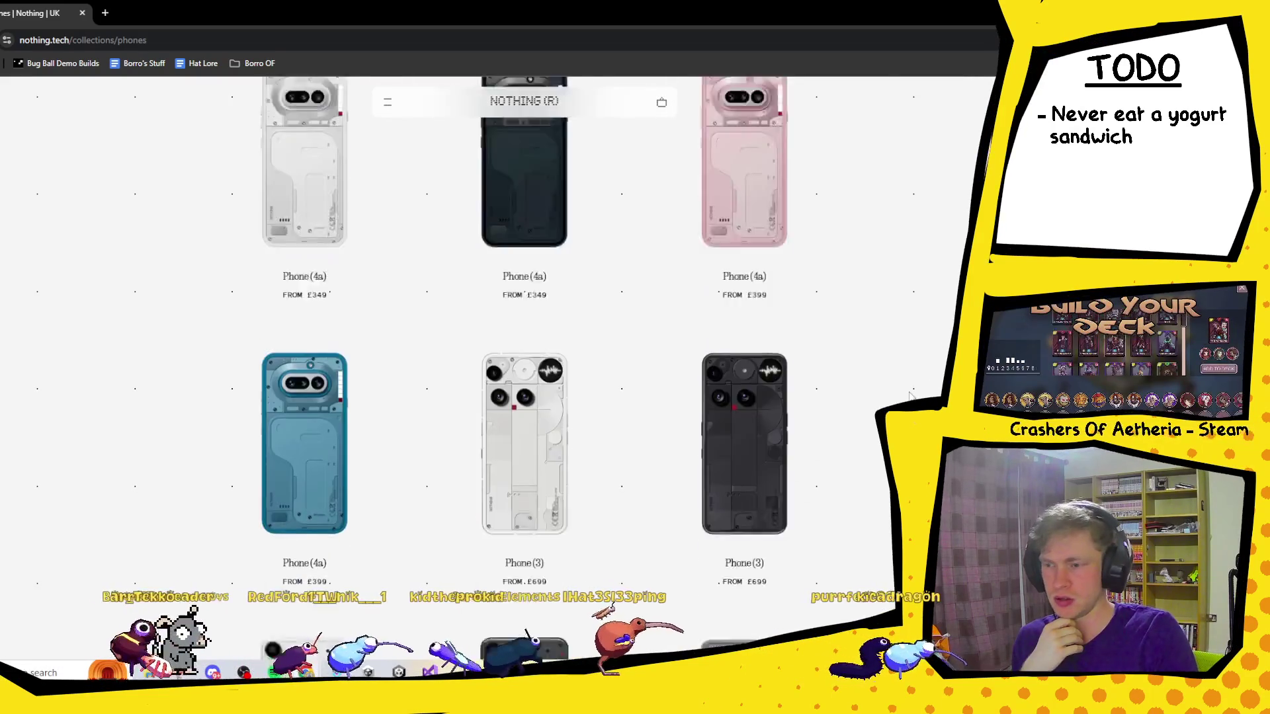
pyautogui.scroll(8, 524, 331)
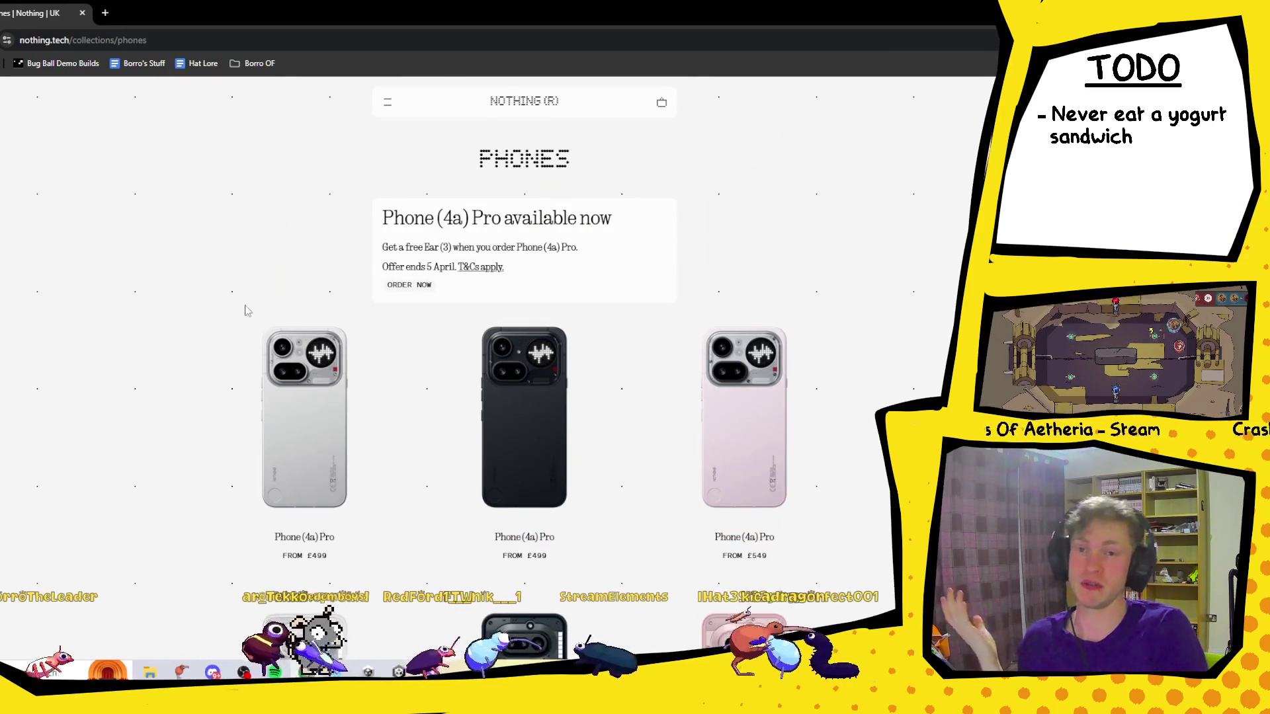
pyautogui.scroll(-10, 246, 311)
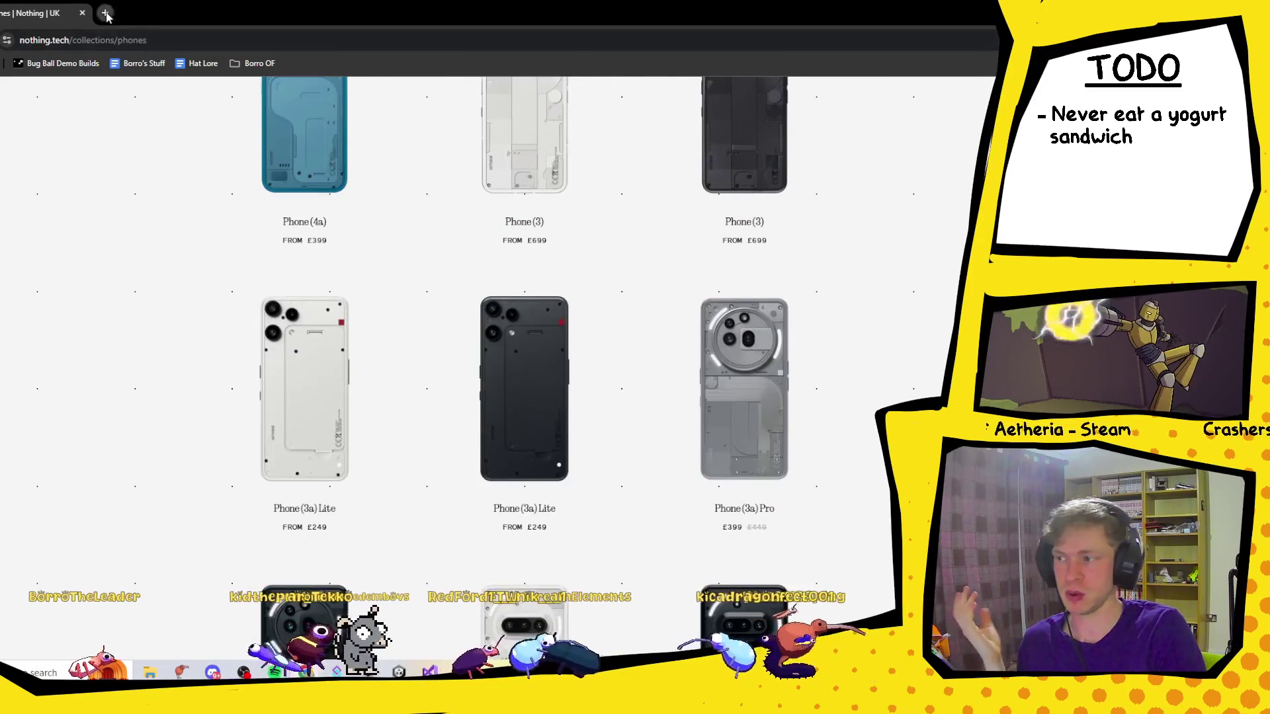
pyautogui.click(106, 15)
pyautogui.hotkey('ctrl', 'w')
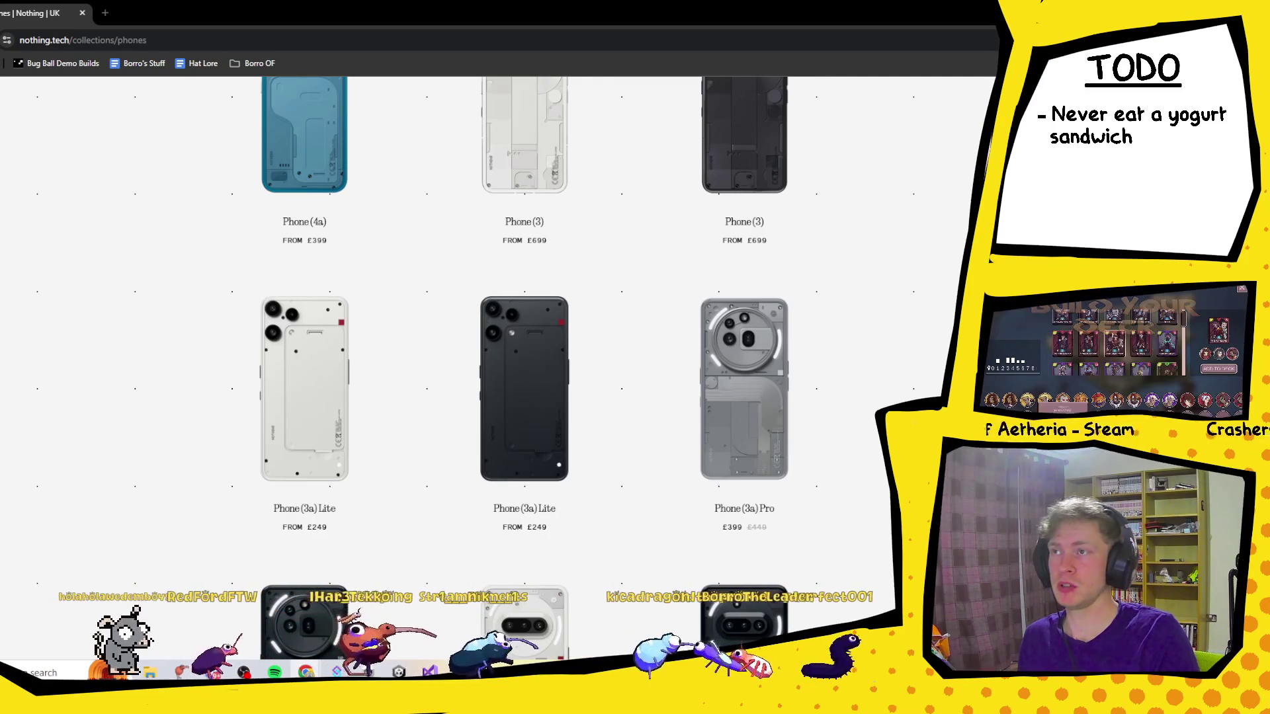
pyautogui.moveTo(331, 3)
pyautogui.mouseDown()
pyautogui.moveTo(390, 3)
pyautogui.moveTo(400, 35)
pyautogui.mouseUp()
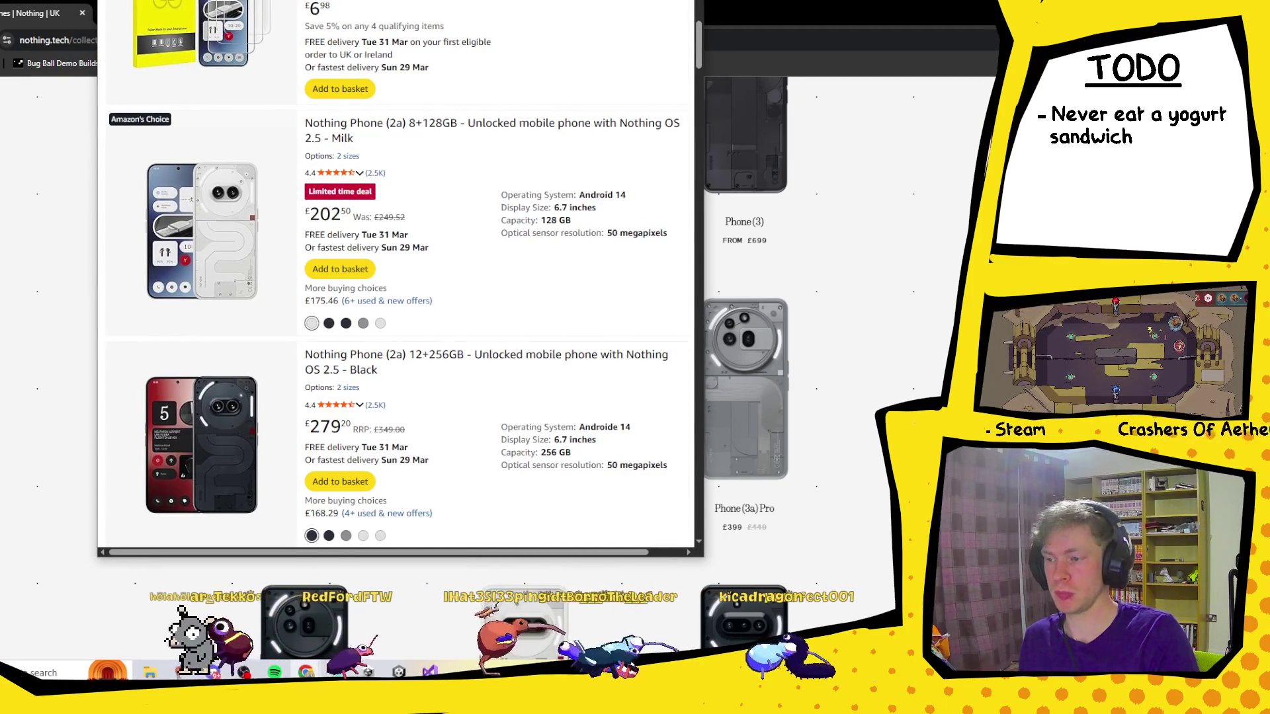
pyautogui.moveTo(400, 36); pyautogui.dragTo(430, 44)
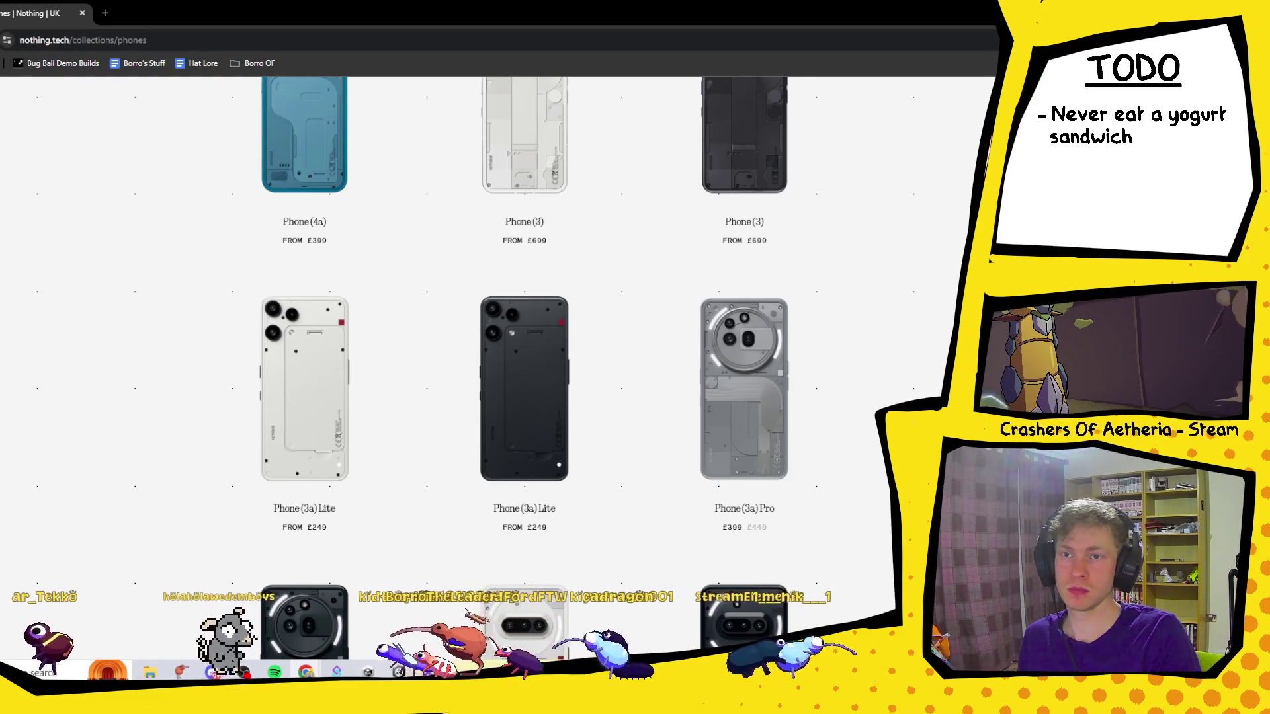
pyautogui.hotkey('alt', 'Tab')
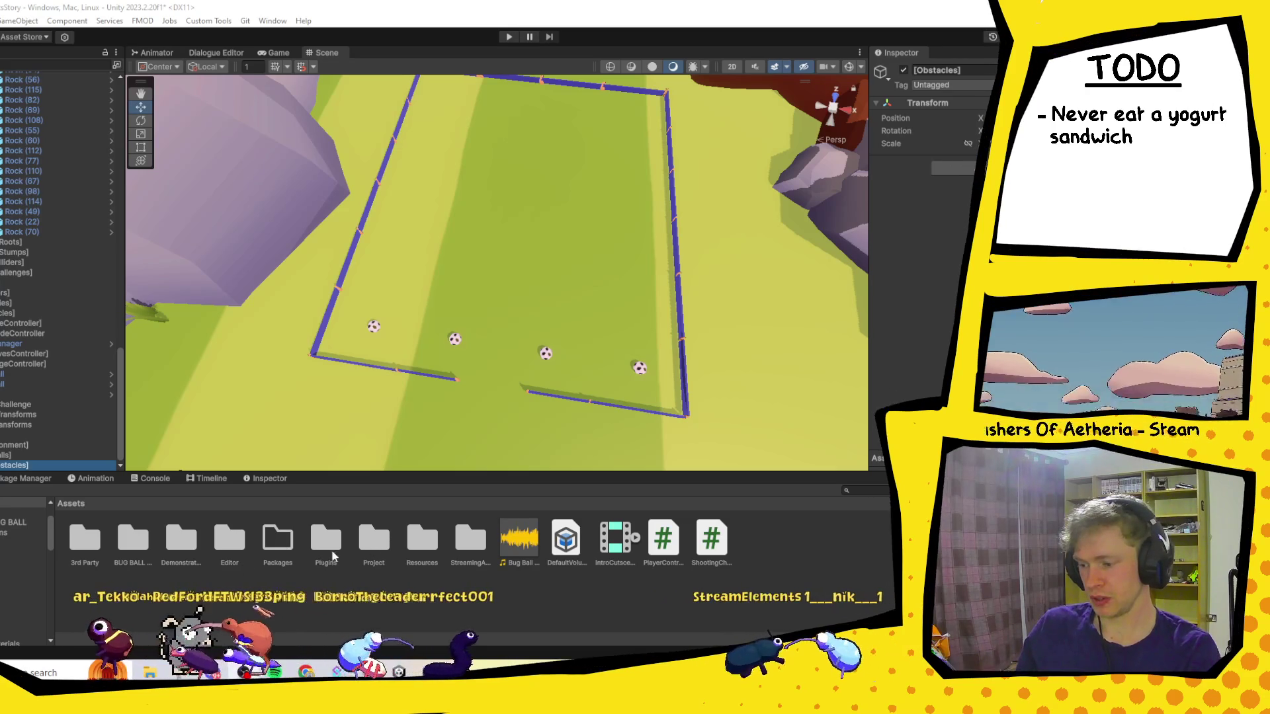
# Open the Assets > Project folder in Unity's Project window.
pyautogui.doubleClick(371, 549)
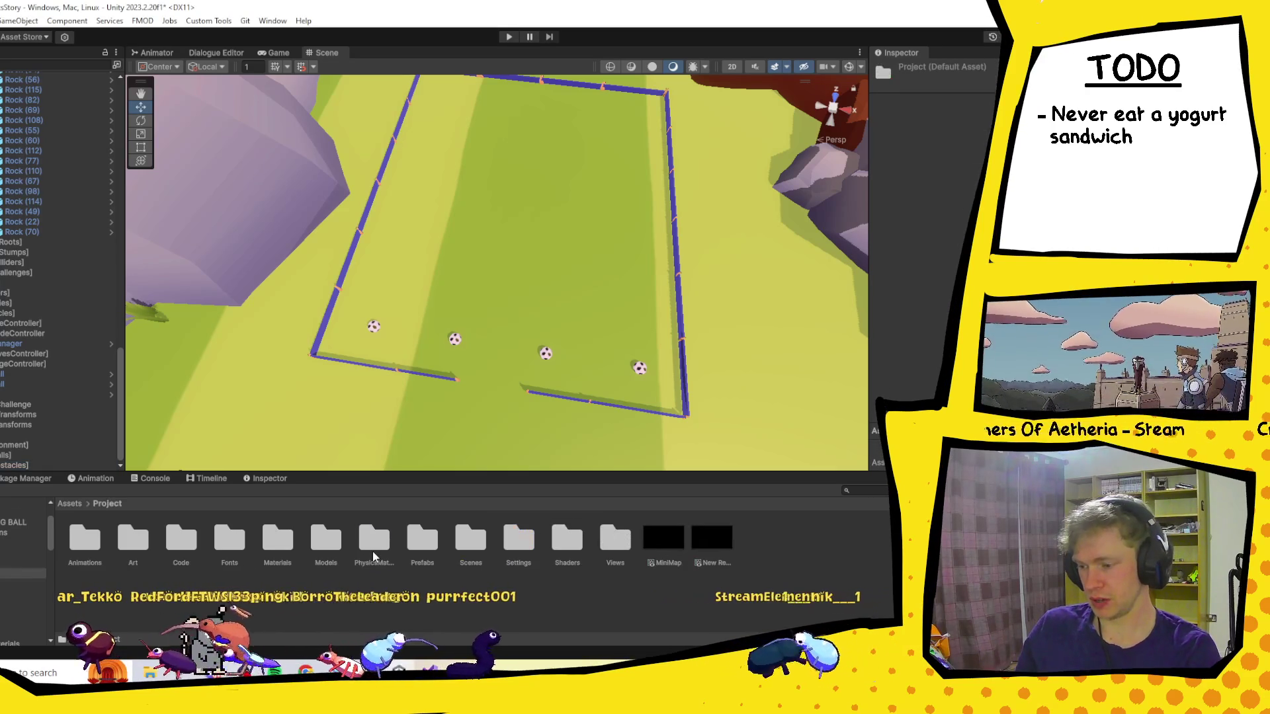
# Drag the Goal prefab from Assets > Project > Prefabs into the Hierarchy and frame it.
pyautogui.doubleClick(416, 545)
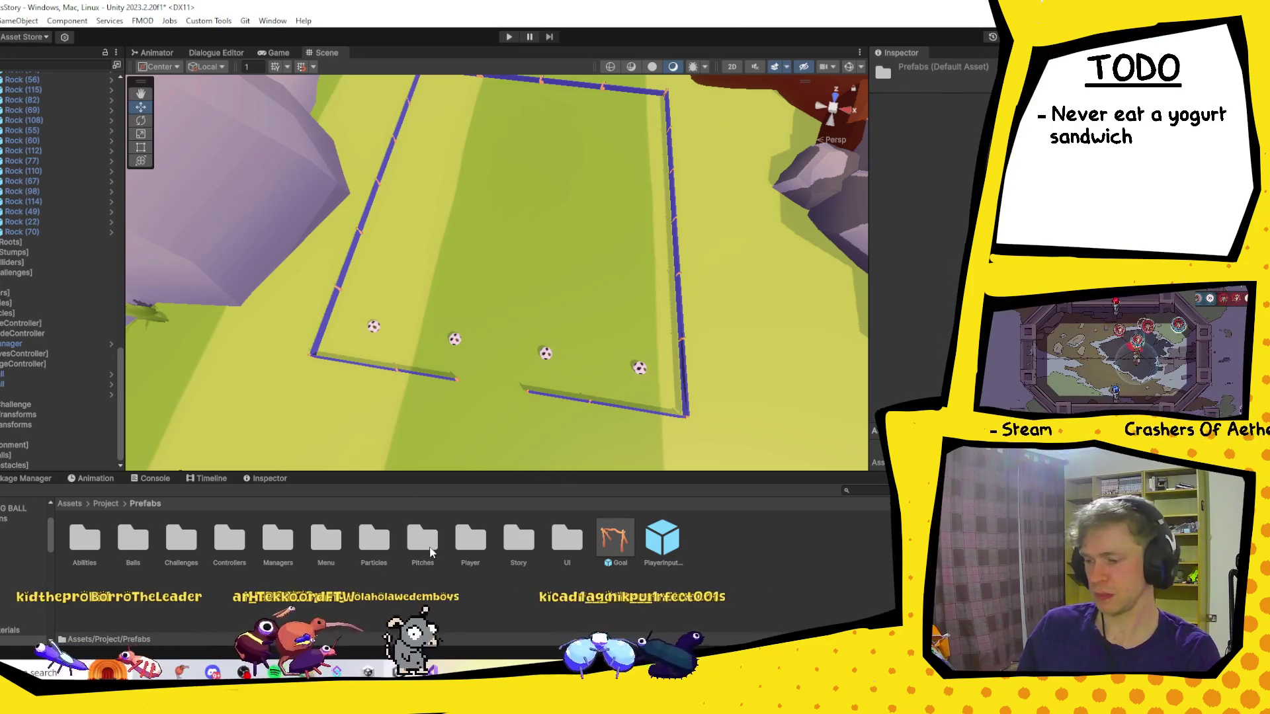
pyautogui.click(615, 539)
pyautogui.moveTo(620, 541)
pyautogui.mouseDown()
pyautogui.moveTo(587, 564)
pyautogui.moveTo(371, 508)
pyautogui.moveTo(68, 472)
pyautogui.moveTo(42, 457)
pyautogui.moveTo(41, 423)
pyautogui.mouseUp()
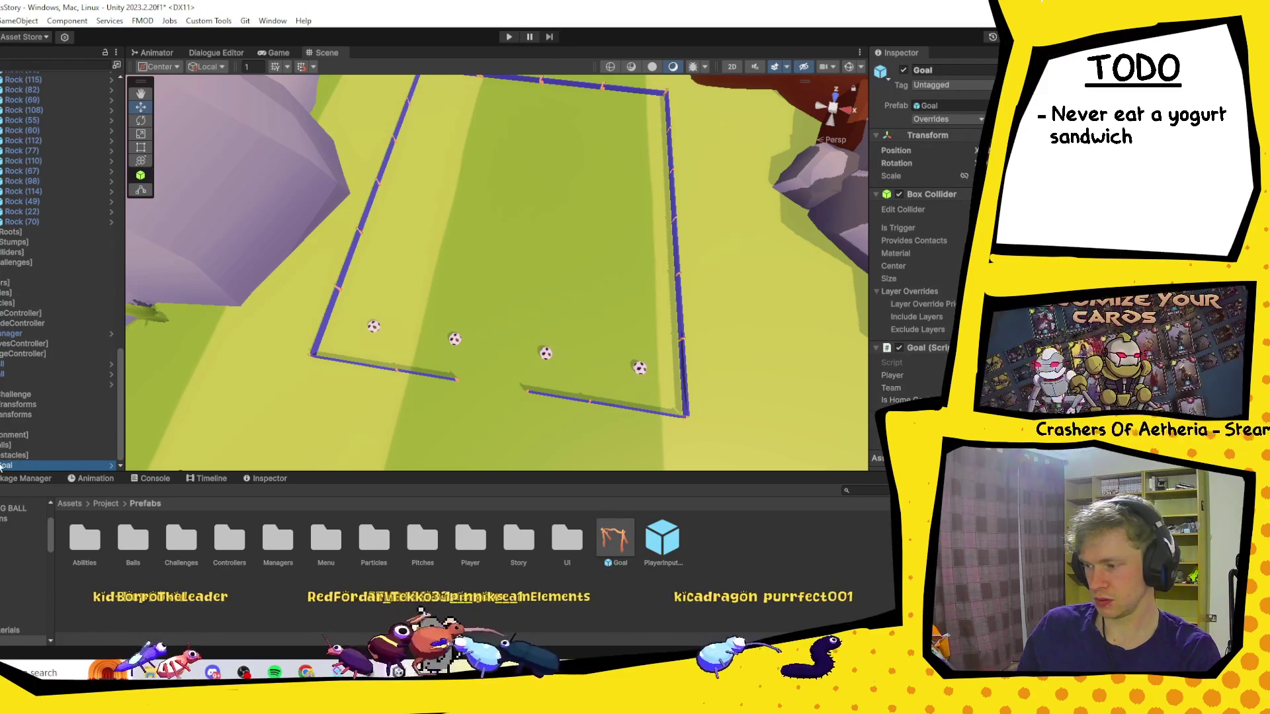
pyautogui.press('f')
# Move the Goal up onto the top pitch with the Move tool.
pyautogui.scroll(-10, 270, 397)
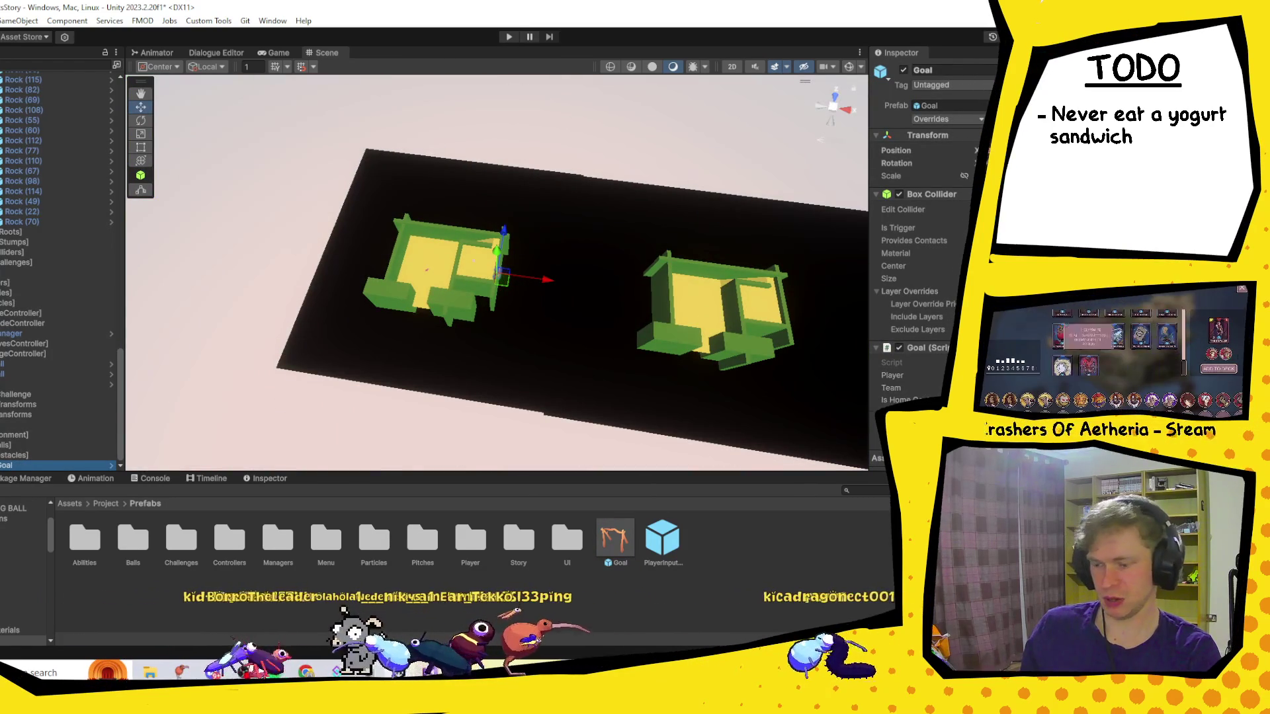
pyautogui.click(508, 288)
pyautogui.scroll(-5, 508, 288)
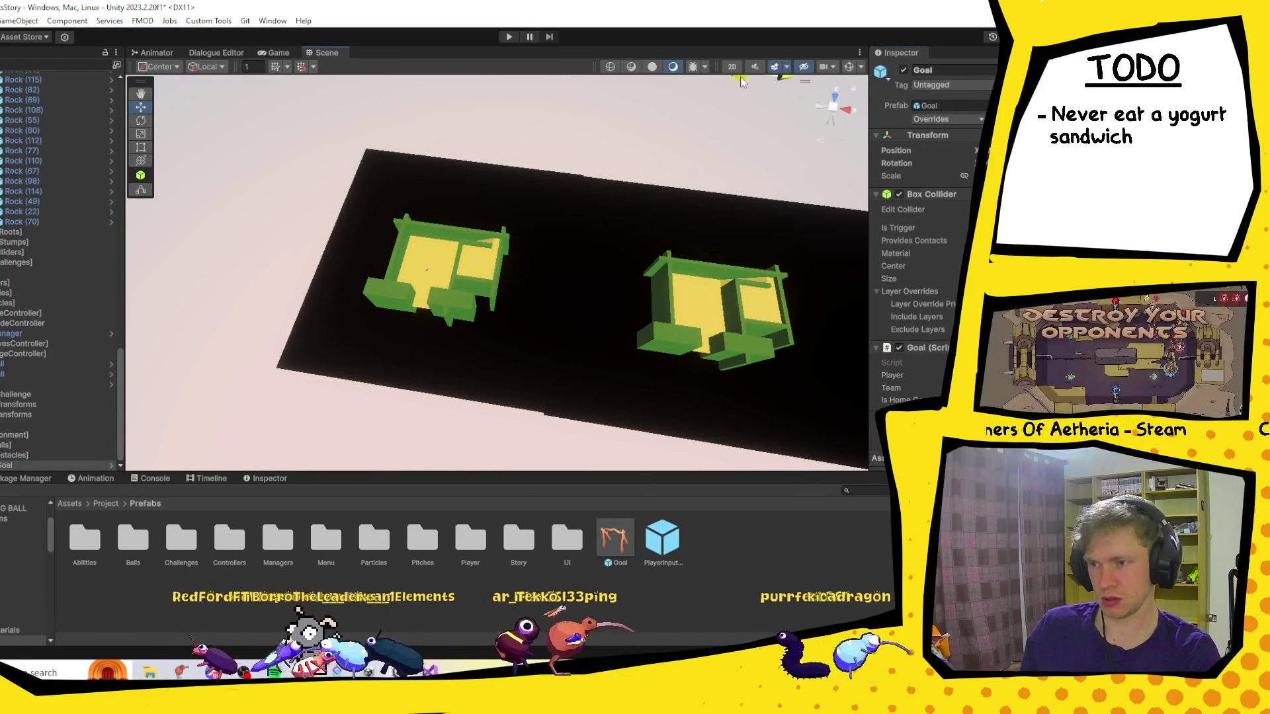
pyautogui.moveTo(716, 76); pyautogui.dragTo(652, 282)
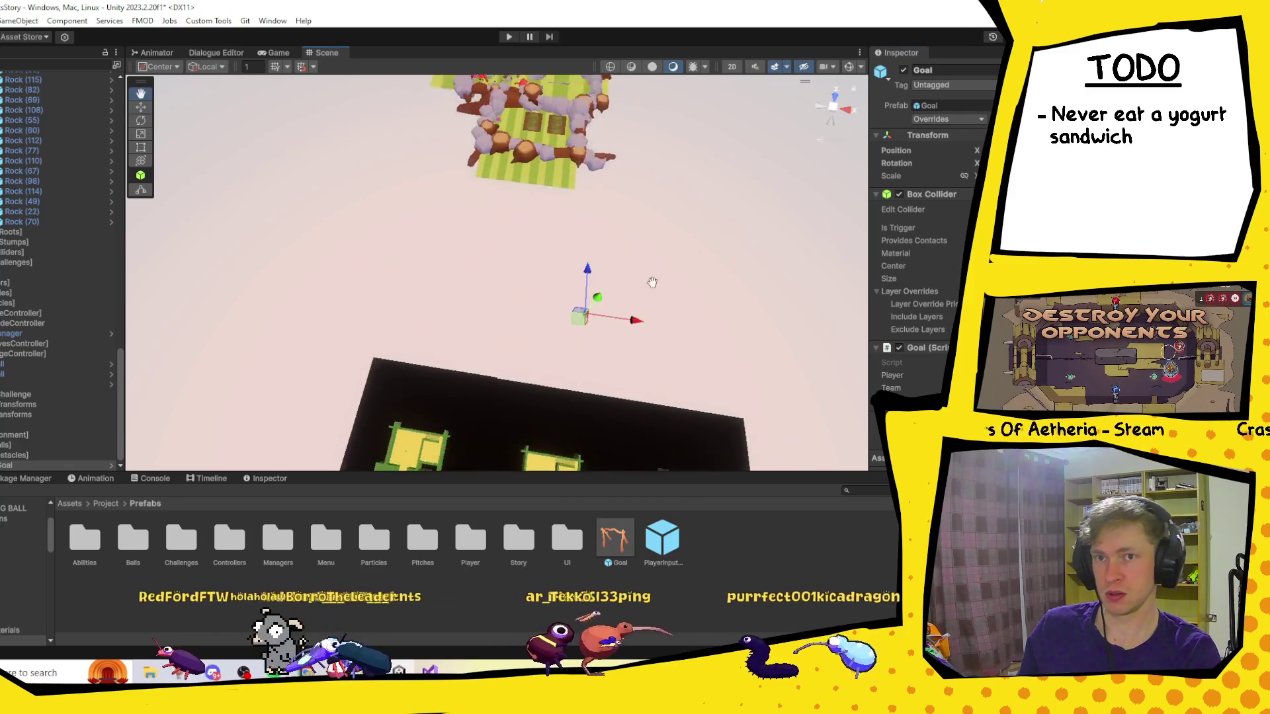
pyautogui.press('w')
pyautogui.moveTo(580, 316); pyautogui.dragTo(573, 89)
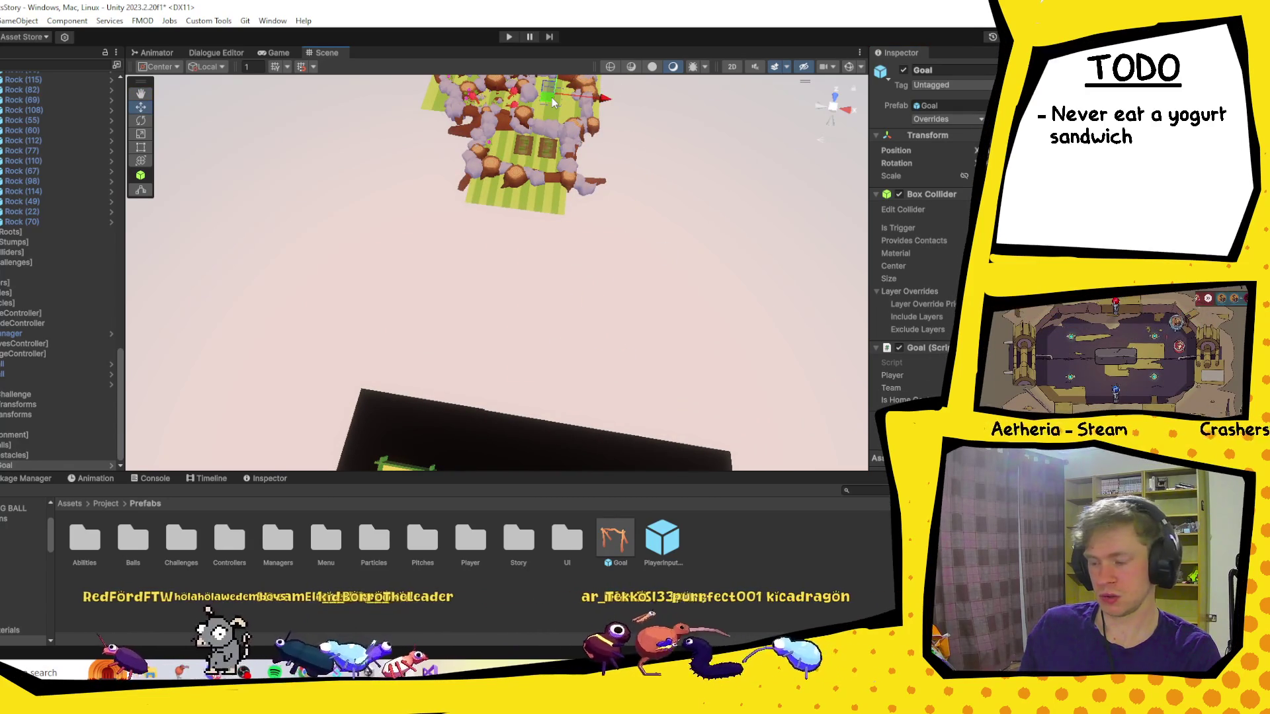
# Reframe and orbit around the Goal, switching to the Rotate tool to orient it.
pyautogui.press('f')
pyautogui.scroll(-8, 537, 154)
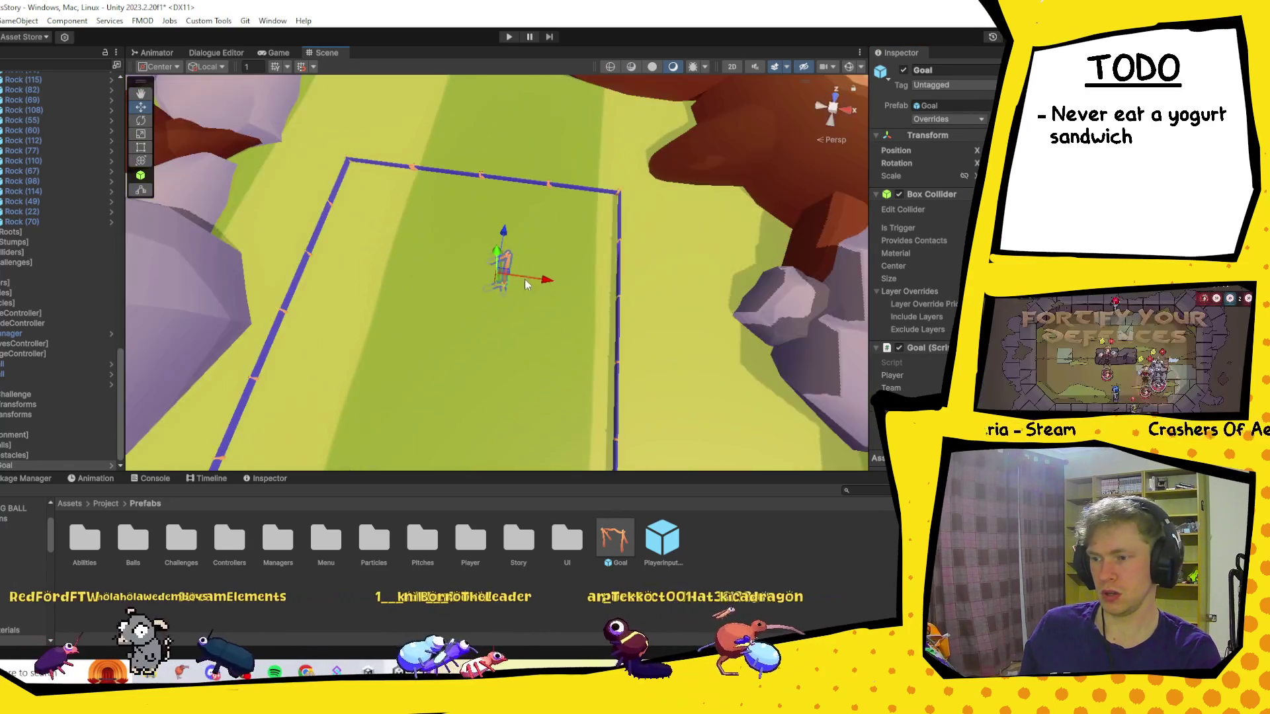
pyautogui.moveTo(526, 285)
pyautogui.mouseDown()
pyautogui.moveTo(494, 284)
pyautogui.moveTo(513, 274)
pyautogui.moveTo(469, 331)
pyautogui.moveTo(344, 341)
pyautogui.mouseUp()
pyautogui.press('e')
pyautogui.press('h')
pyautogui.press('h')
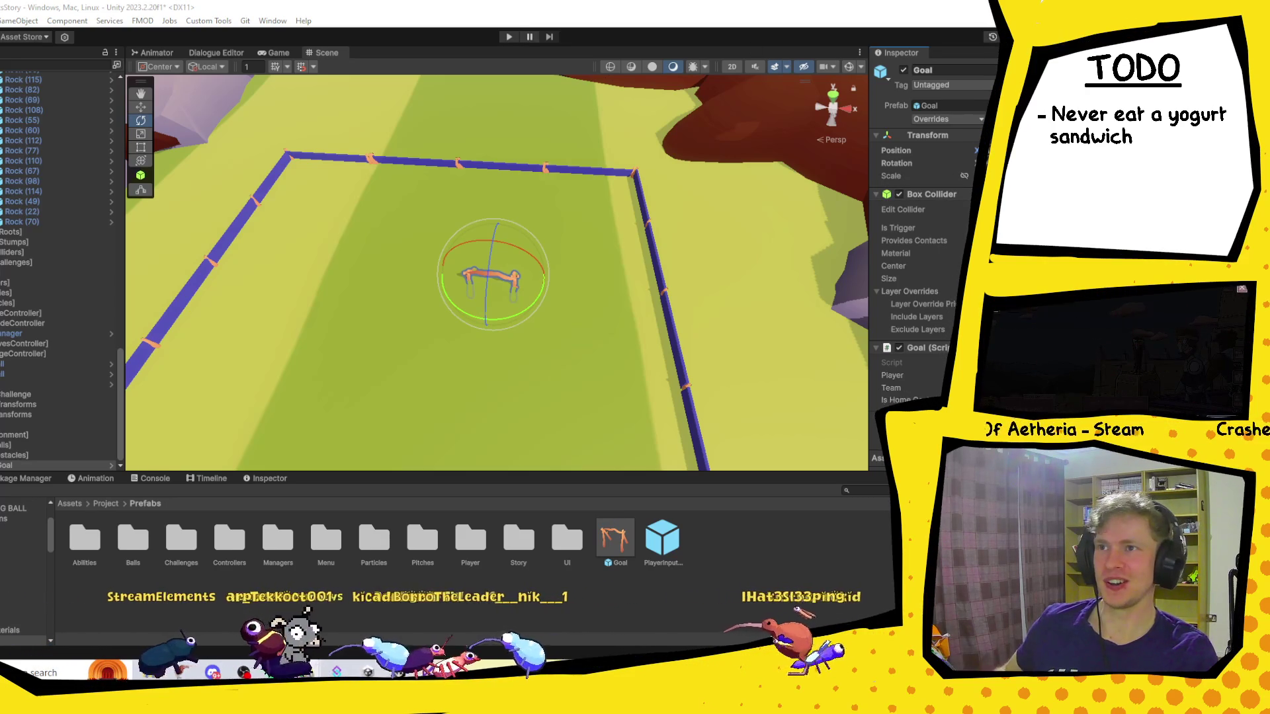
pyautogui.hotkey('alt', 'Tab')
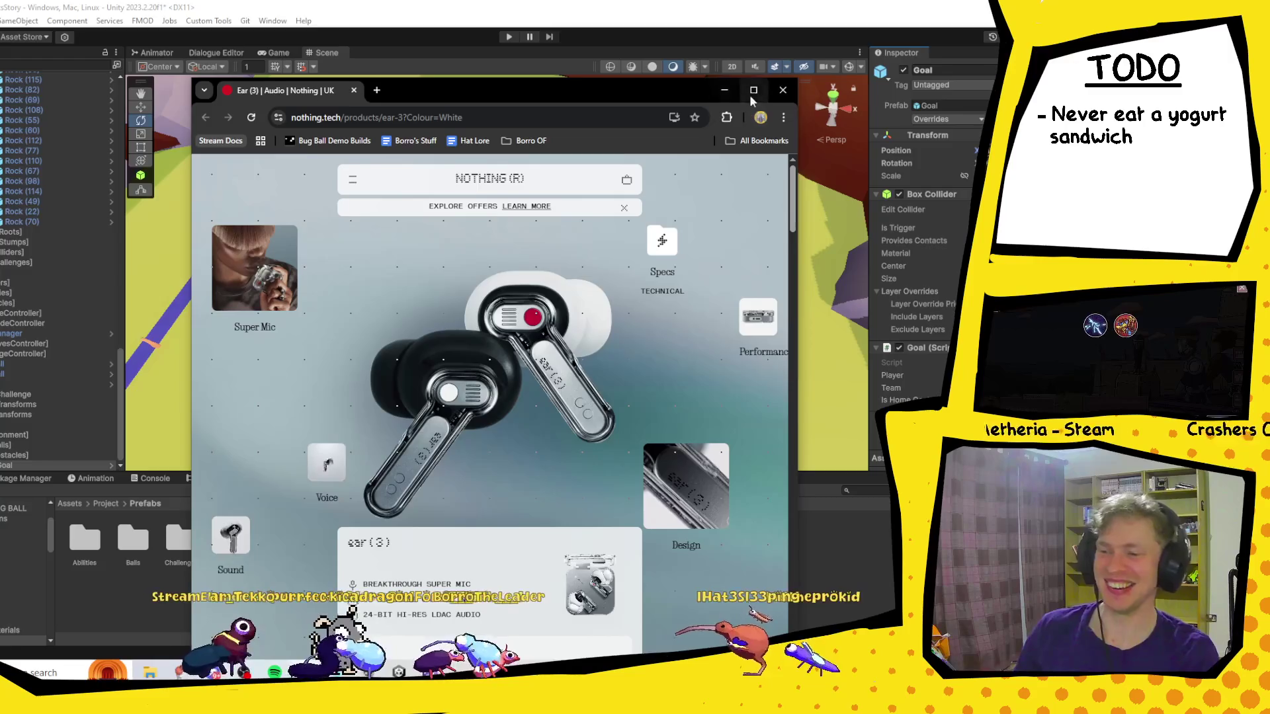
# Maximize Chrome, browse the Ear (3) page, then go to the Watches collection via the menu.
pyautogui.click(754, 90)
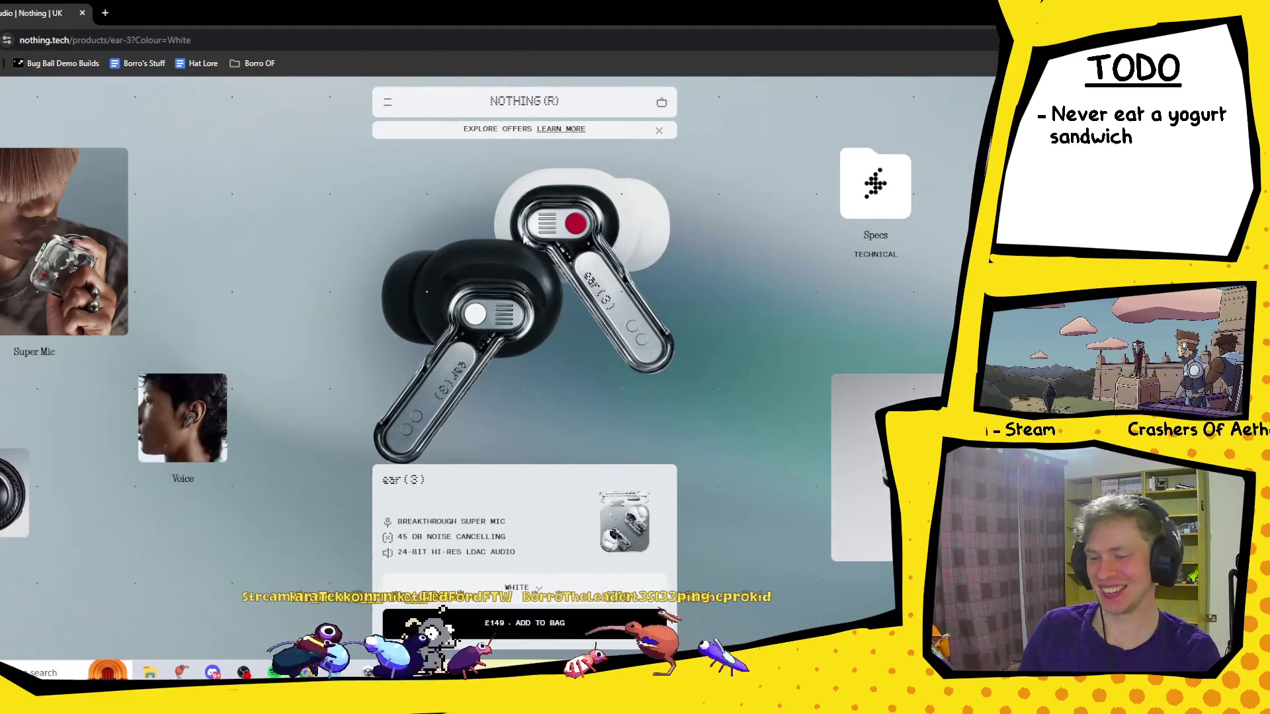
pyautogui.scroll(-10, 525, 238)
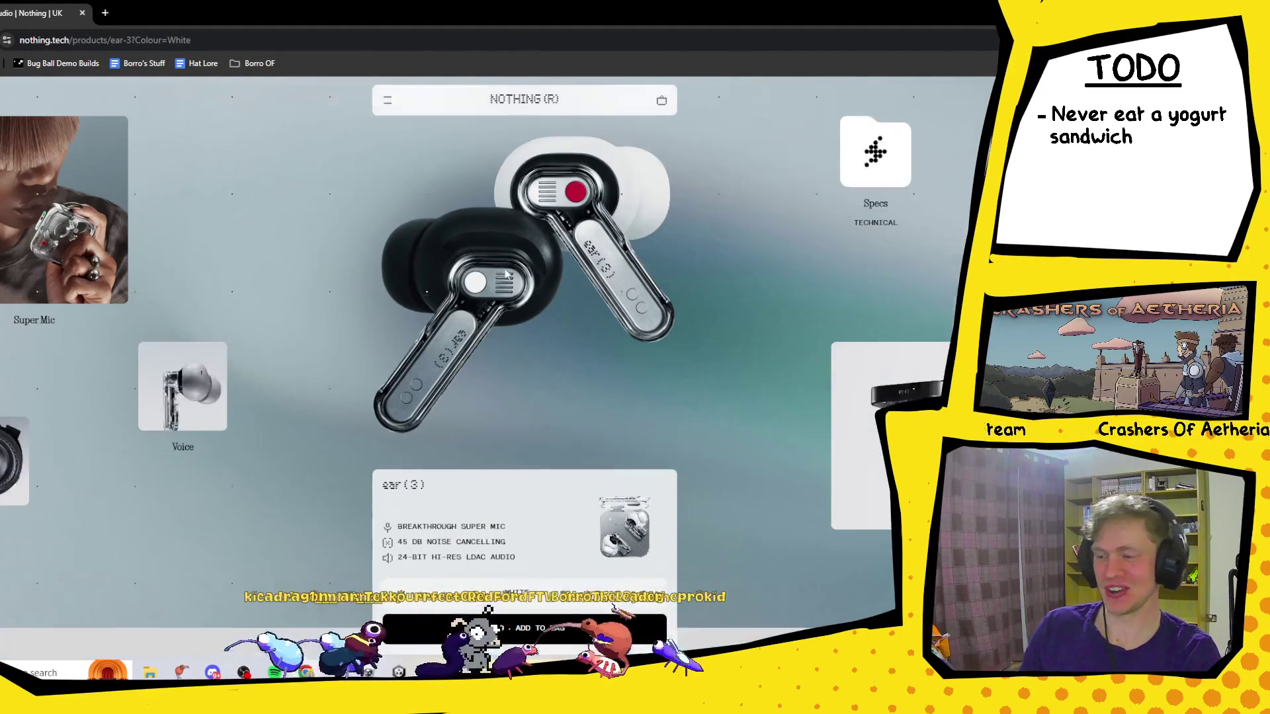
pyautogui.scroll(10, 626, 280)
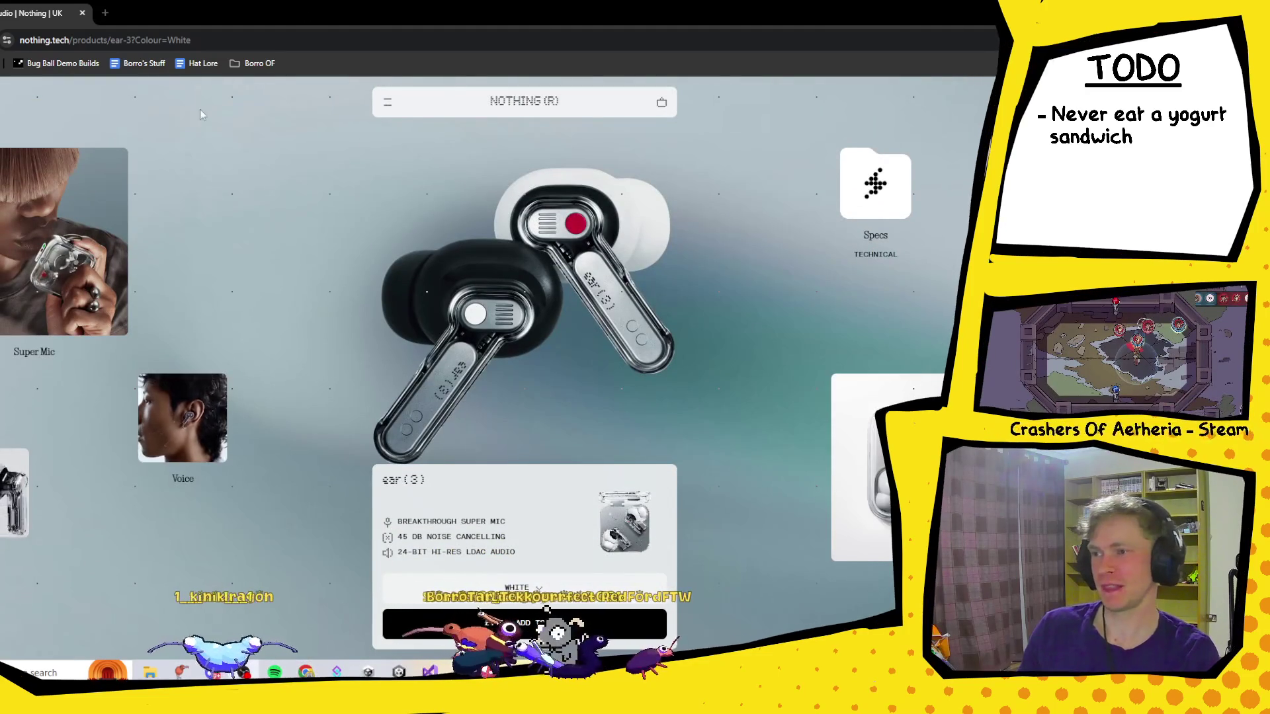
pyautogui.scroll(-10, 506, 324)
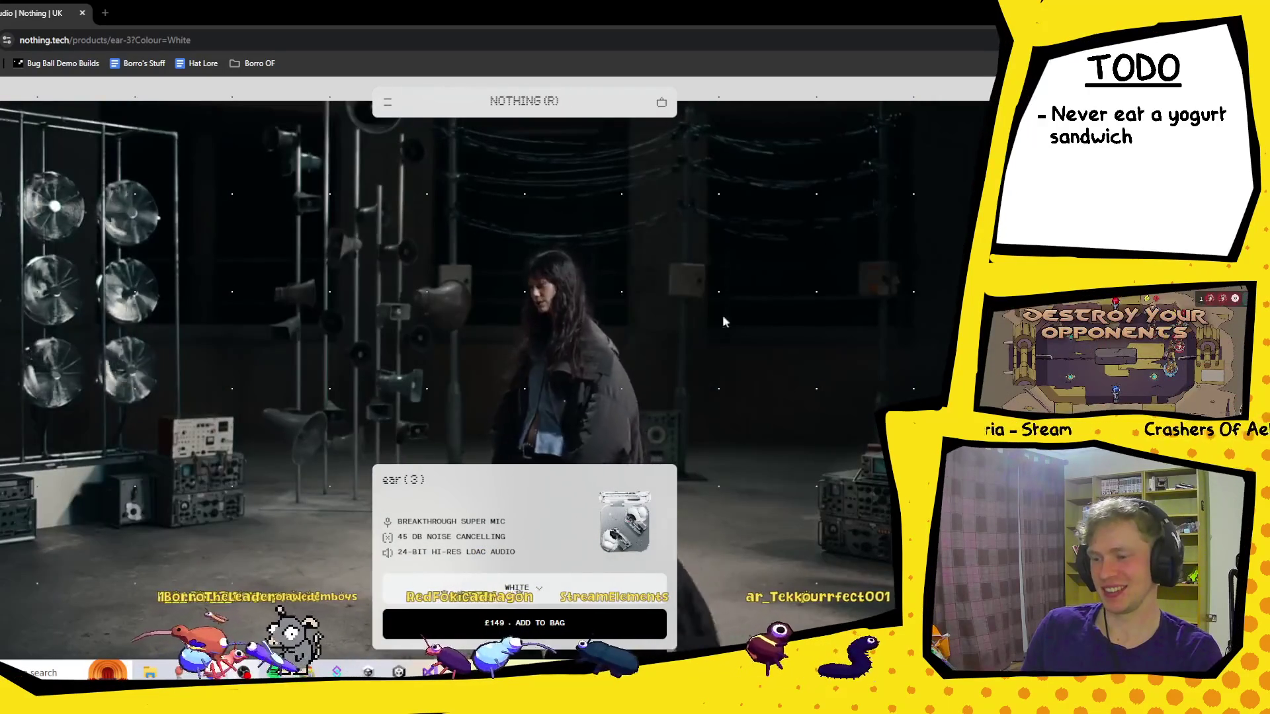
pyautogui.scroll(-5, 692, 313)
pyautogui.scroll(-6, 692, 317)
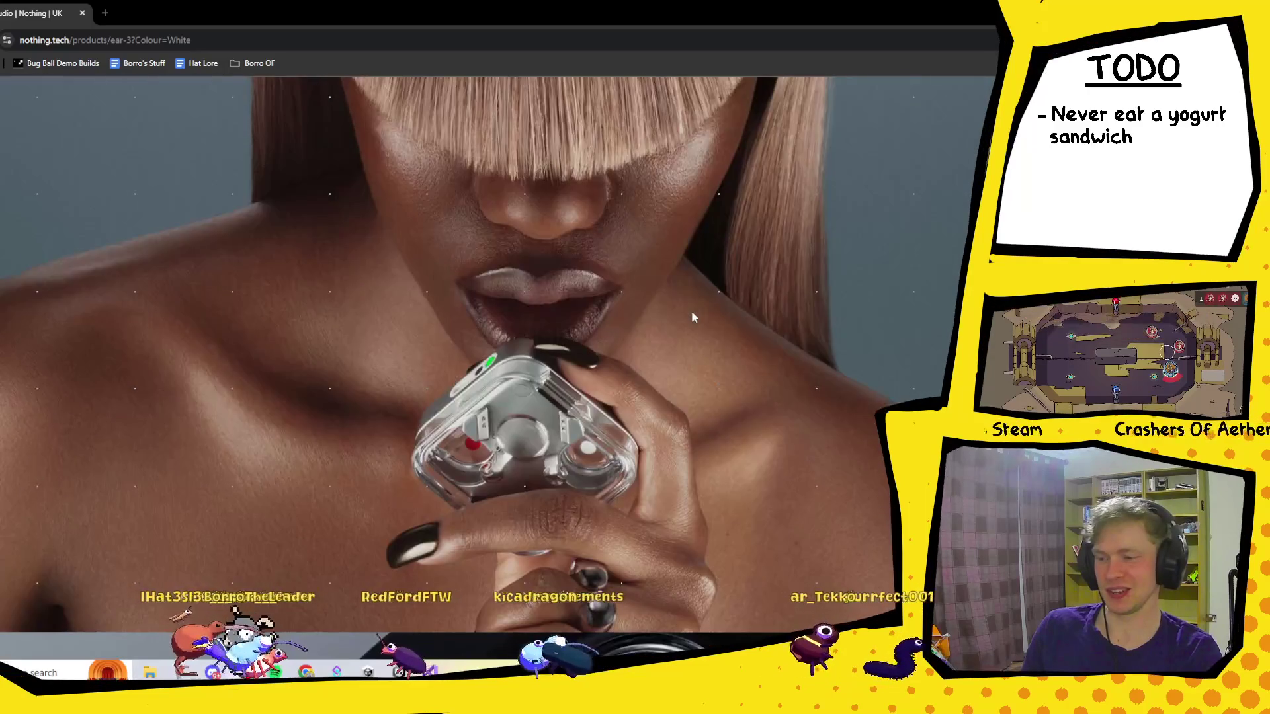
pyautogui.scroll(6, 459, 233)
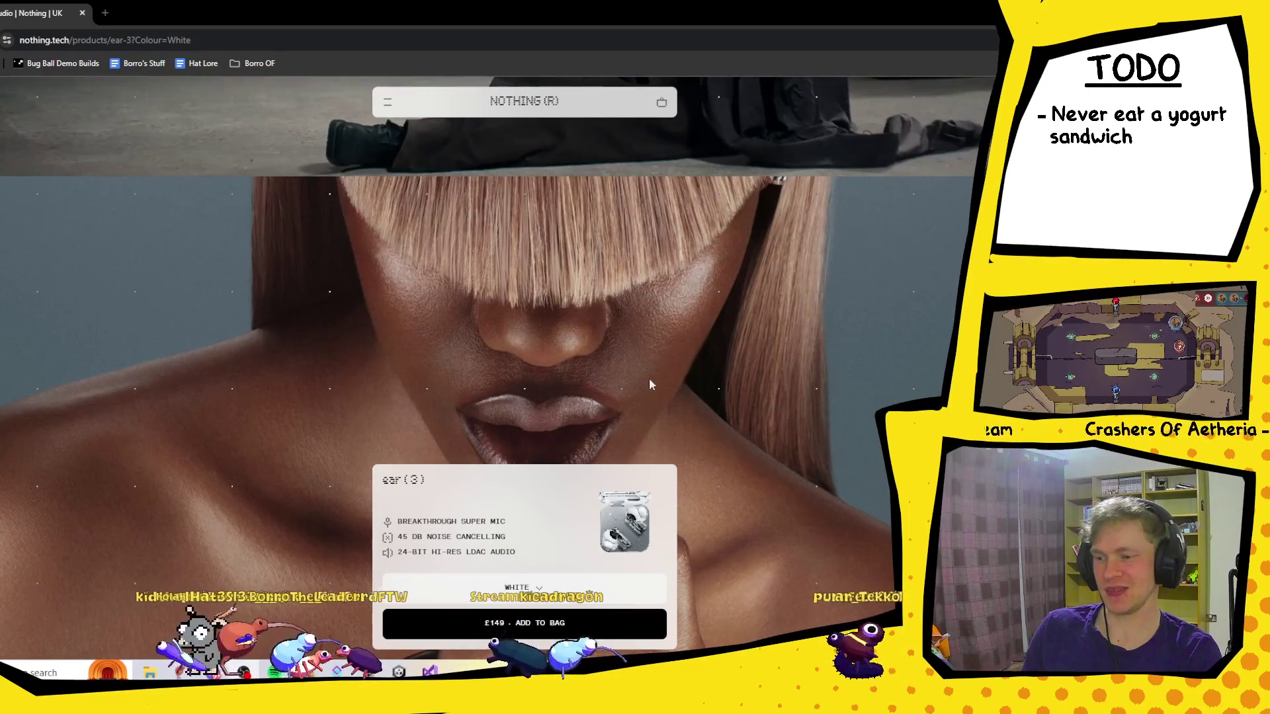
pyautogui.scroll(-5, 600, 306)
pyautogui.scroll(-5, 601, 306)
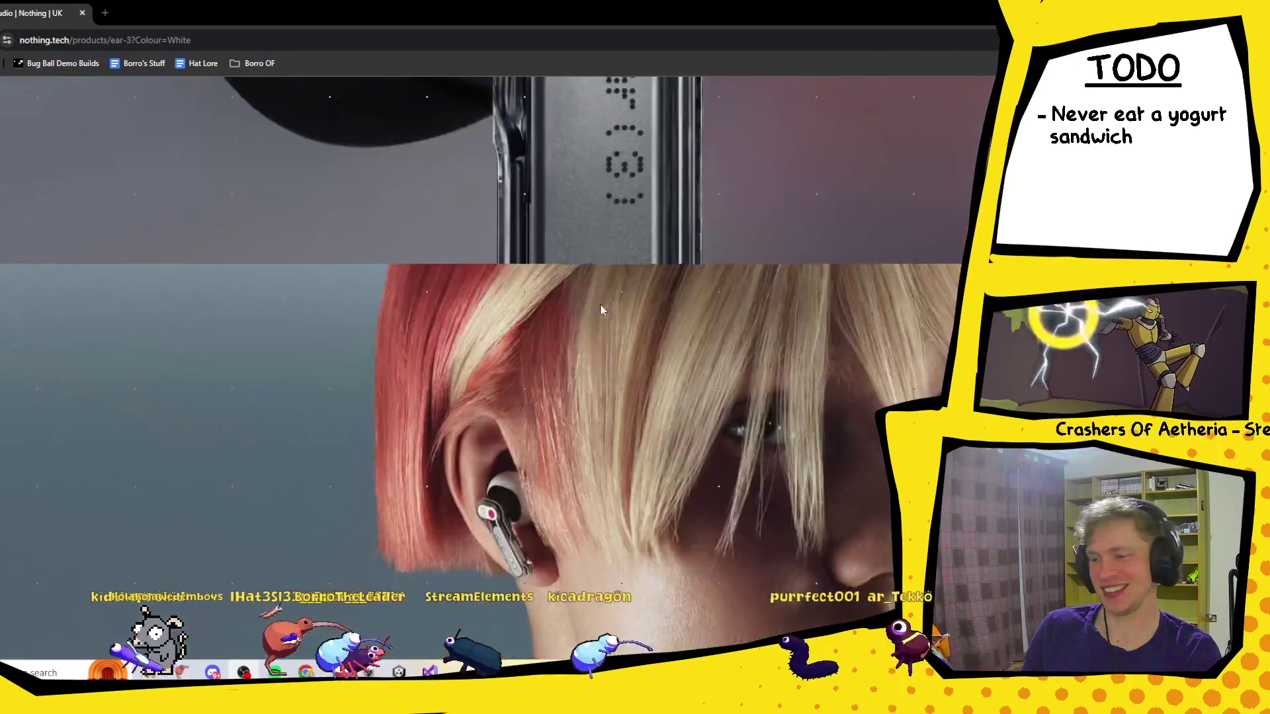
pyautogui.scroll(-10, 536, 331)
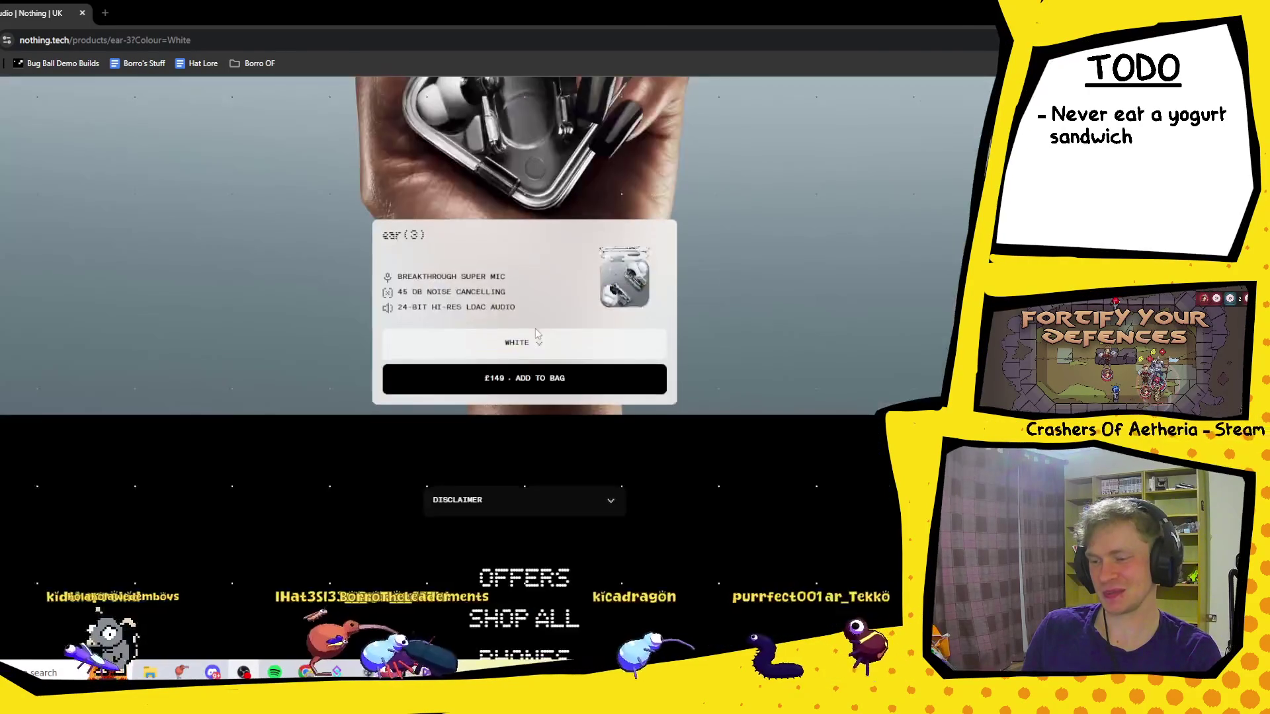
pyautogui.scroll(-5, 534, 328)
pyautogui.scroll(5, 534, 324)
pyautogui.scroll(15, 533, 316)
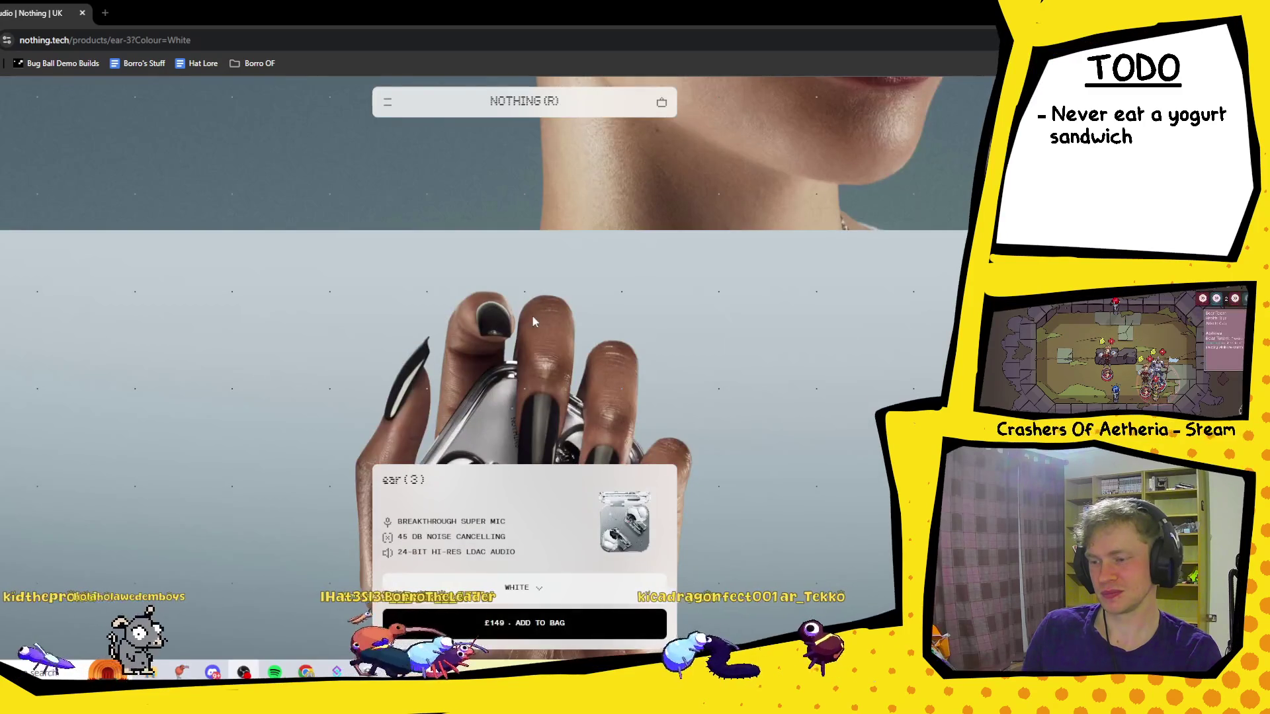
pyautogui.scroll(-10, 533, 318)
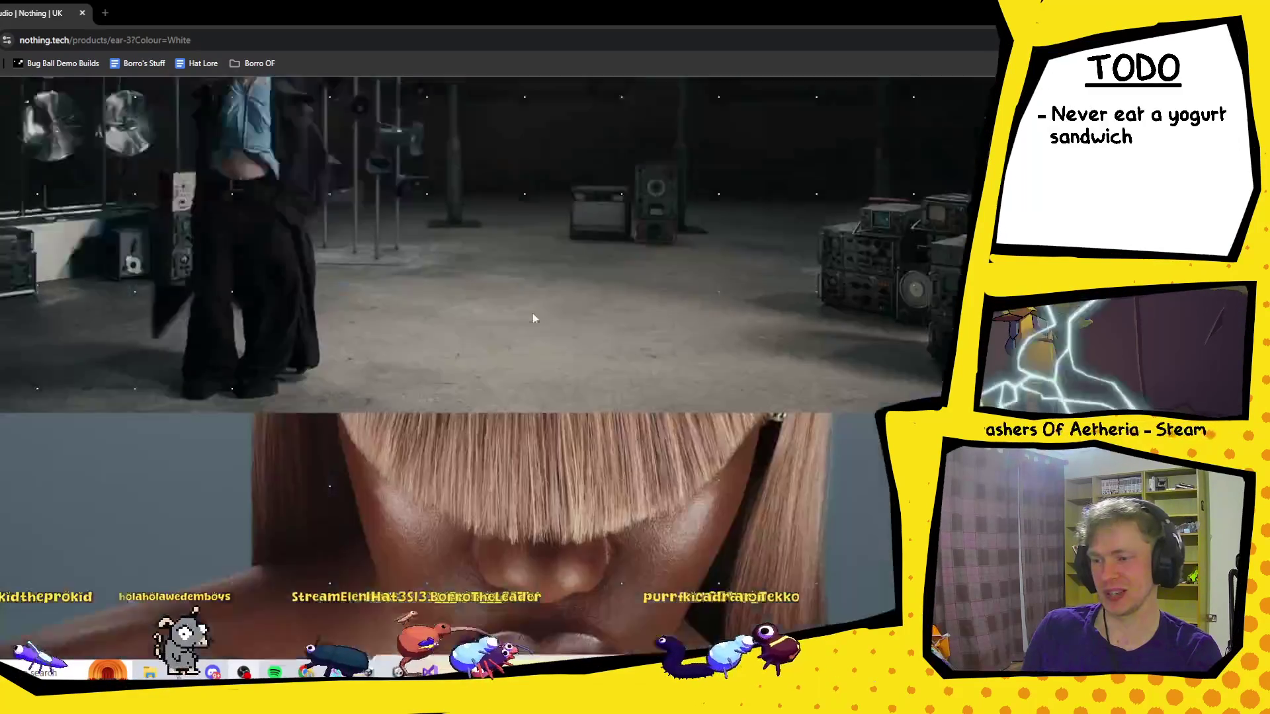
pyautogui.scroll(4, 229, 307)
pyautogui.scroll(10, 612, 353)
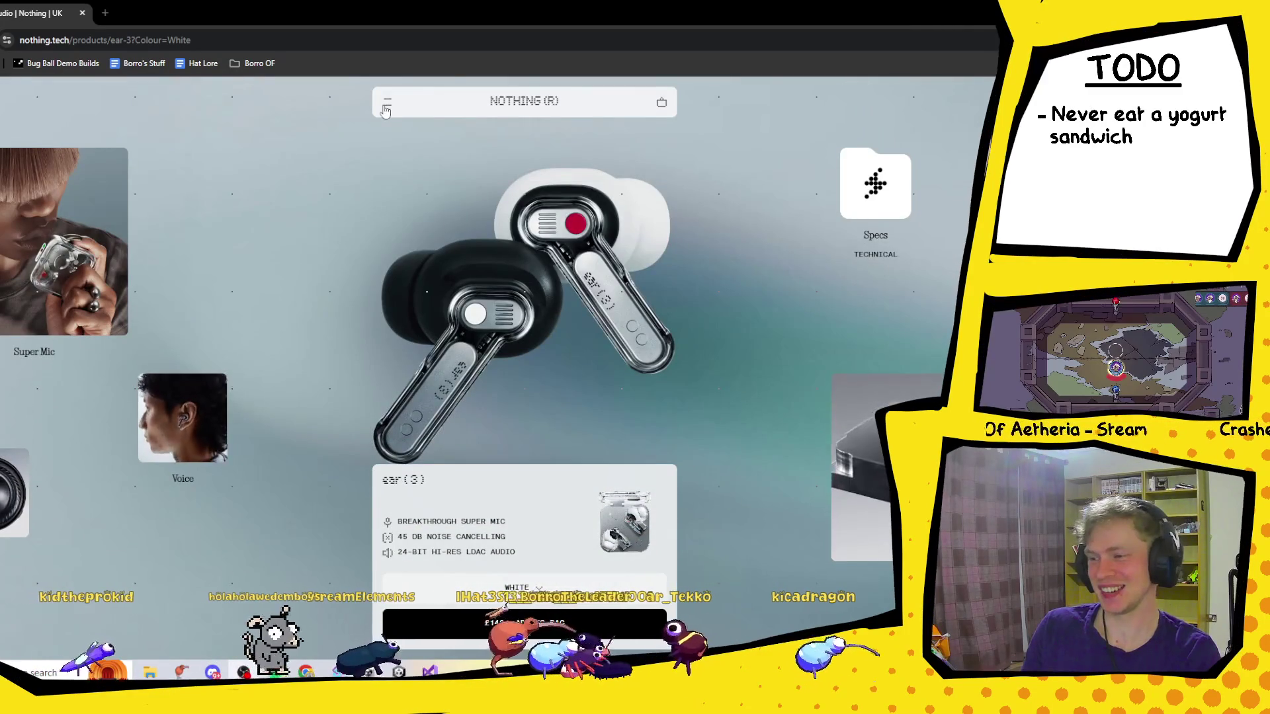
pyautogui.click(384, 104)
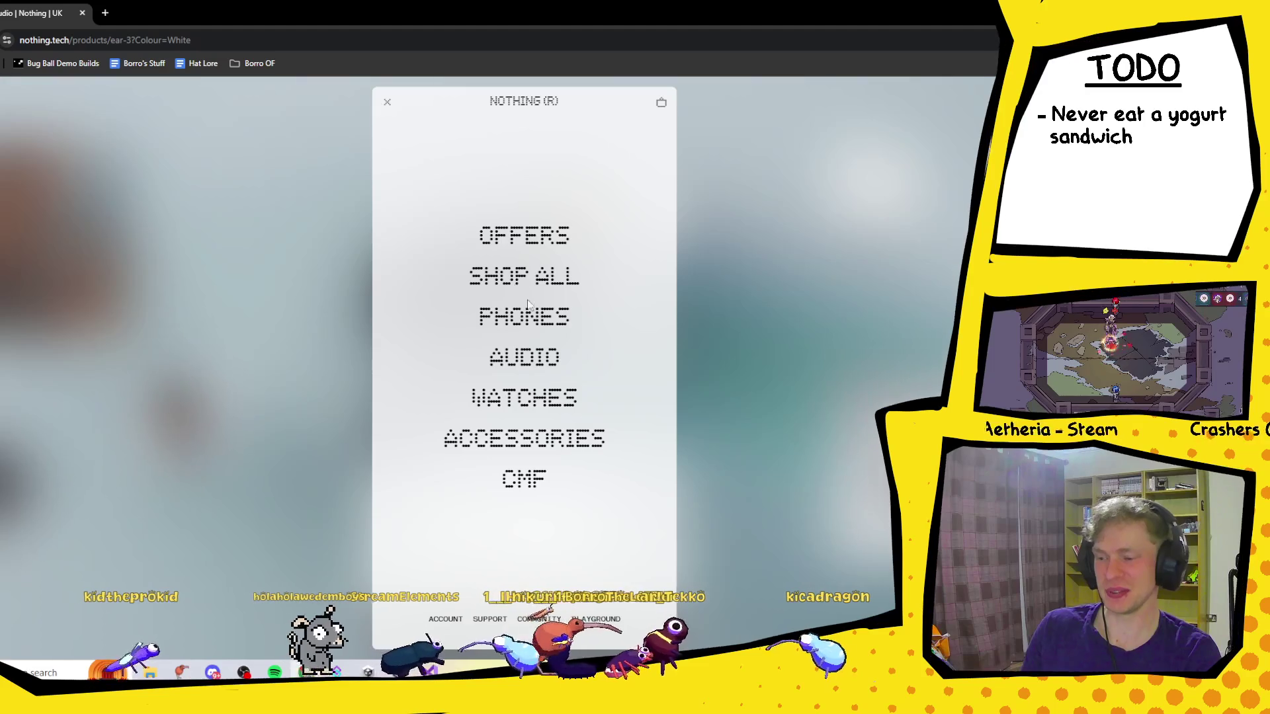
pyautogui.click(543, 396)
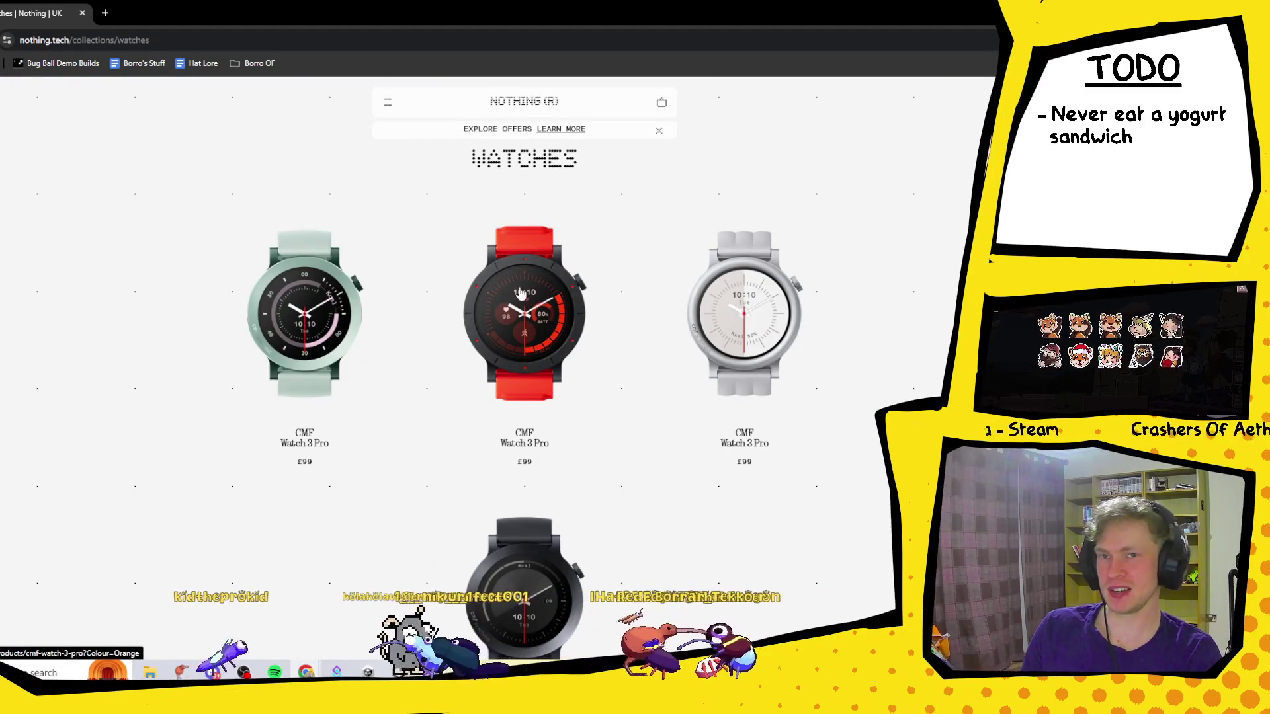
# Go to the Audio collection from the navigation menu and scroll its product grid.
pyautogui.scroll(-2, 527, 286)
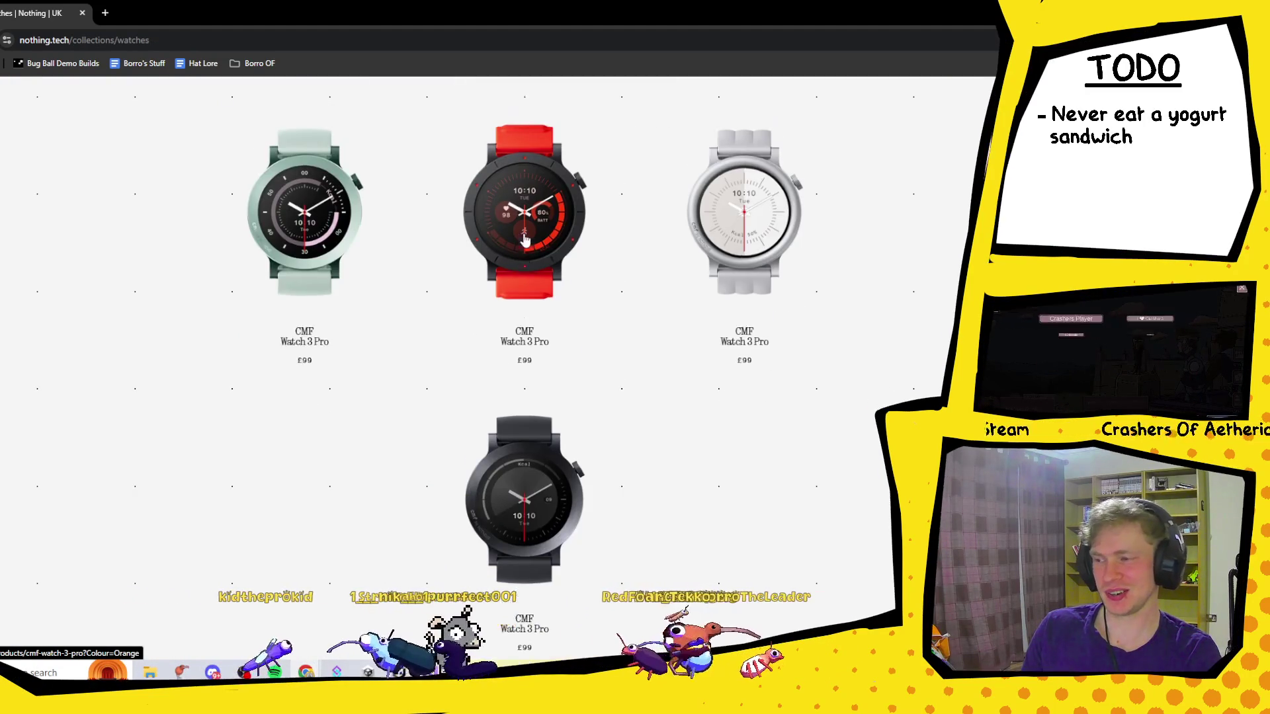
pyautogui.scroll(2, 463, 198)
pyautogui.click(391, 104)
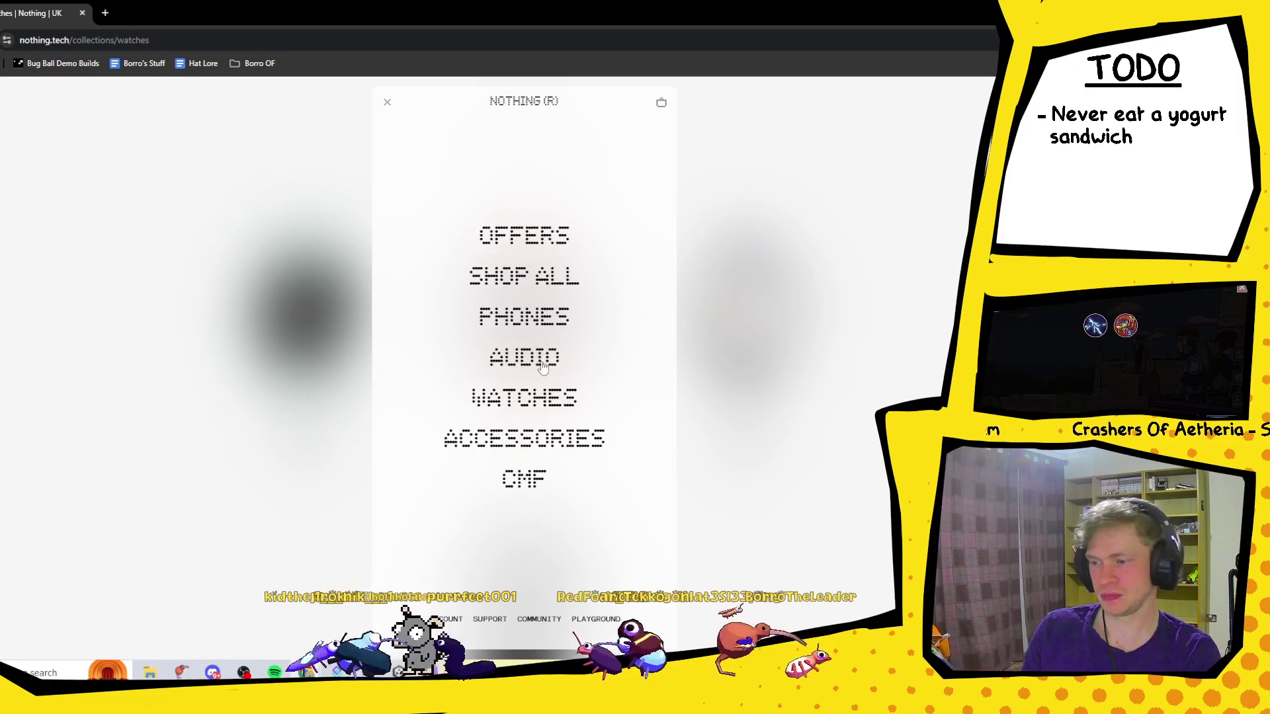
pyautogui.click(545, 372)
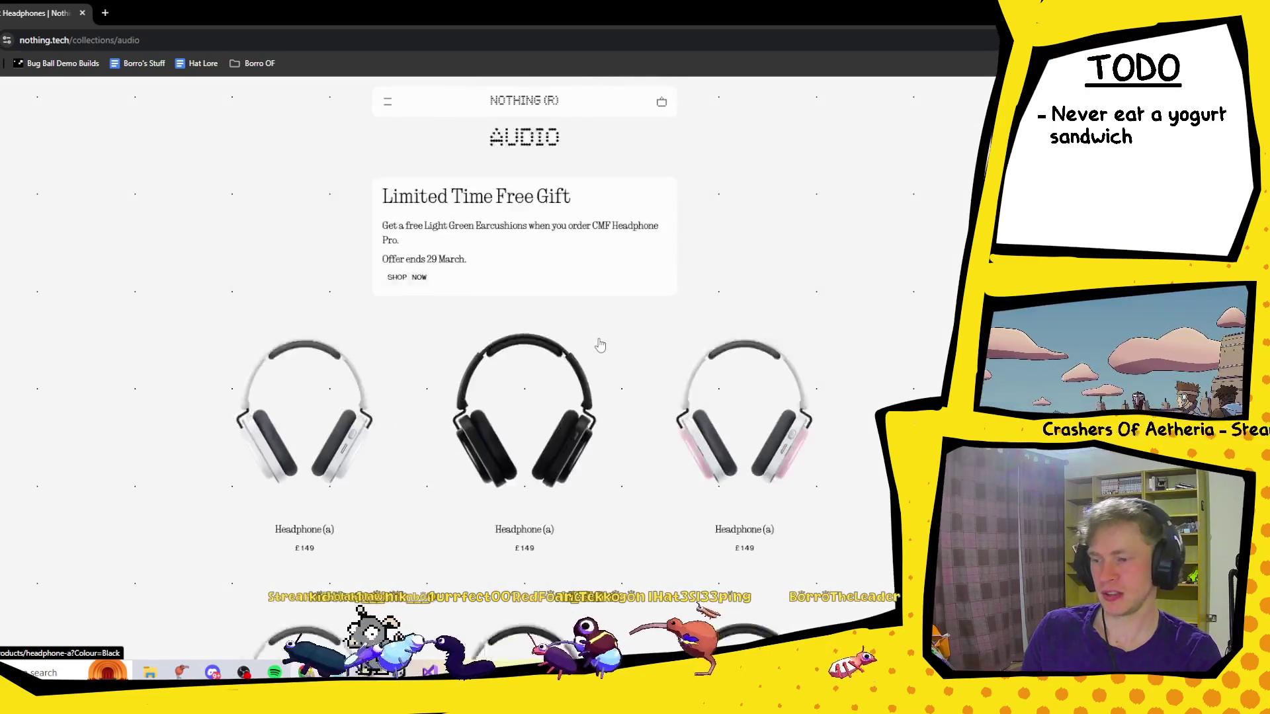
pyautogui.scroll(-5, 601, 346)
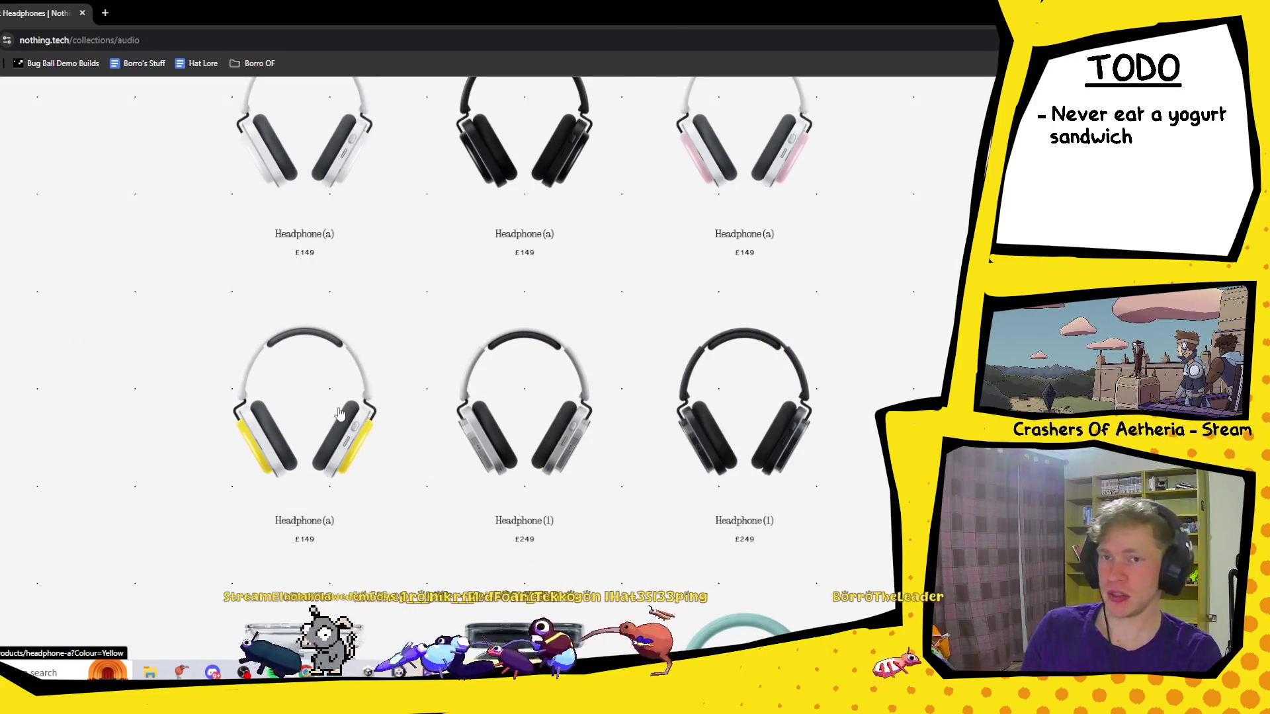
pyautogui.scroll(3, 363, 418)
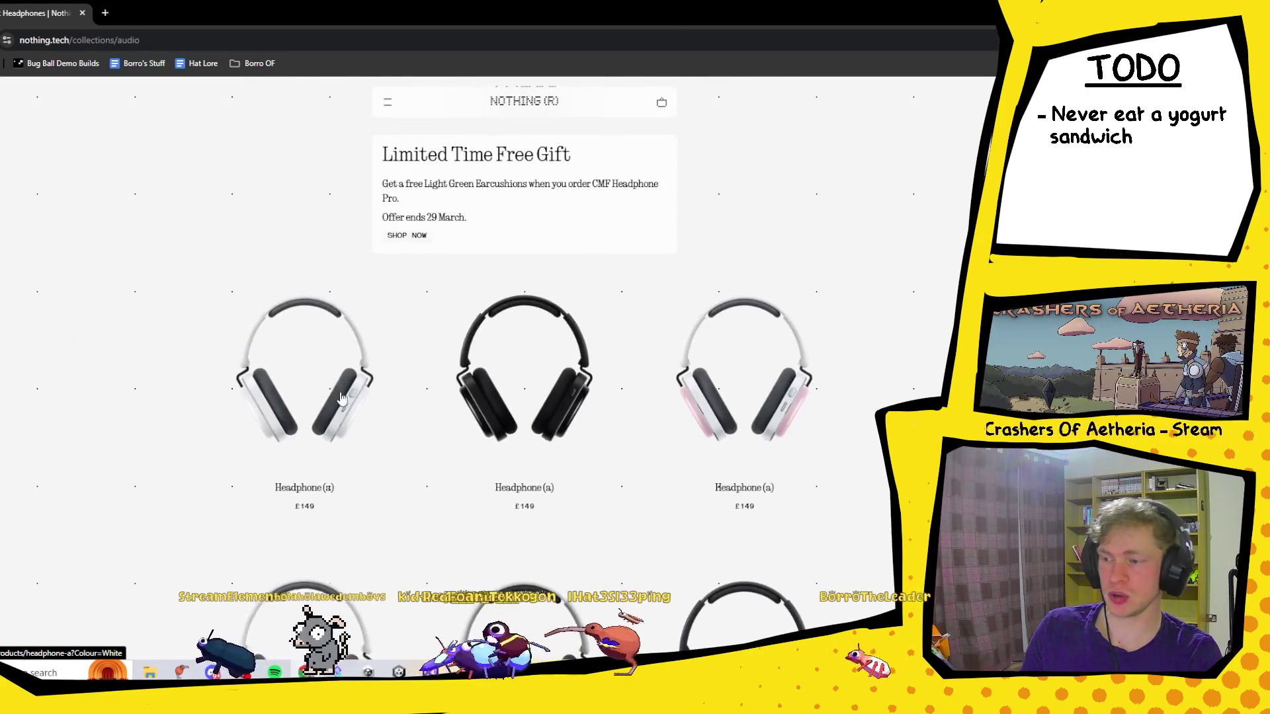
pyautogui.scroll(-10, 417, 424)
pyautogui.scroll(4, 431, 424)
pyautogui.scroll(2, 431, 423)
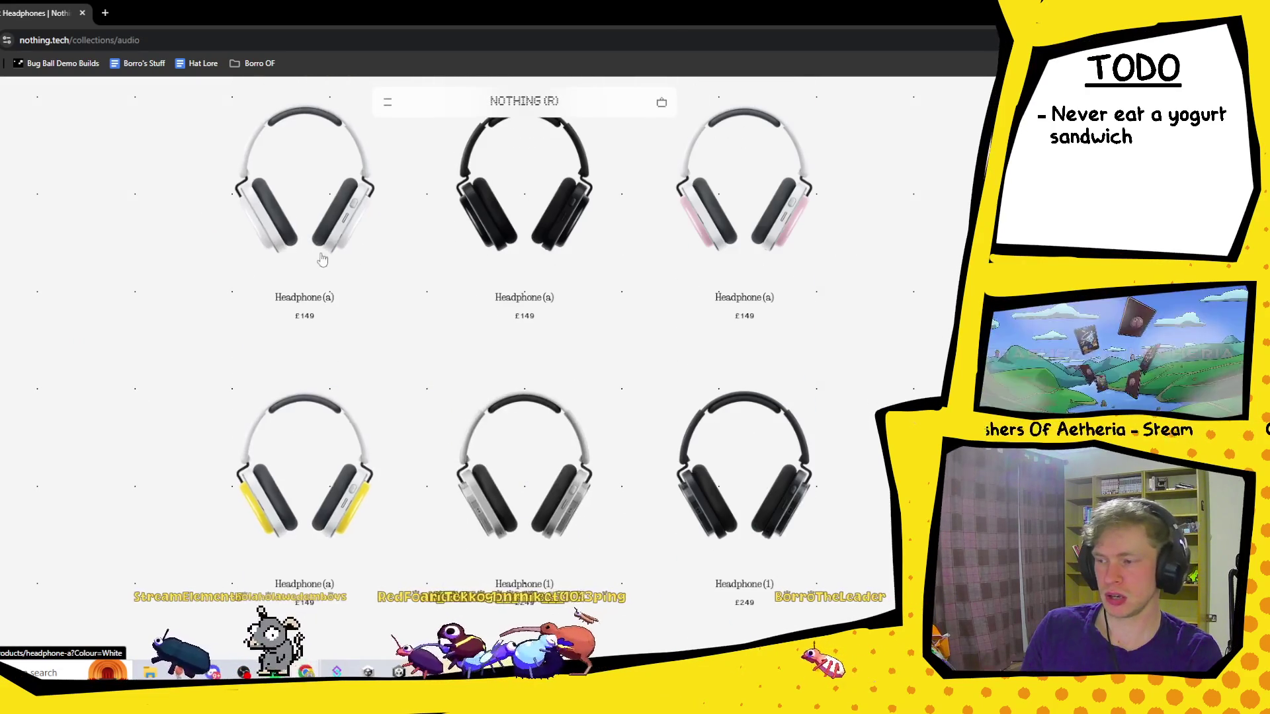
# Open the yellow Headphone (a) product page and scroll through its showcase.
pyautogui.click(341, 403)
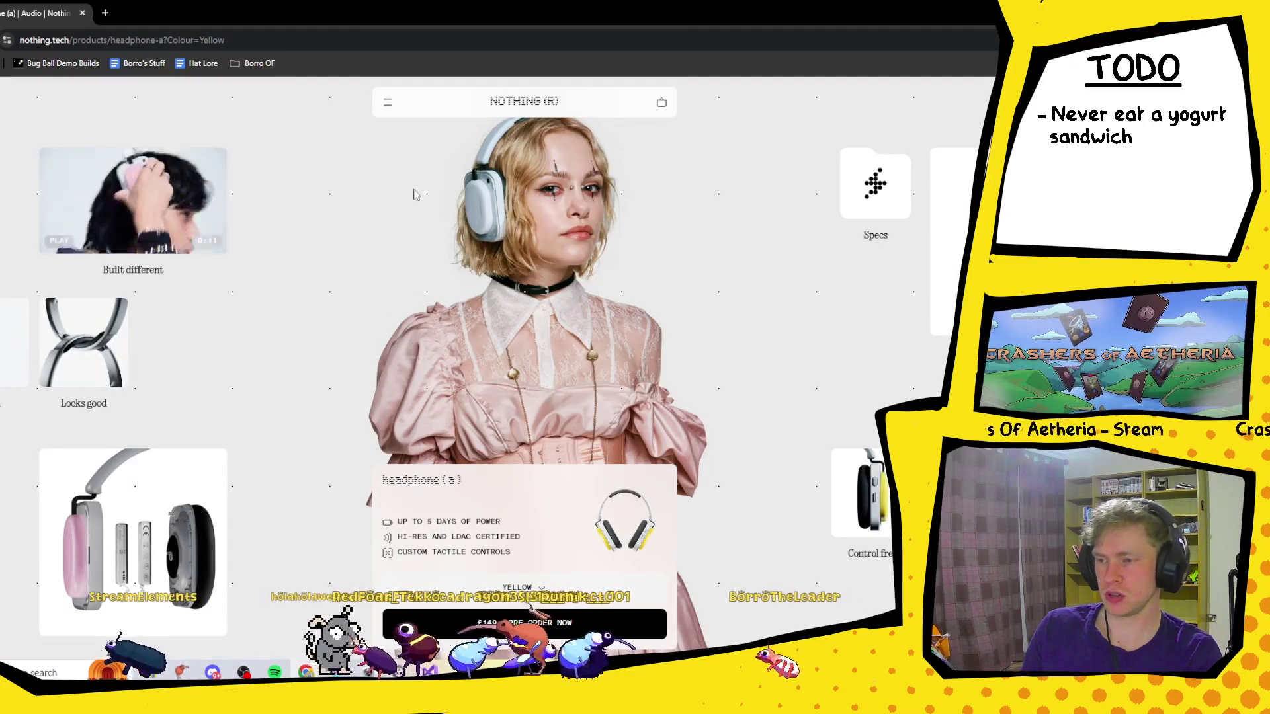
pyautogui.scroll(-8, 515, 387)
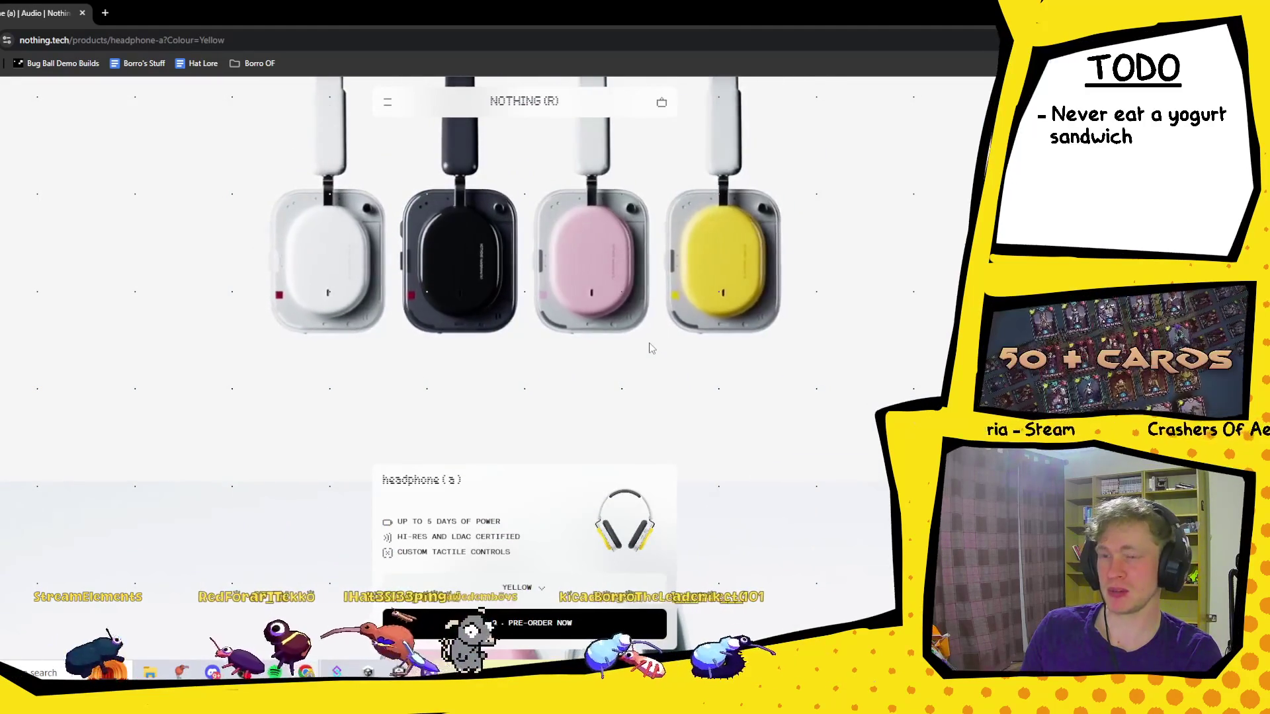
pyautogui.scroll(-5, 650, 349)
pyautogui.scroll(-10, 655, 347)
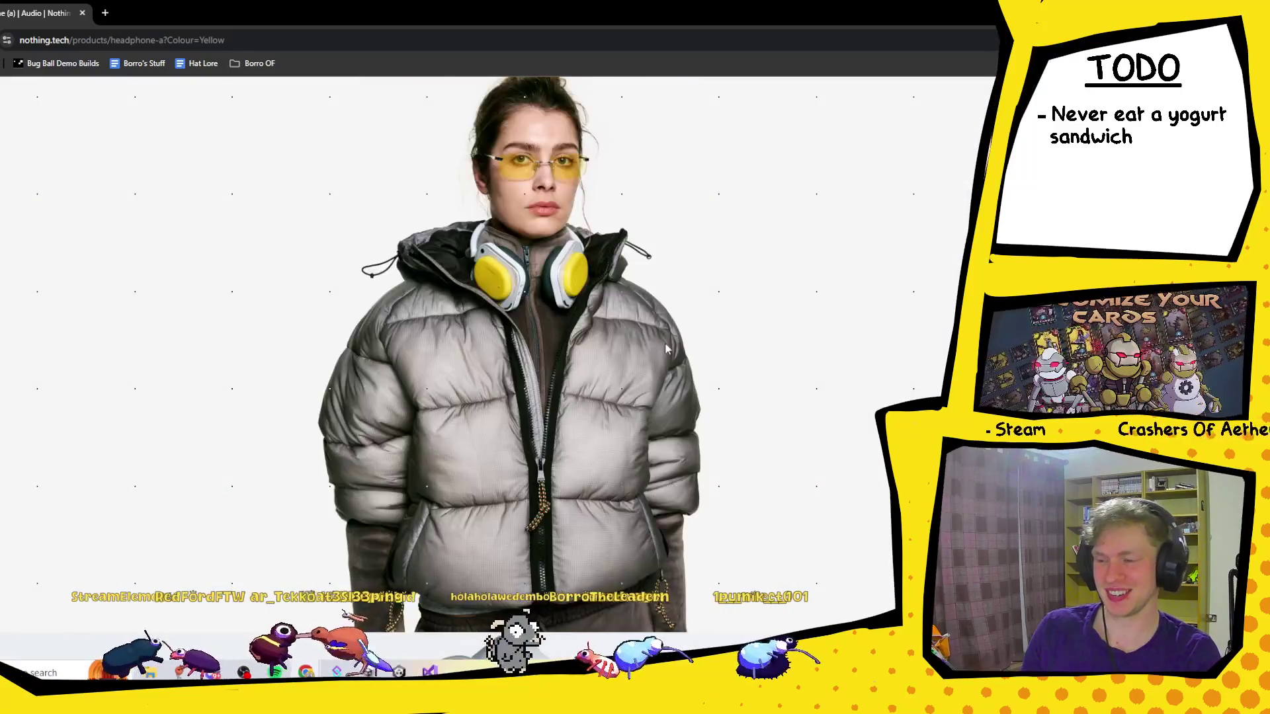
pyautogui.scroll(3, 723, 357)
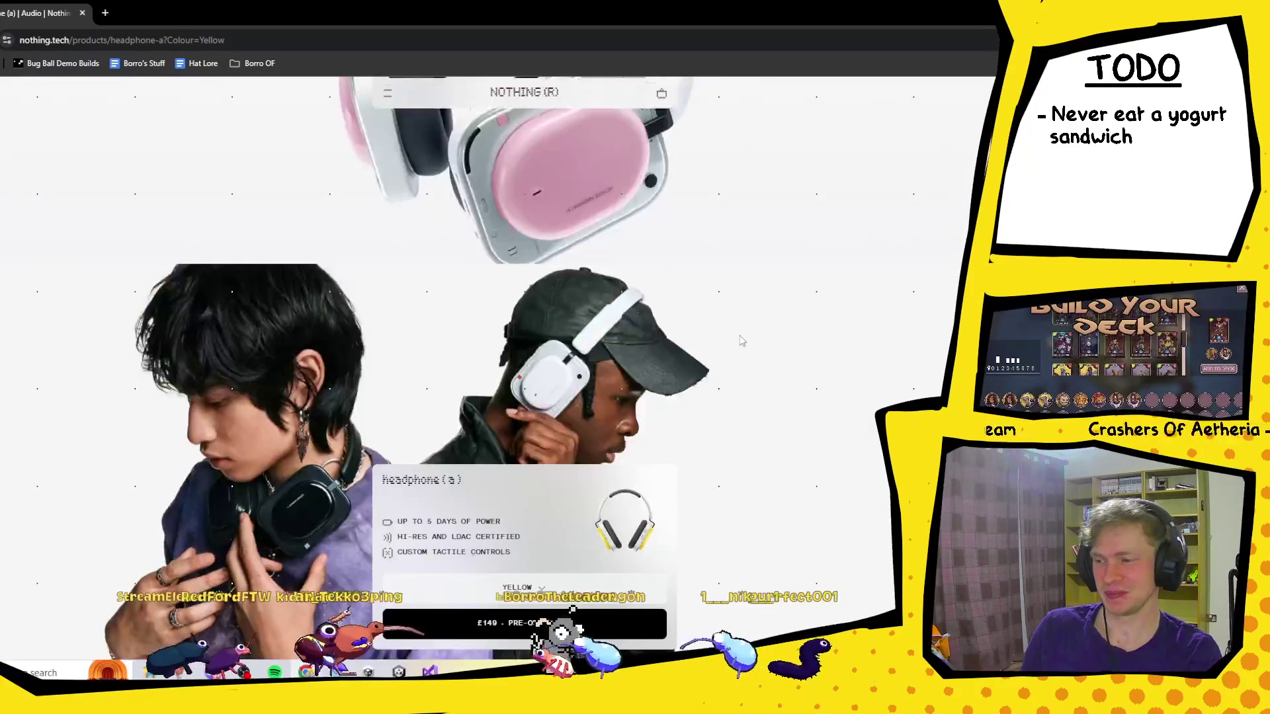
pyautogui.scroll(3, 783, 242)
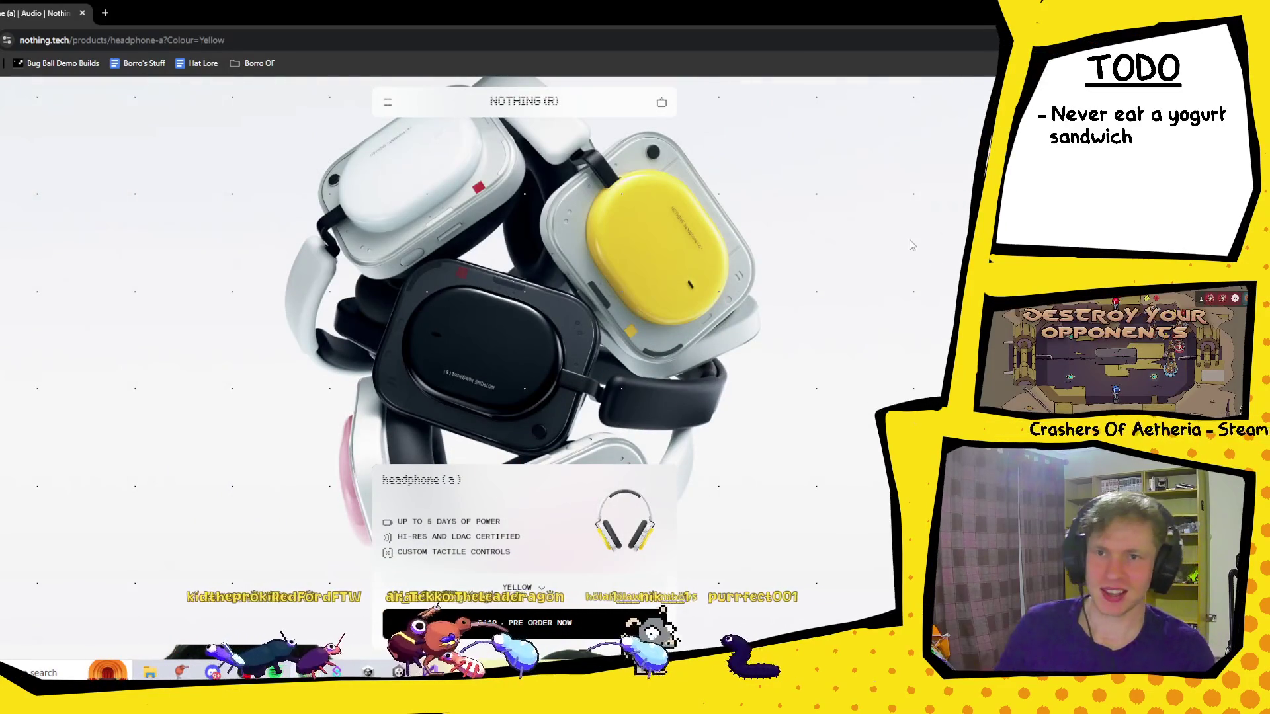
pyautogui.scroll(-5, 590, 282)
pyautogui.scroll(-10, 591, 285)
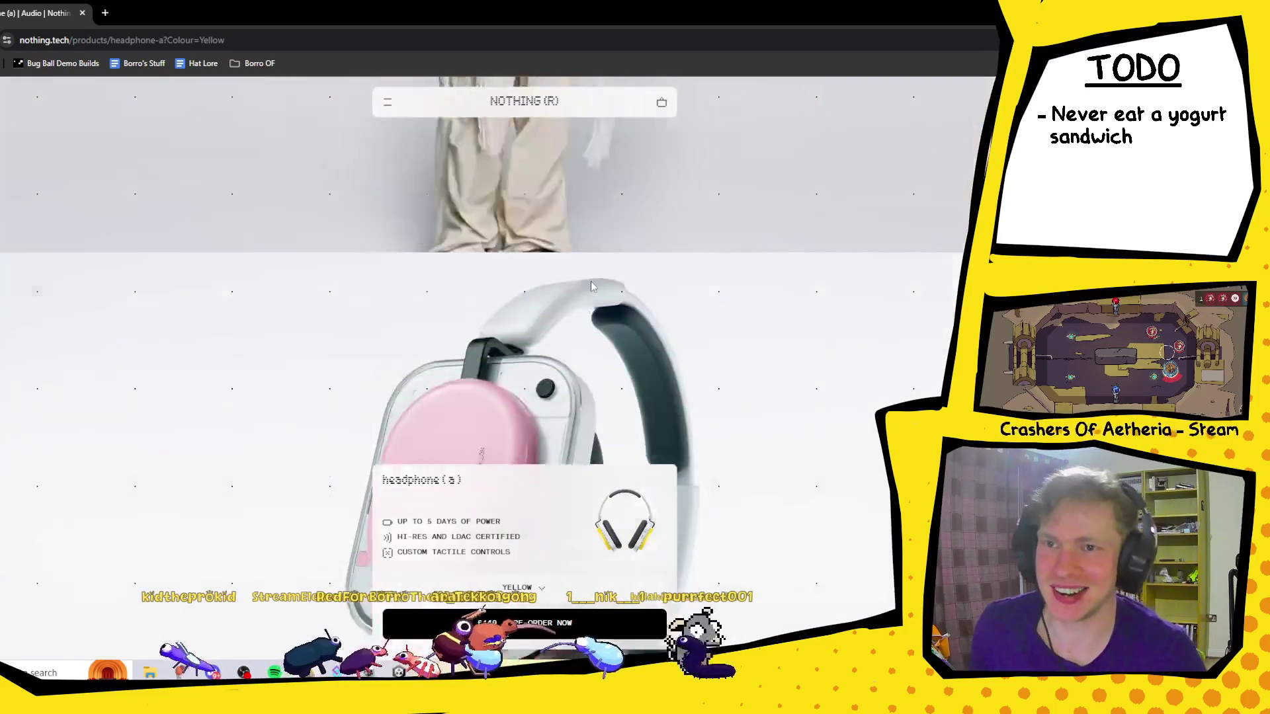
pyautogui.scroll(-10, 591, 286)
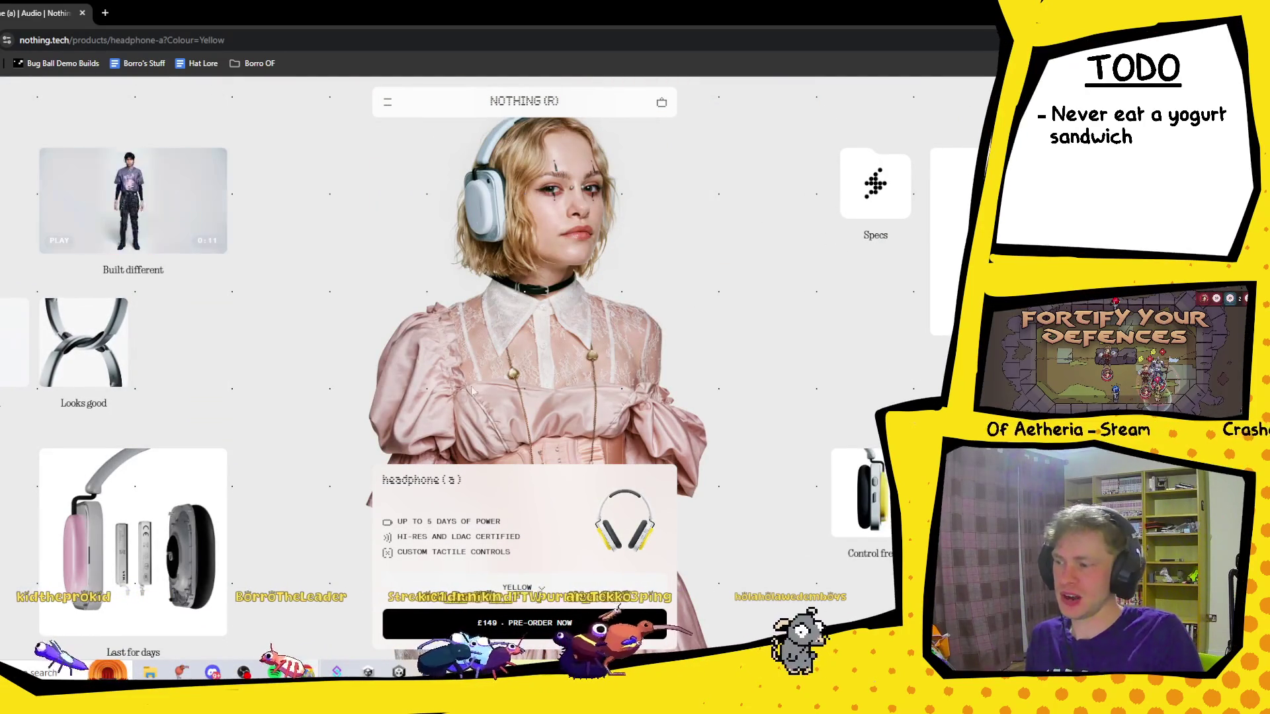
pyautogui.scroll(-5, 478, 279)
pyautogui.scroll(-10, 477, 279)
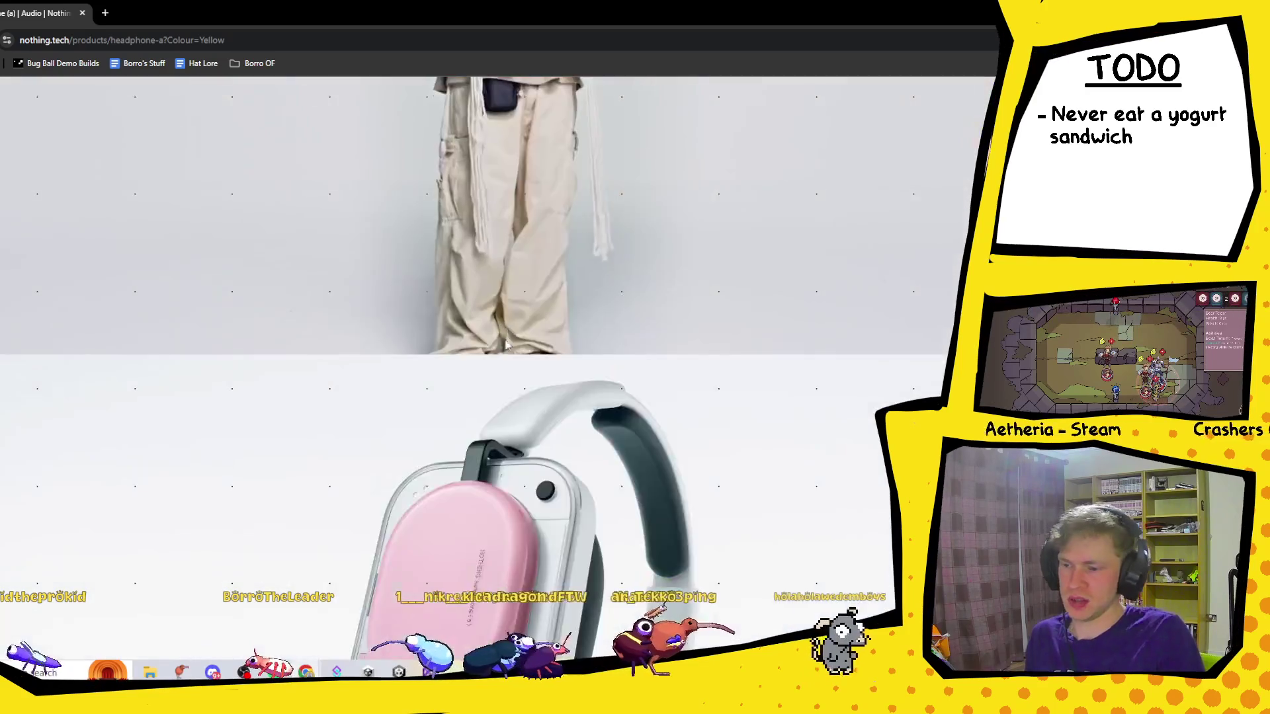
pyautogui.scroll(3, 422, 141)
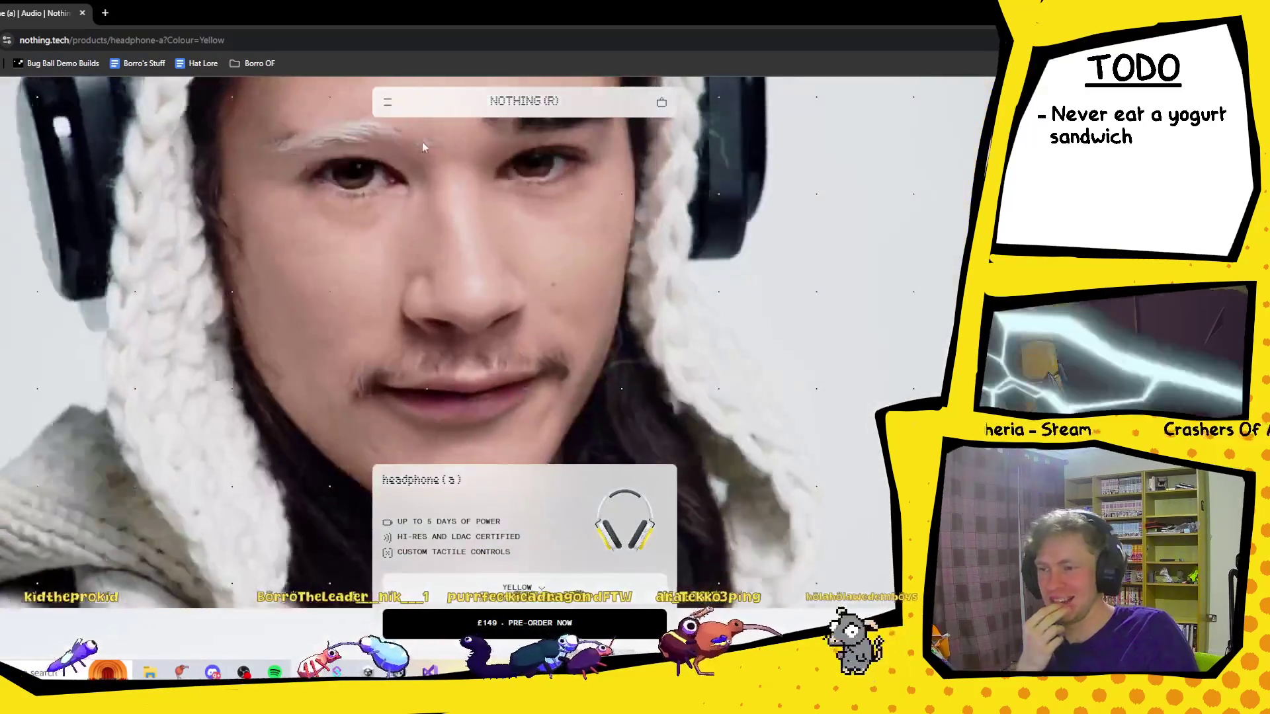
pyautogui.click(387, 101)
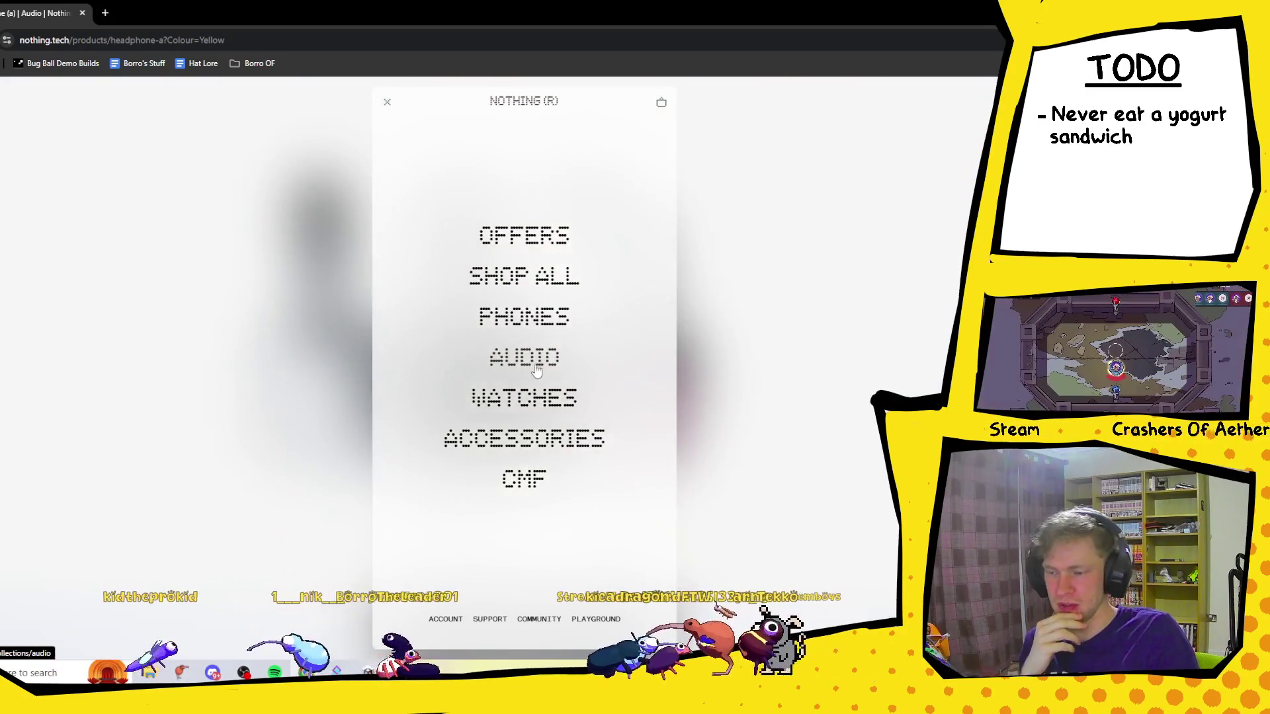
# Return to the Audio collection, scroll the earbud rows, then switch back to Unity.
pyautogui.click(536, 372)
pyautogui.scroll(-12, 745, 377)
pyautogui.scroll(-15, 745, 377)
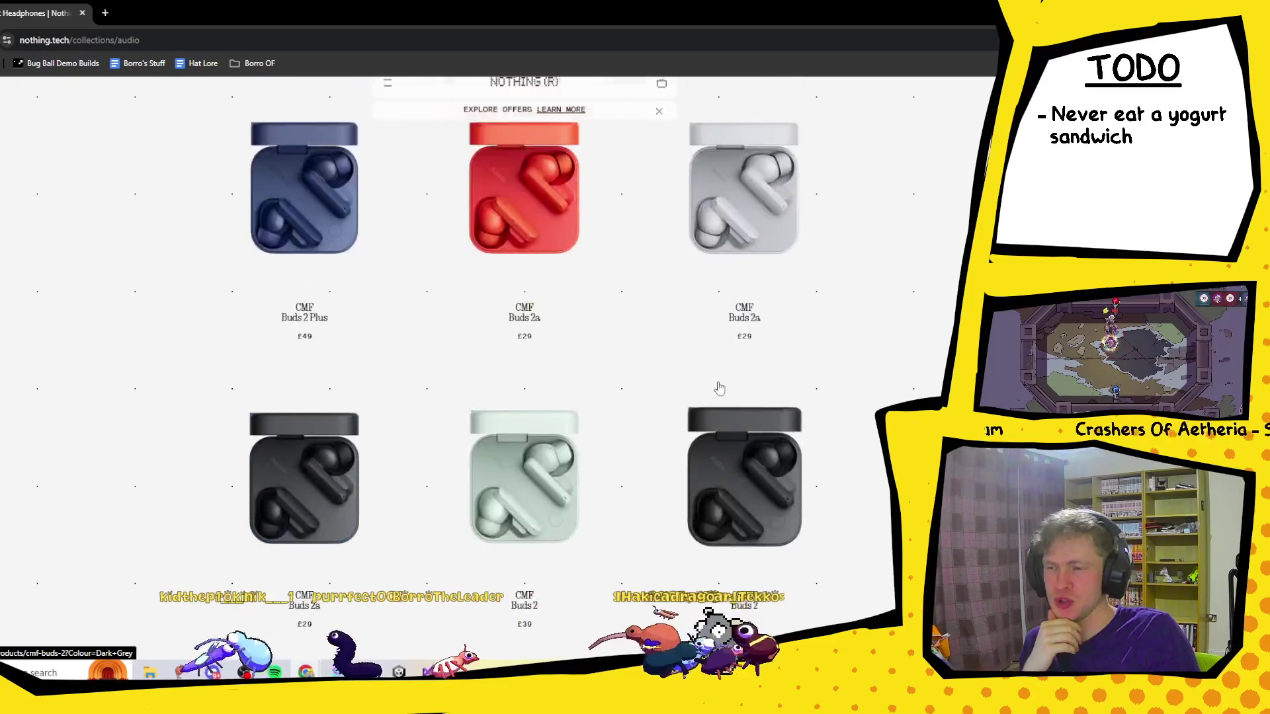
pyautogui.scroll(15, 719, 387)
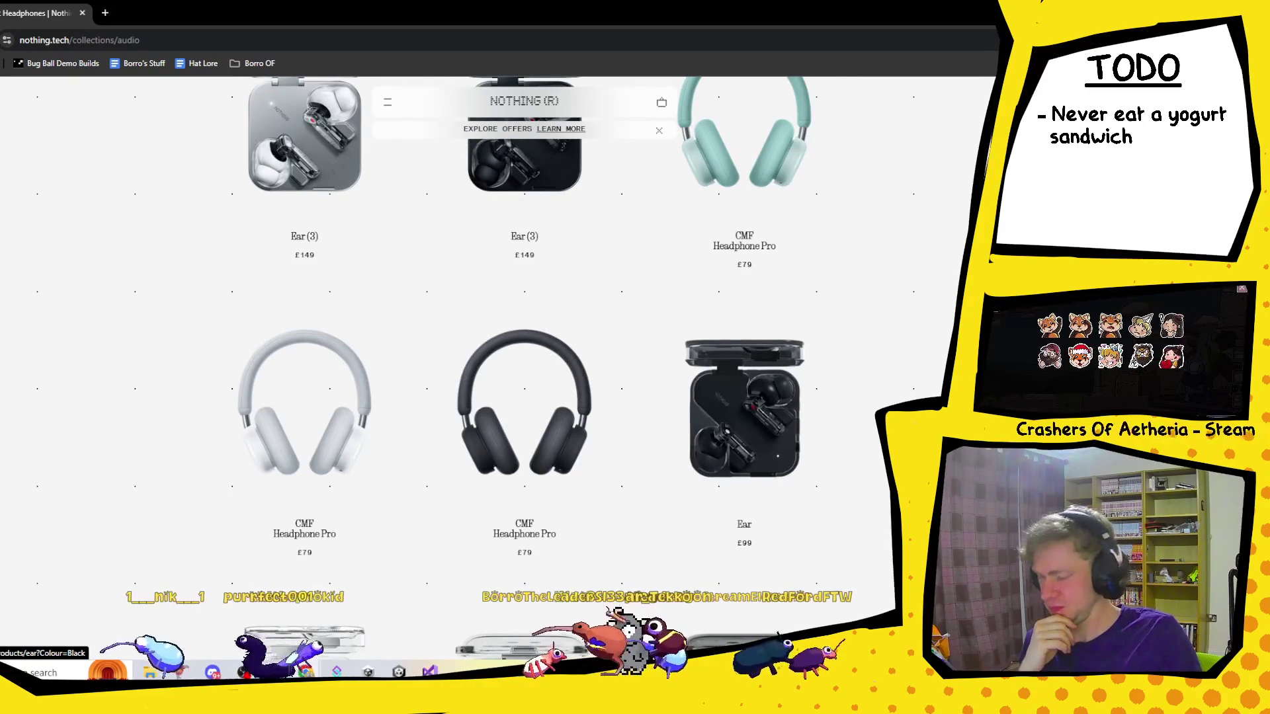
pyautogui.hotkey('alt', 'f')
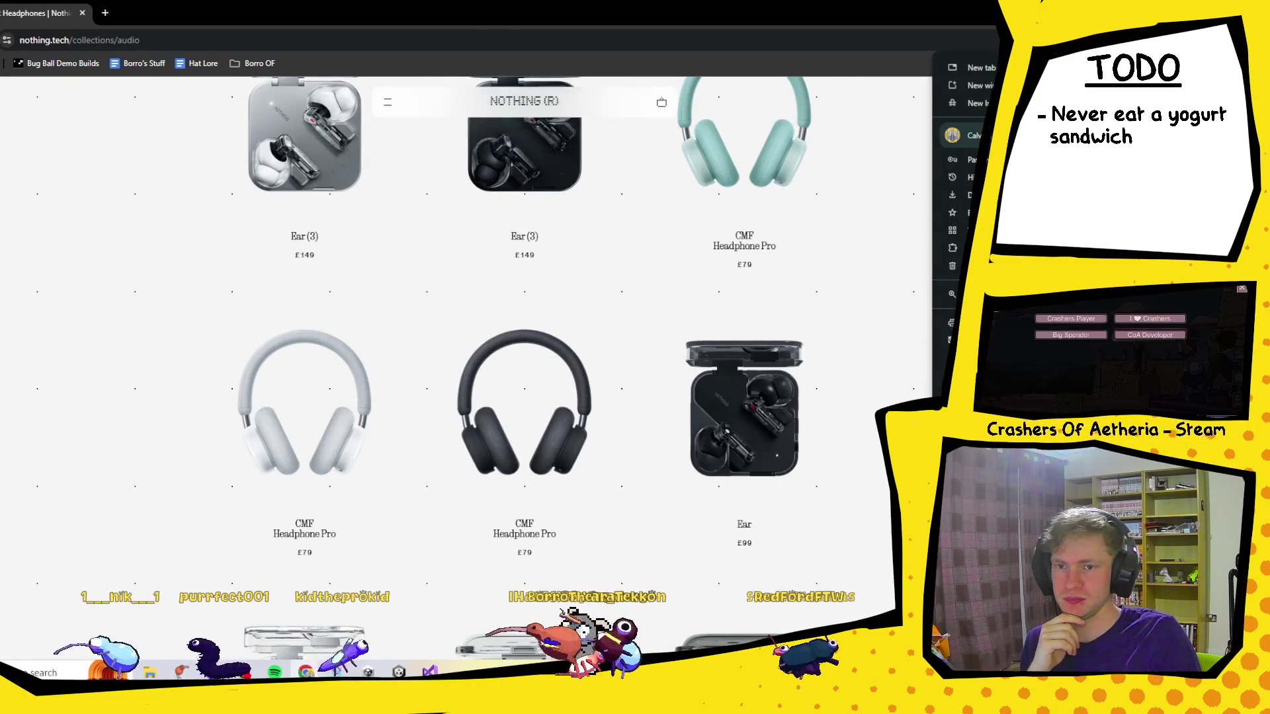
pyautogui.hotkey('alt', 'Tab')
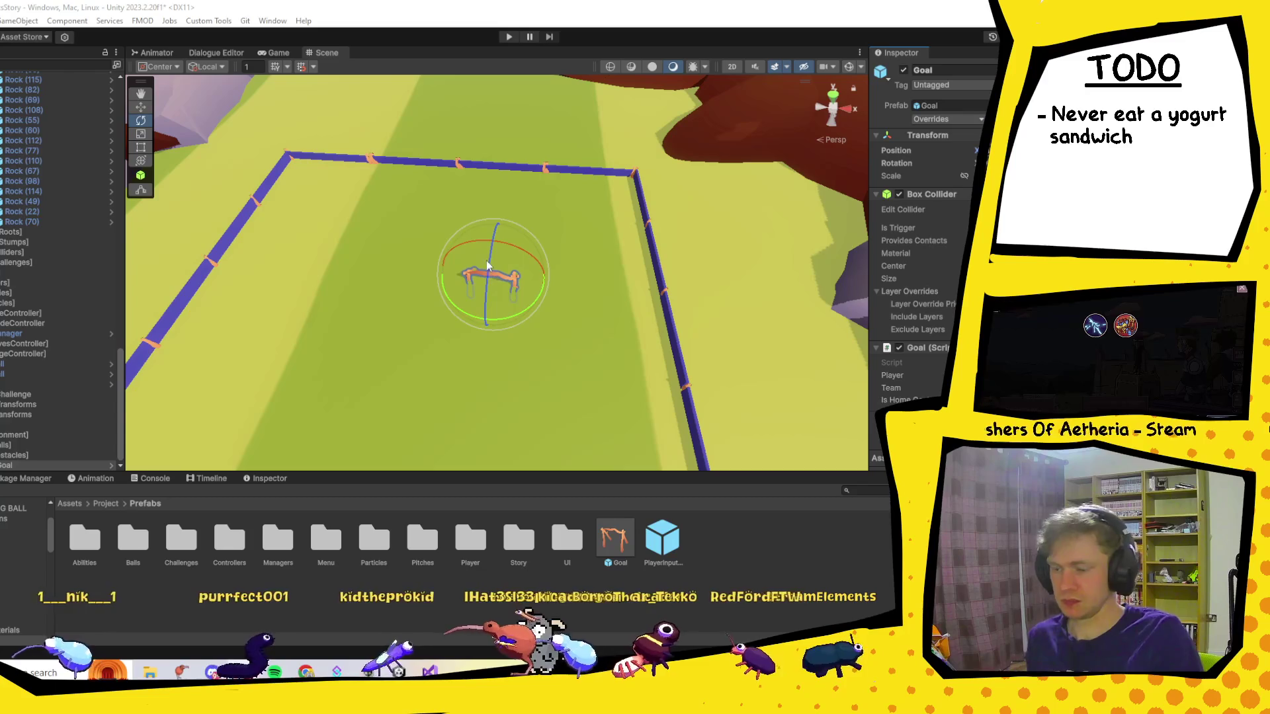
# Reselect the Goal and nudge it slightly along its Y axis with the Move tool.
pyautogui.click(723, 271)
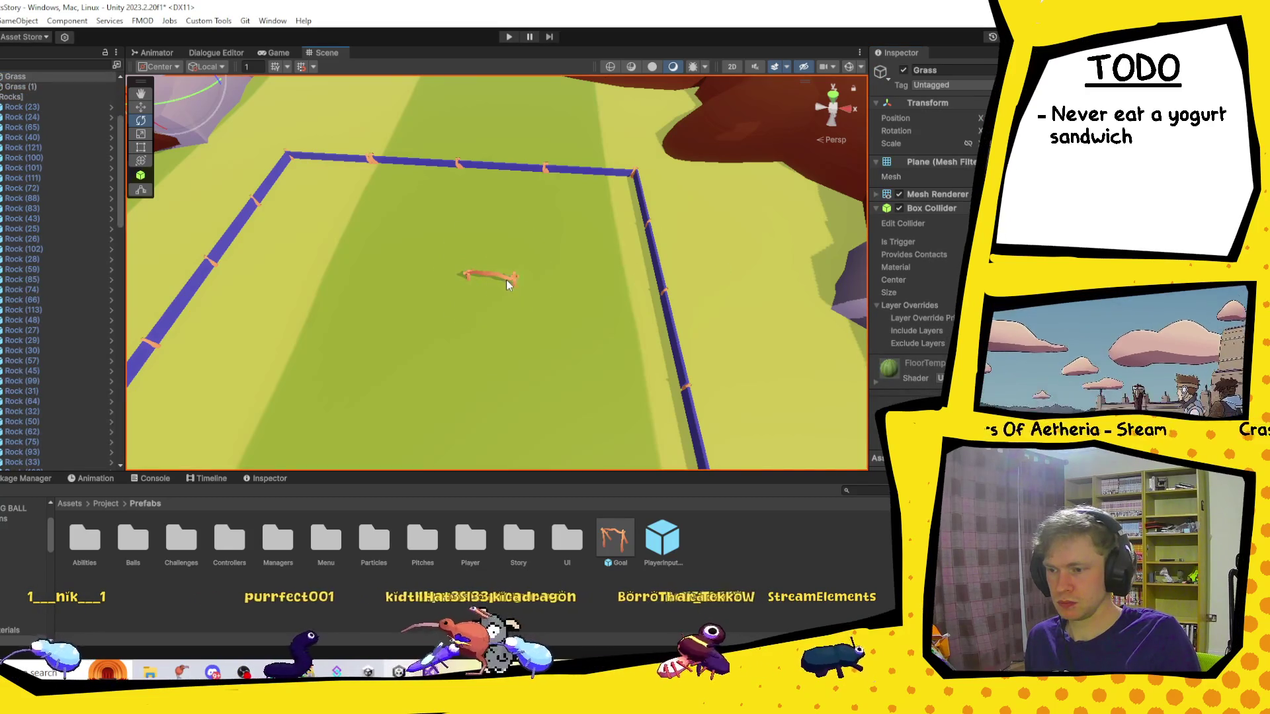
pyautogui.click(505, 279)
pyautogui.press('w')
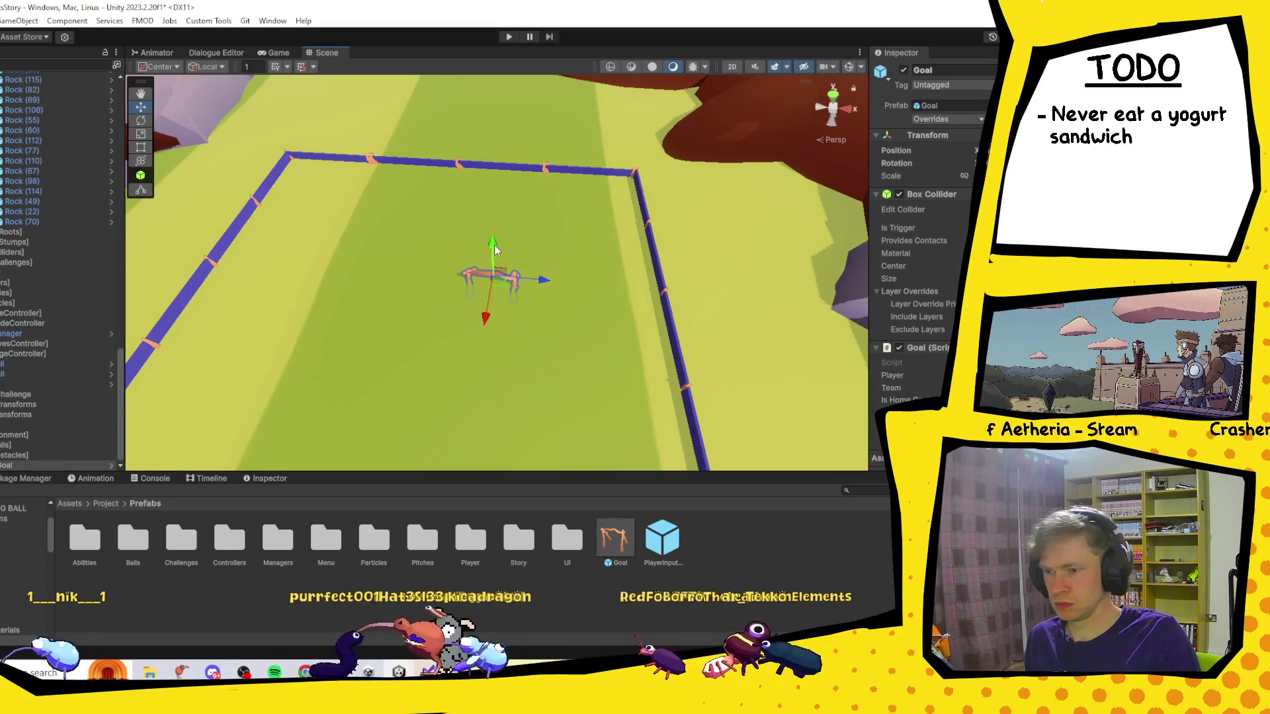
pyautogui.moveTo(484, 229); pyautogui.dragTo(486, 235)
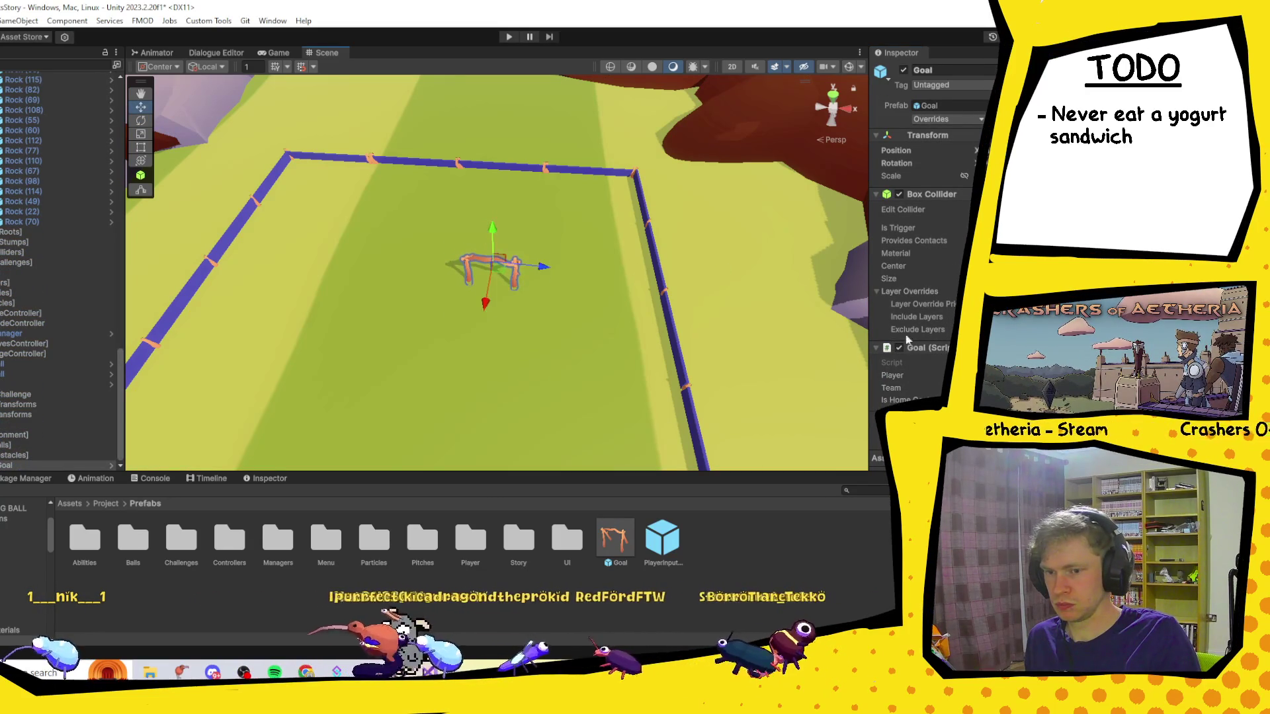
pyautogui.doubleClick(952, 363)
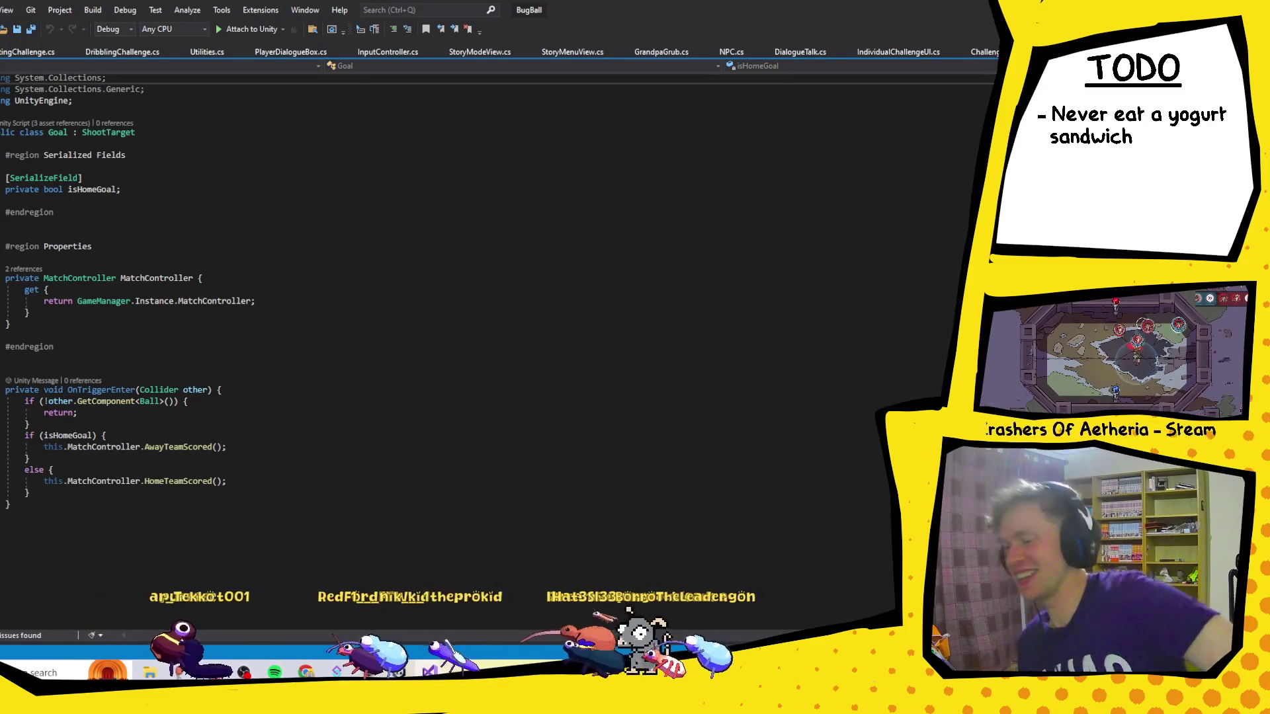
# Add 'if (this.MatchController != null) {' after OnTriggerEnter's early return, enclosing the home/away scoring.
pyautogui.click(89, 427)
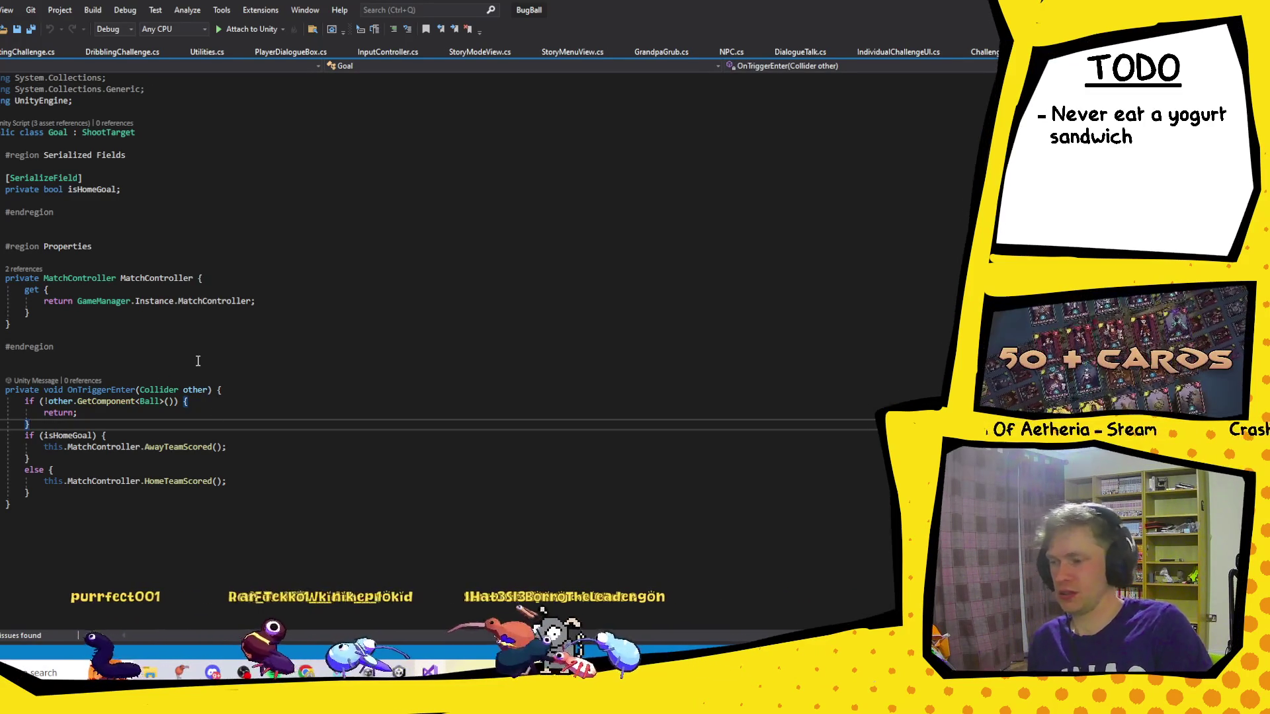
pyautogui.click(44, 496)
pyautogui.click(99, 447)
pyautogui.press('Up')
pyautogui.press('Up')
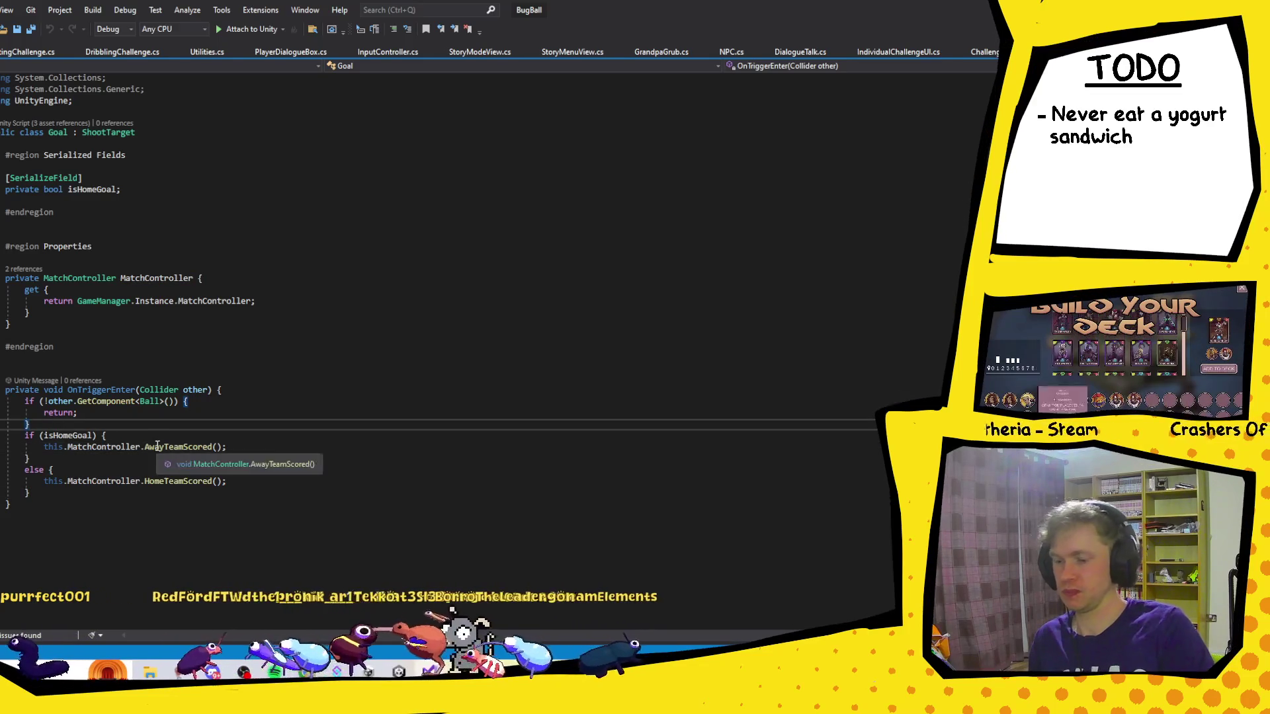
pyautogui.press('Return')
pyautogui.write('if(th')
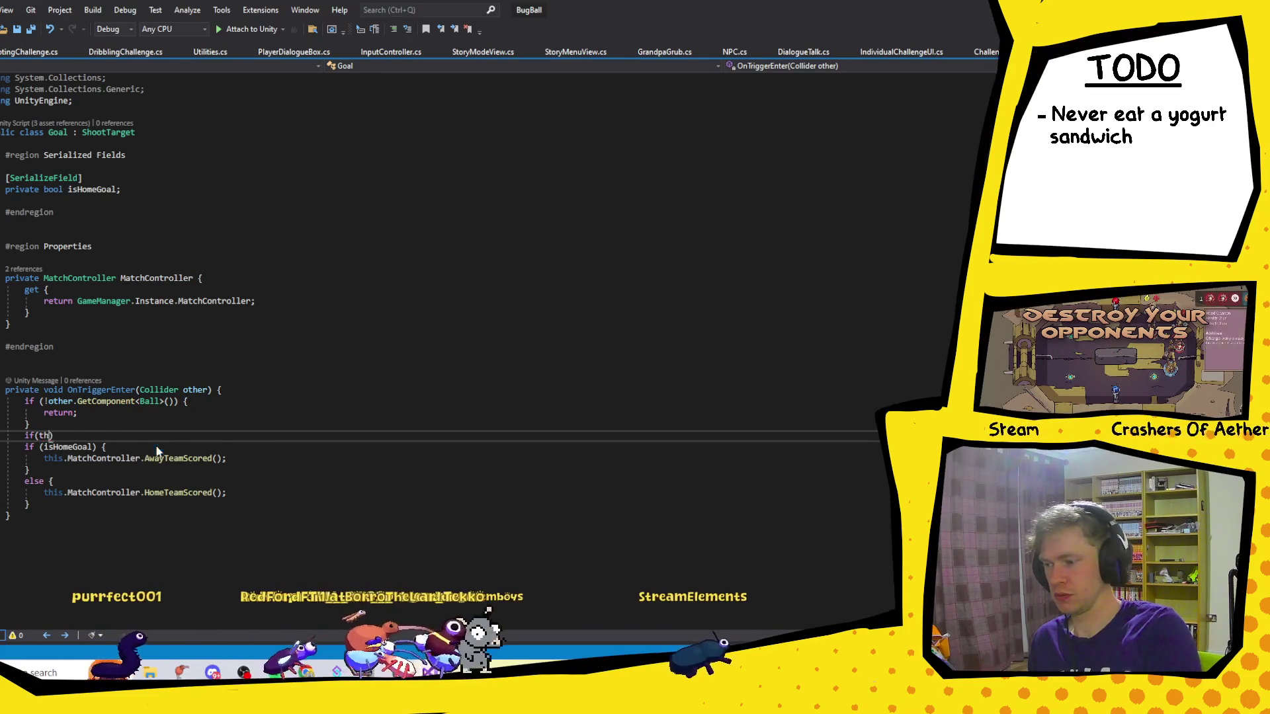
pyautogui.write('is.M')
pyautogui.press('Tab')
pyautogui.write('!')
pyautogui.write('= null) ')
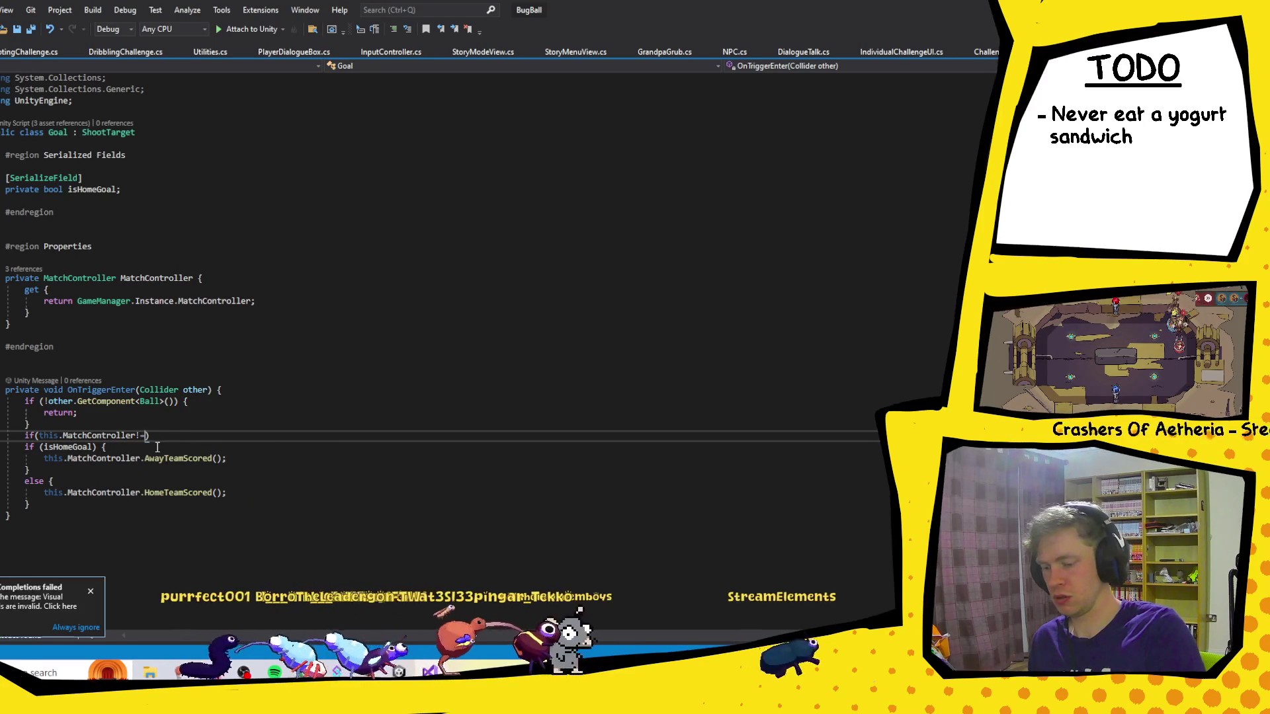
pyautogui.write('{')
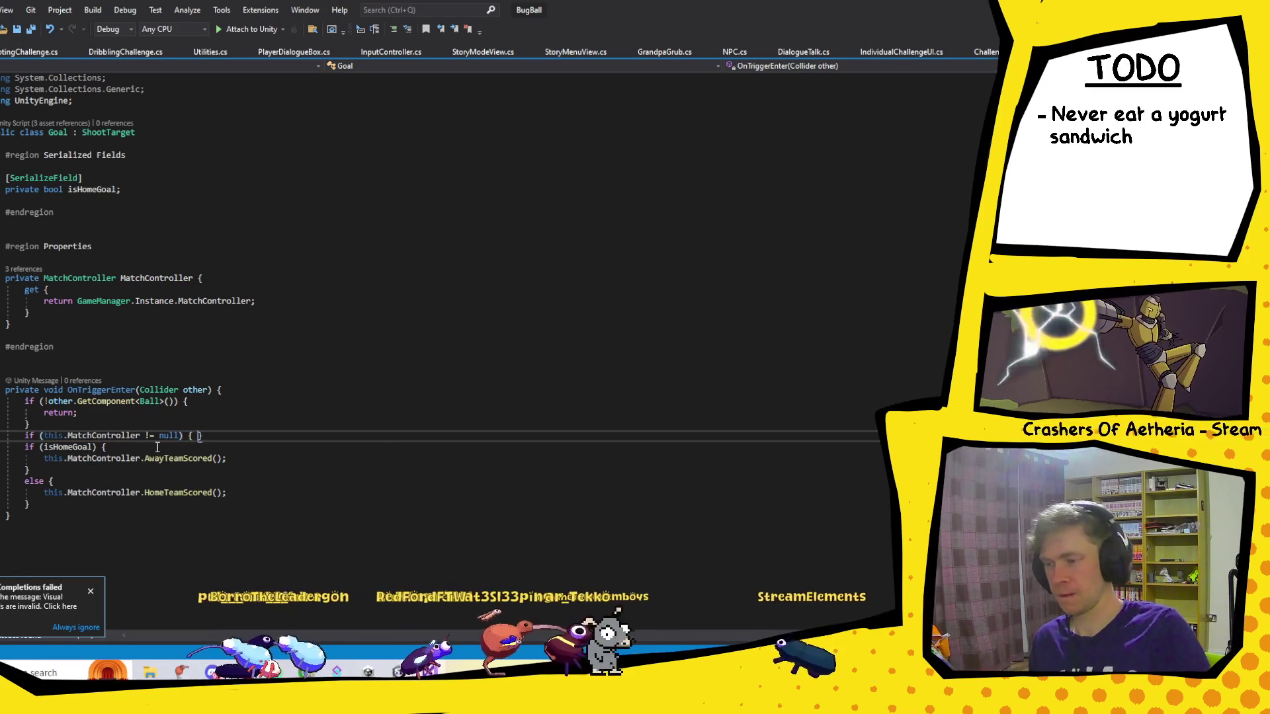
pyautogui.press('Delete')
pyautogui.click(39, 507)
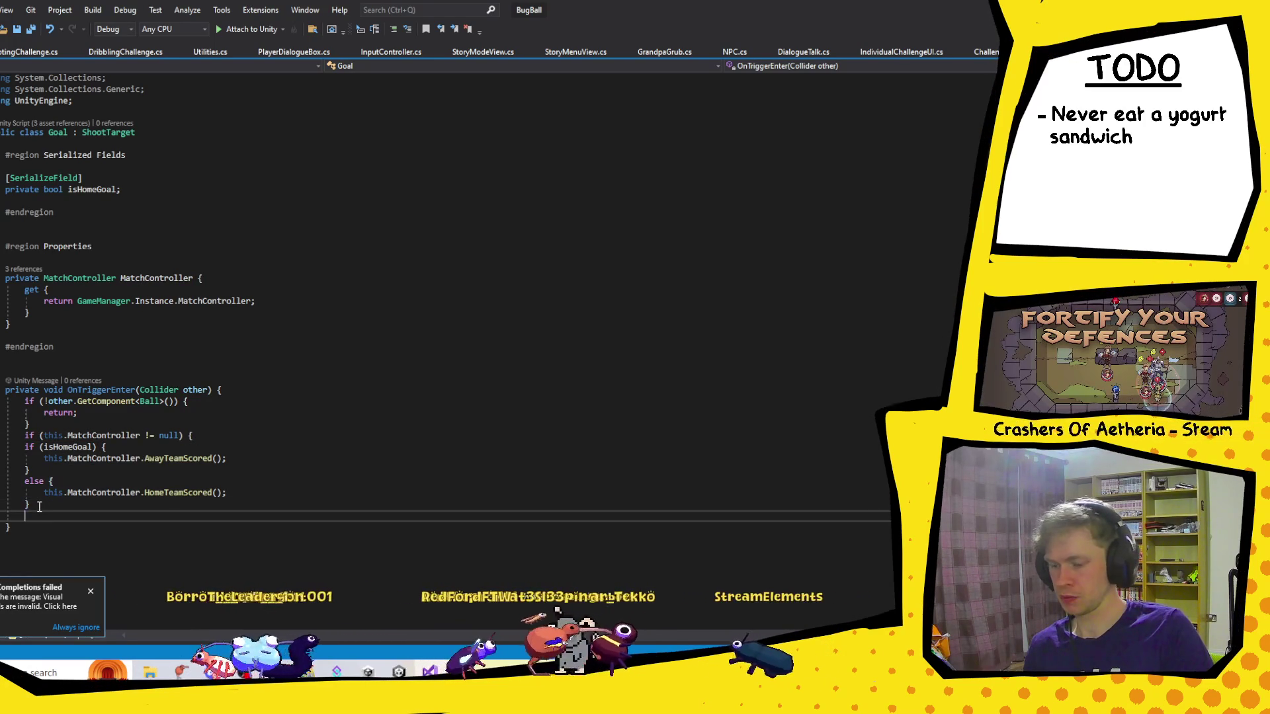
pyautogui.press('Return')
# Close the null check and declare 'public Action OnGoalScored { get; set; }', adding 'using System;'.
pyautogui.write('}')
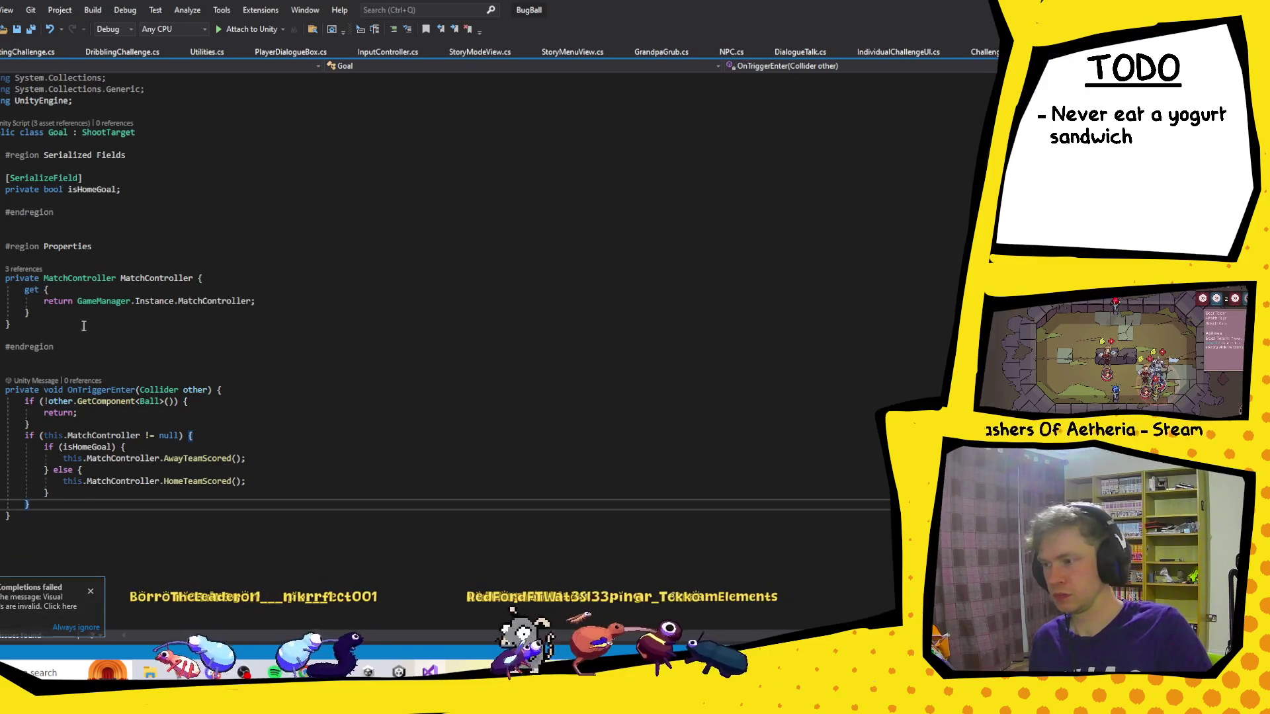
pyautogui.click(43, 326)
pyautogui.press('Return')
pyautogui.press('Return')
pyautogui.write('public ')
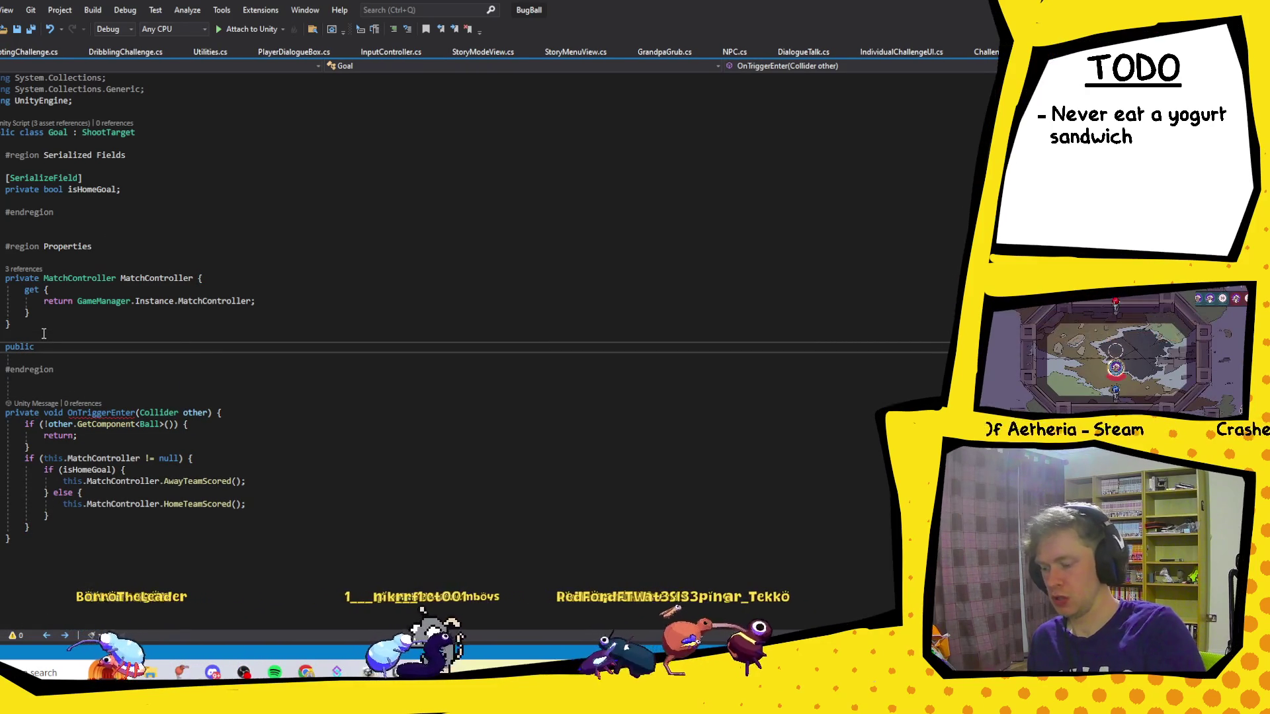
pyautogui.write('a')
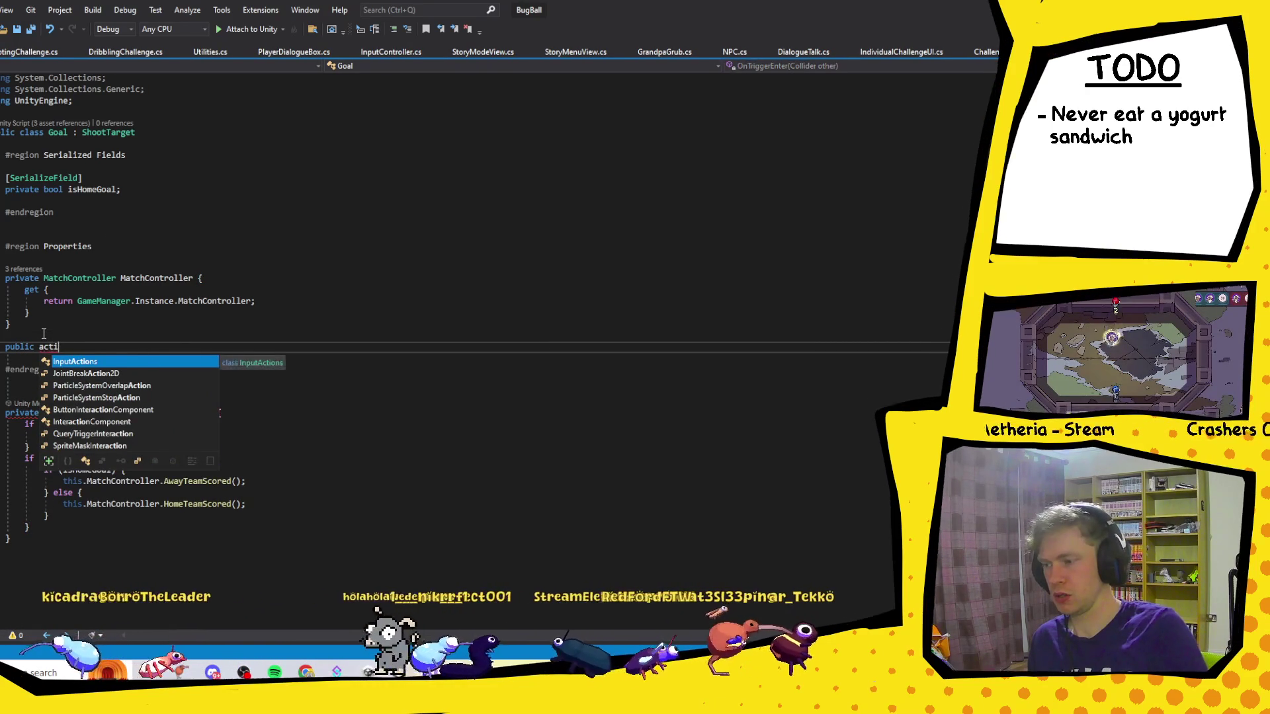
pyautogui.press('BackSpace')
pyautogui.write('Actio')
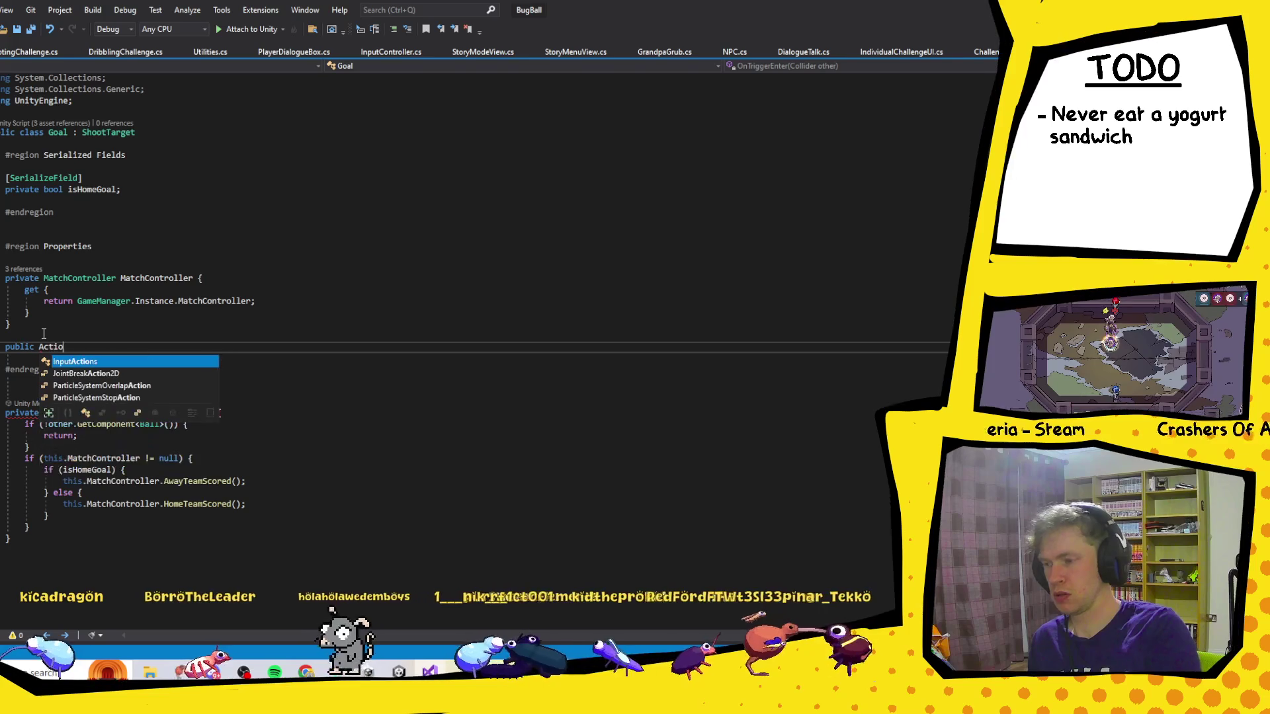
pyautogui.write('n')
pyautogui.press('Escape')
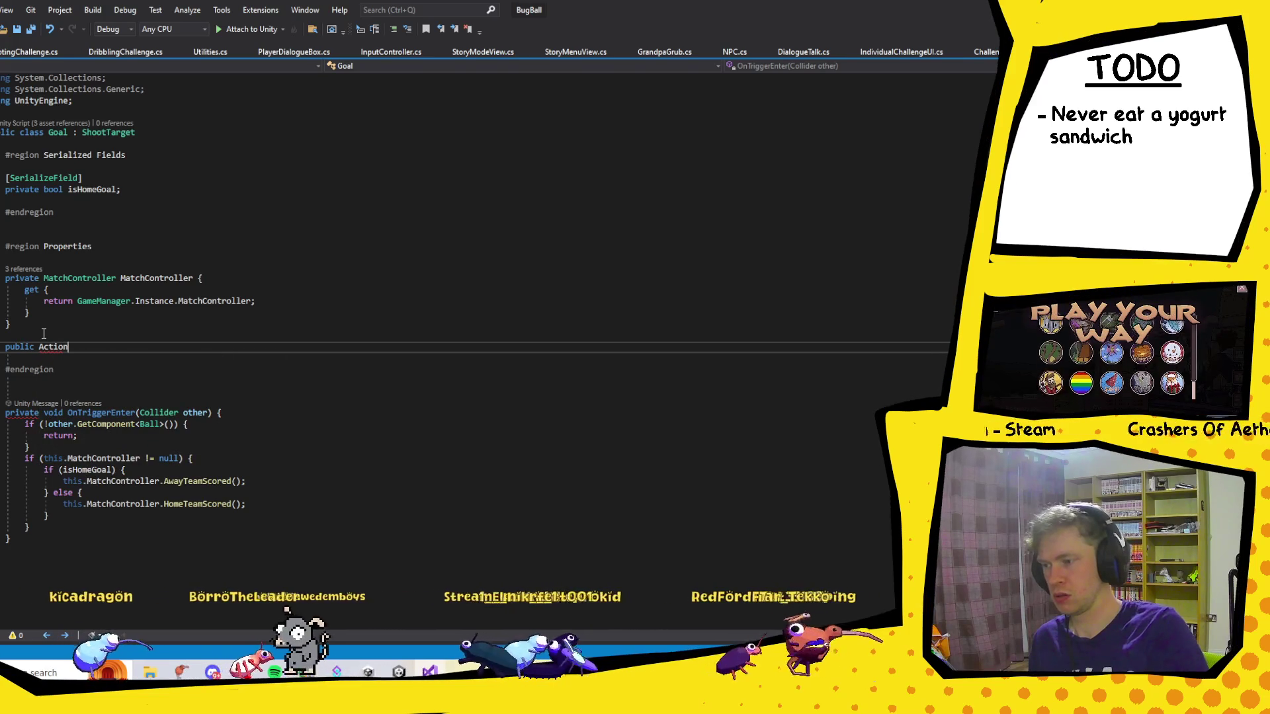
pyautogui.hotkey('ctrl', '.')
pyautogui.press('Return')
pyautogui.write('G')
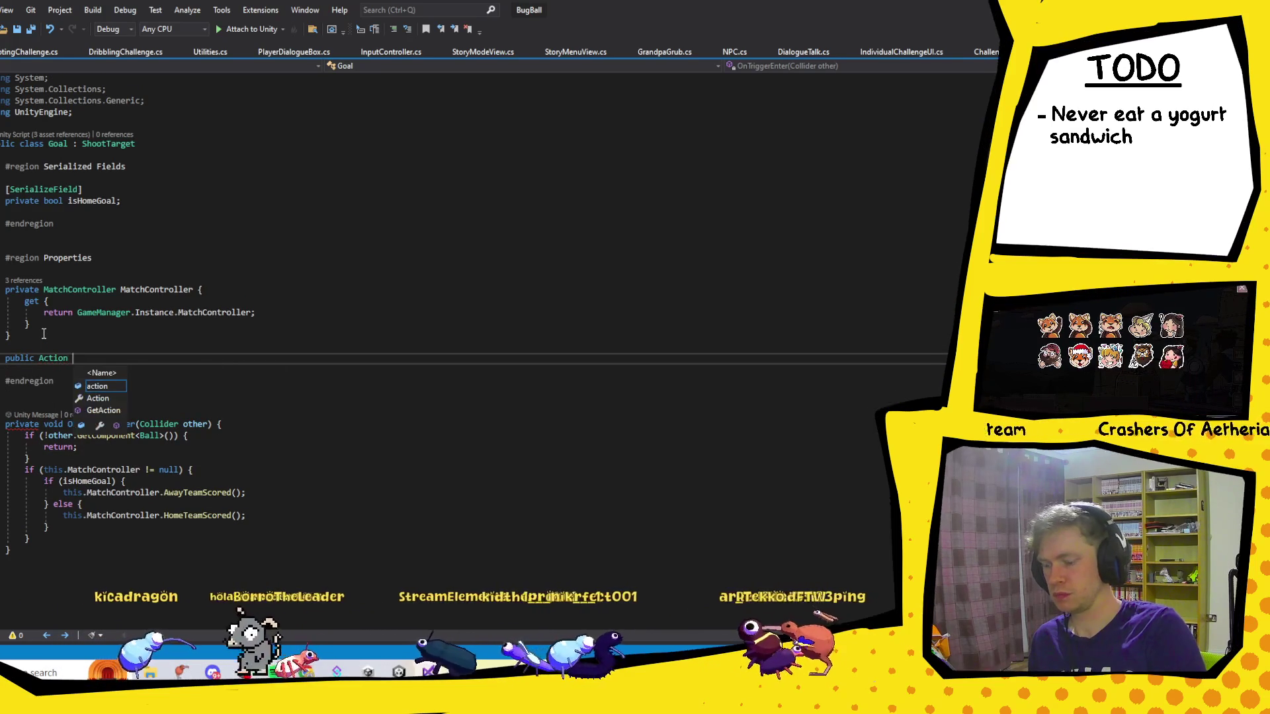
pyautogui.press('BackSpace')
pyautogui.write('OnGoa')
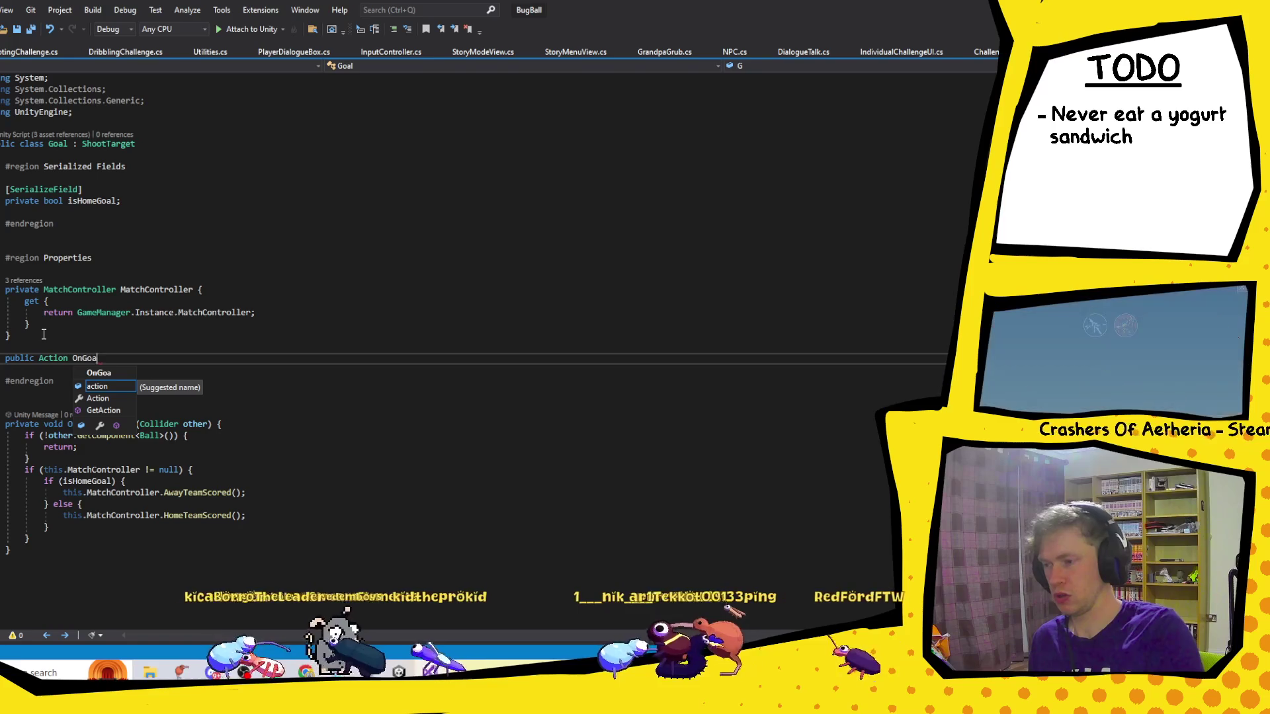
pyautogui.write('lScored { get; set;')
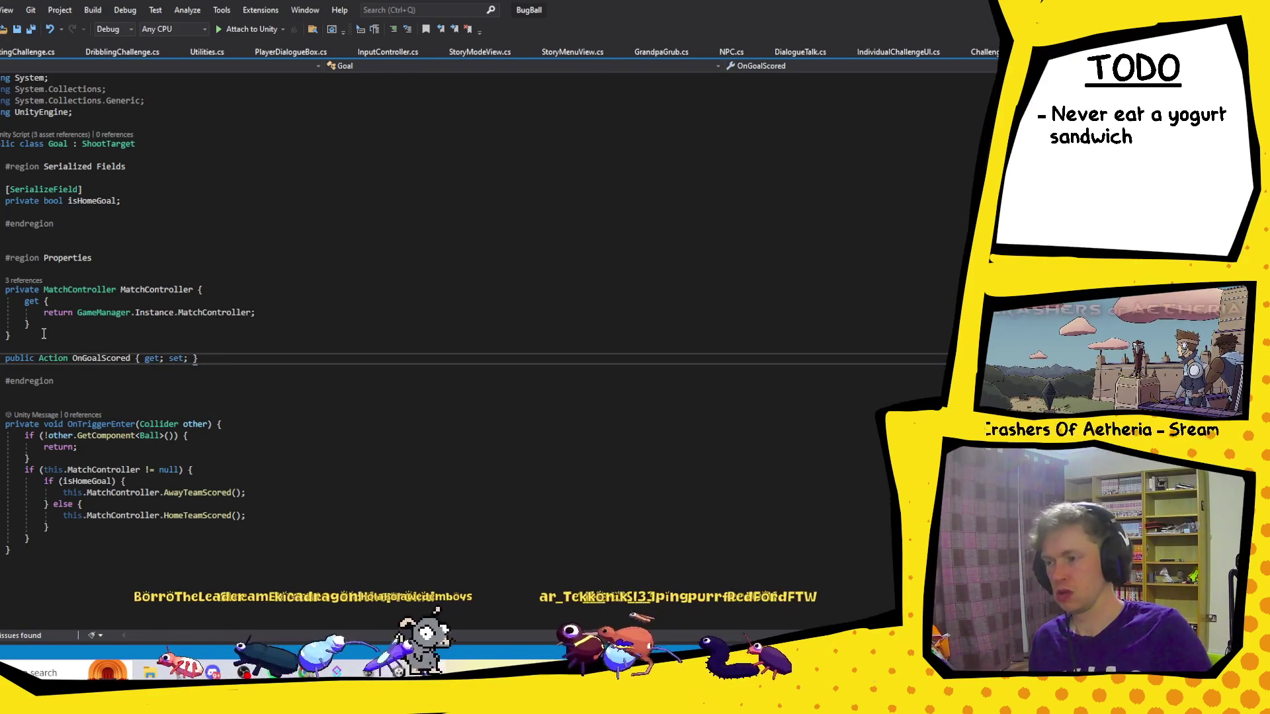
# Add 'this.OnGoalScored?.Invoke();' as the last line of OnTriggerEnter.
pyautogui.click(28, 558)
pyautogui.click(33, 548)
pyautogui.press('Return')
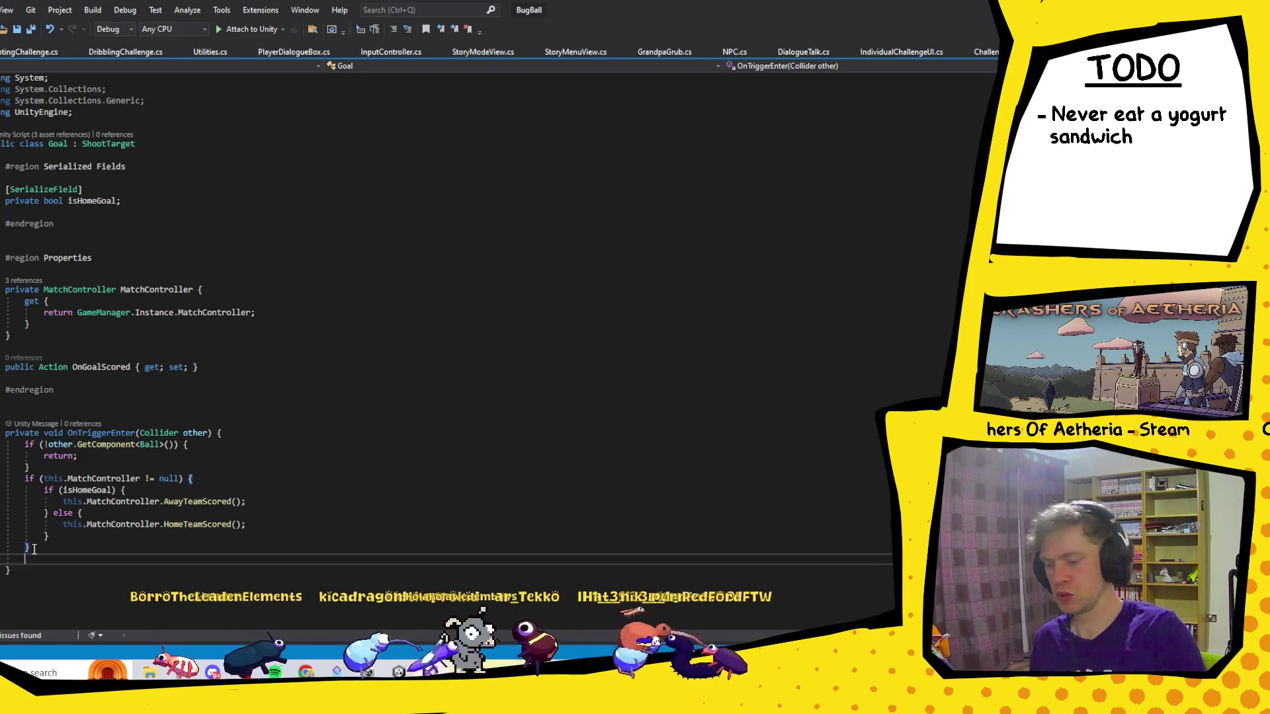
pyautogui.write('this.oon')
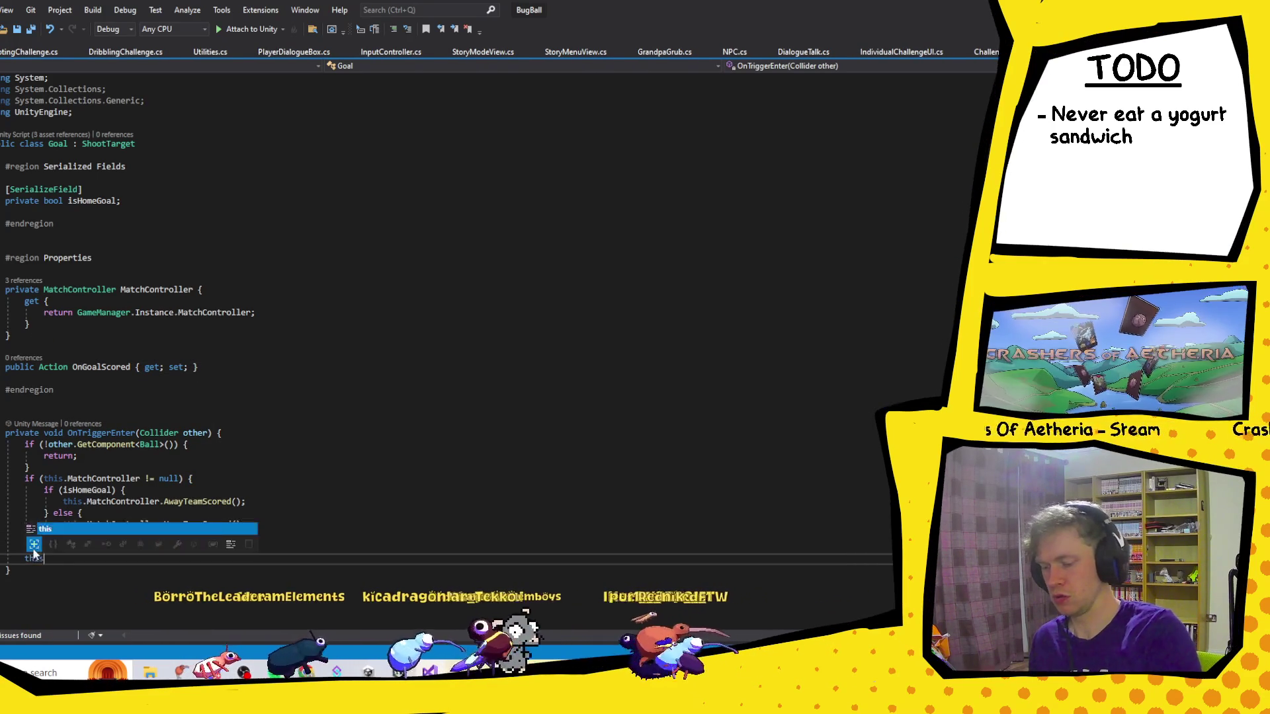
pyautogui.press('Tab')
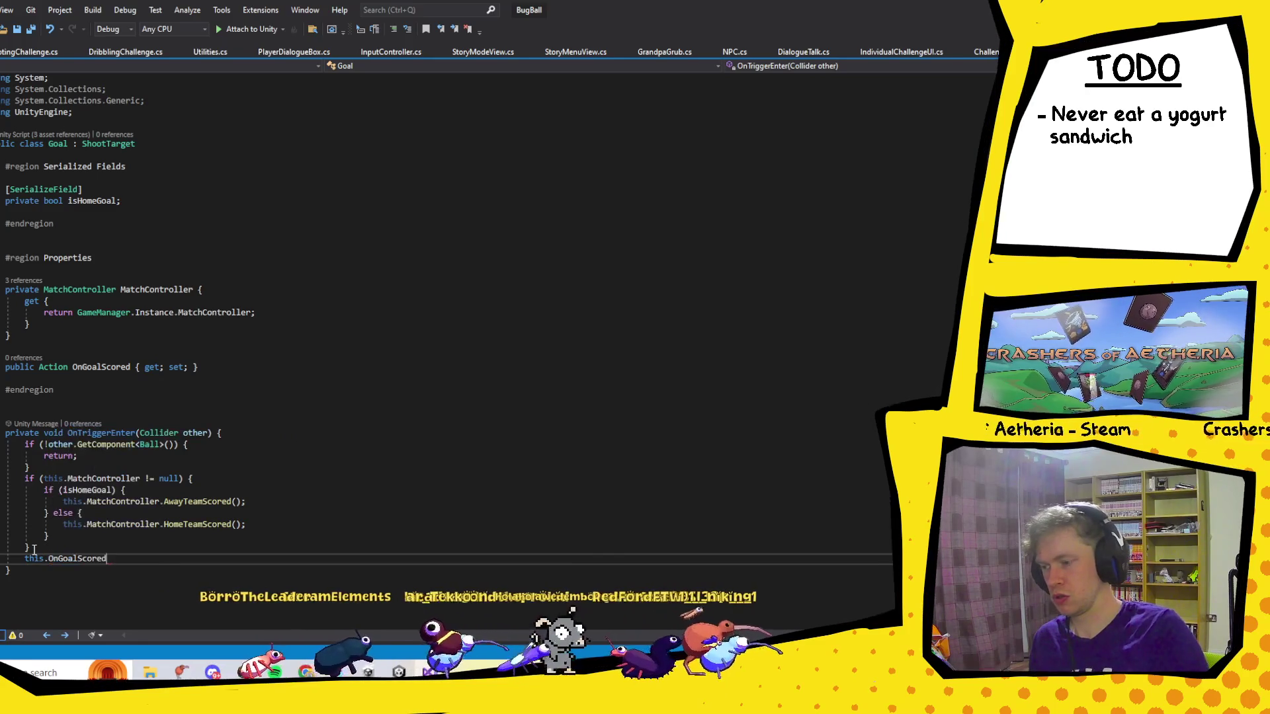
pyautogui.write('?')
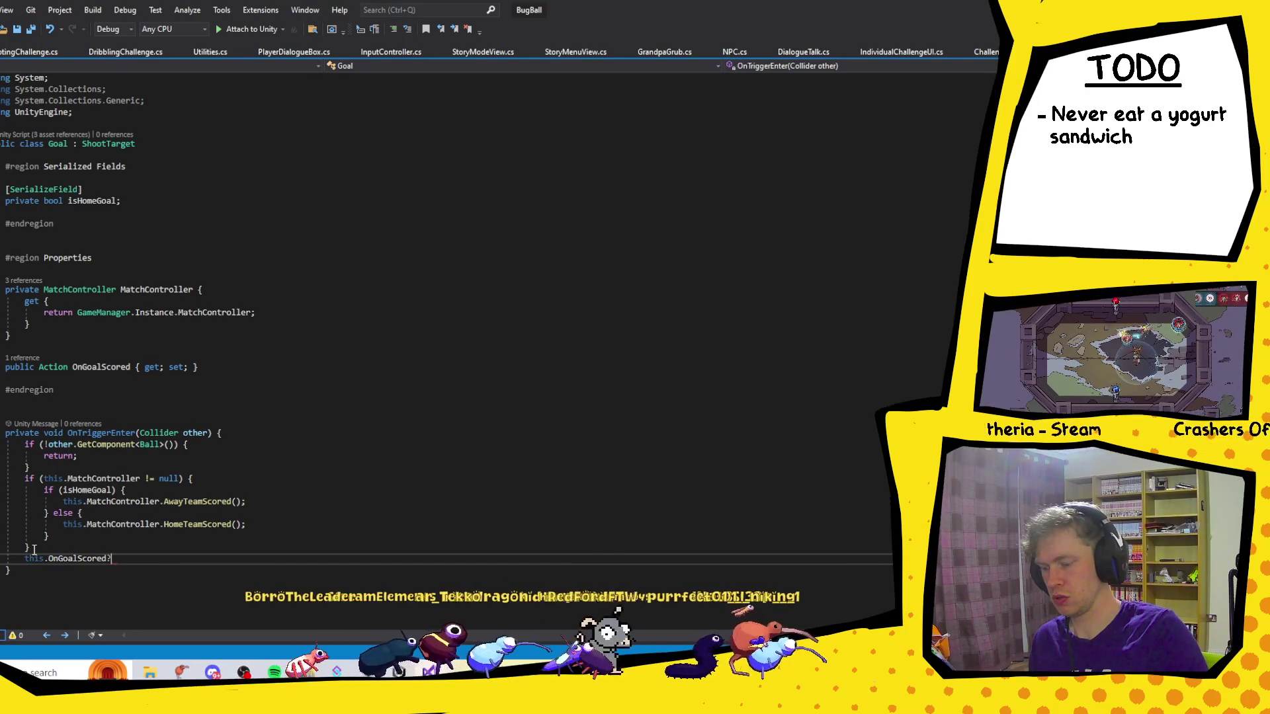
pyautogui.write('.Inv')
pyautogui.press('Tab')
pyautogui.write('()')
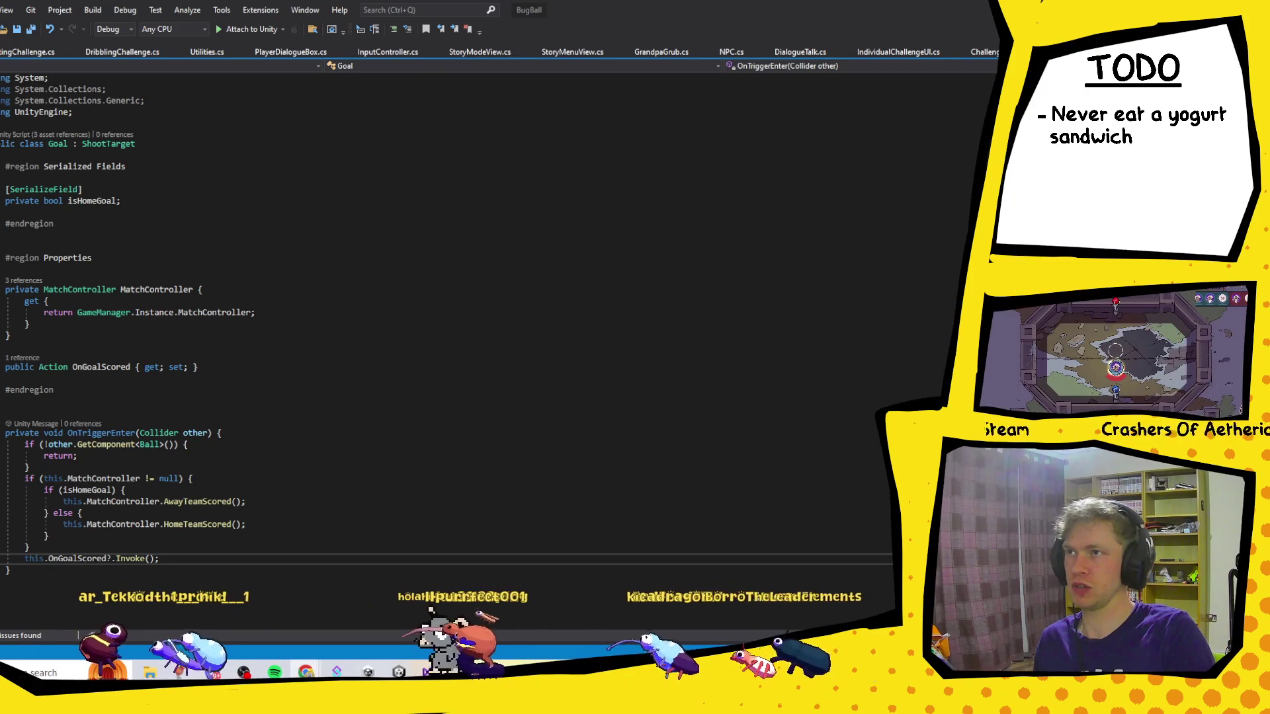
pyautogui.hotkey('alt', 'Tab')
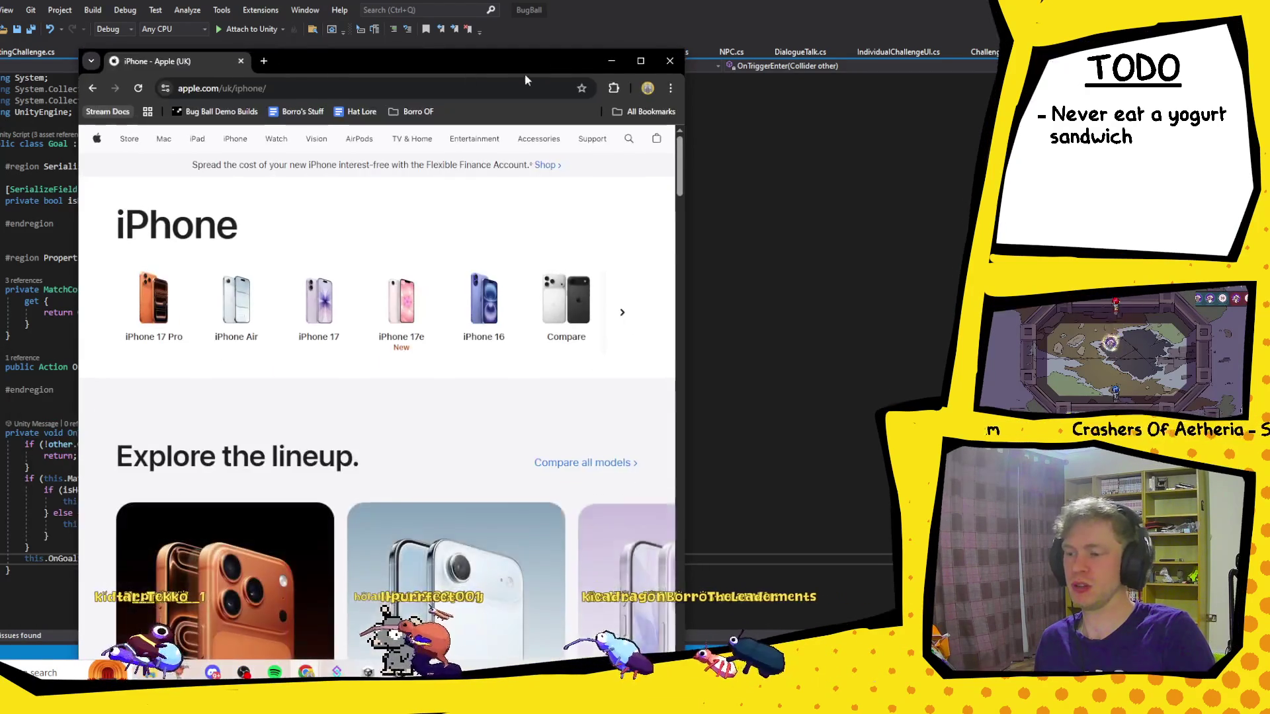
# Maximize Chrome, open the iPhone 17 Pro page and highlight its £1,099 price.
pyautogui.doubleClick(647, 63)
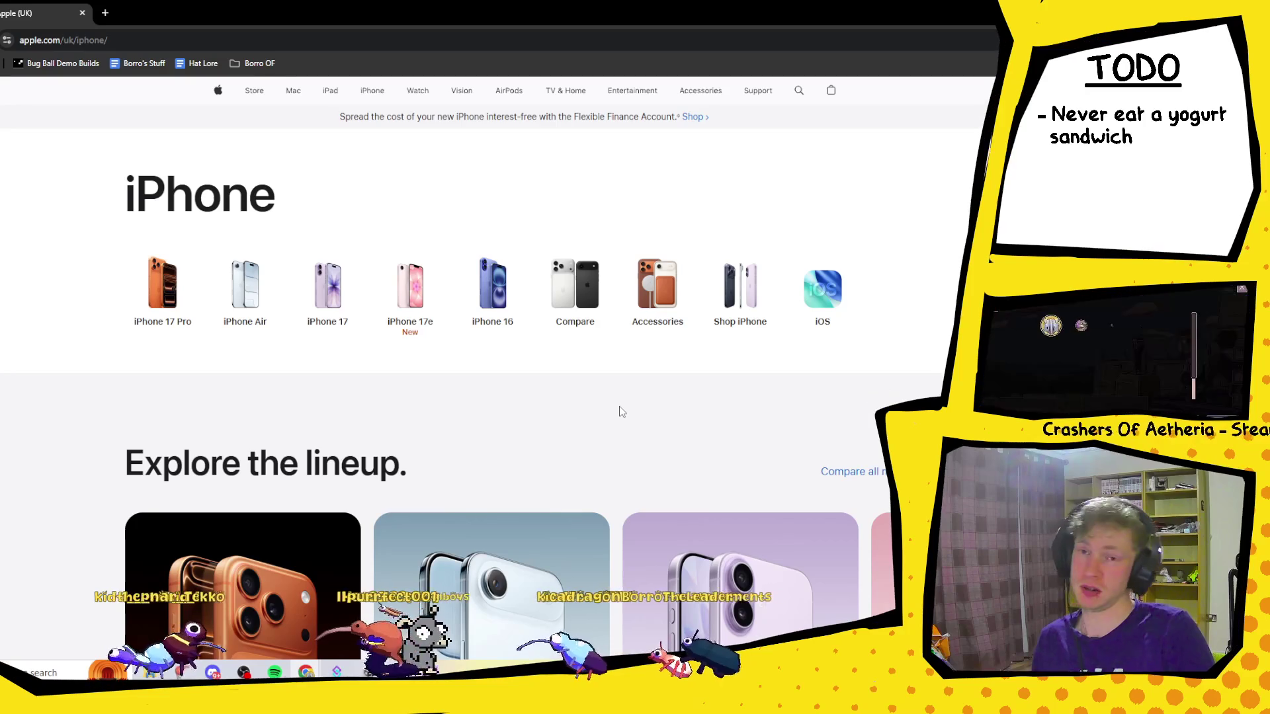
pyautogui.click(166, 284)
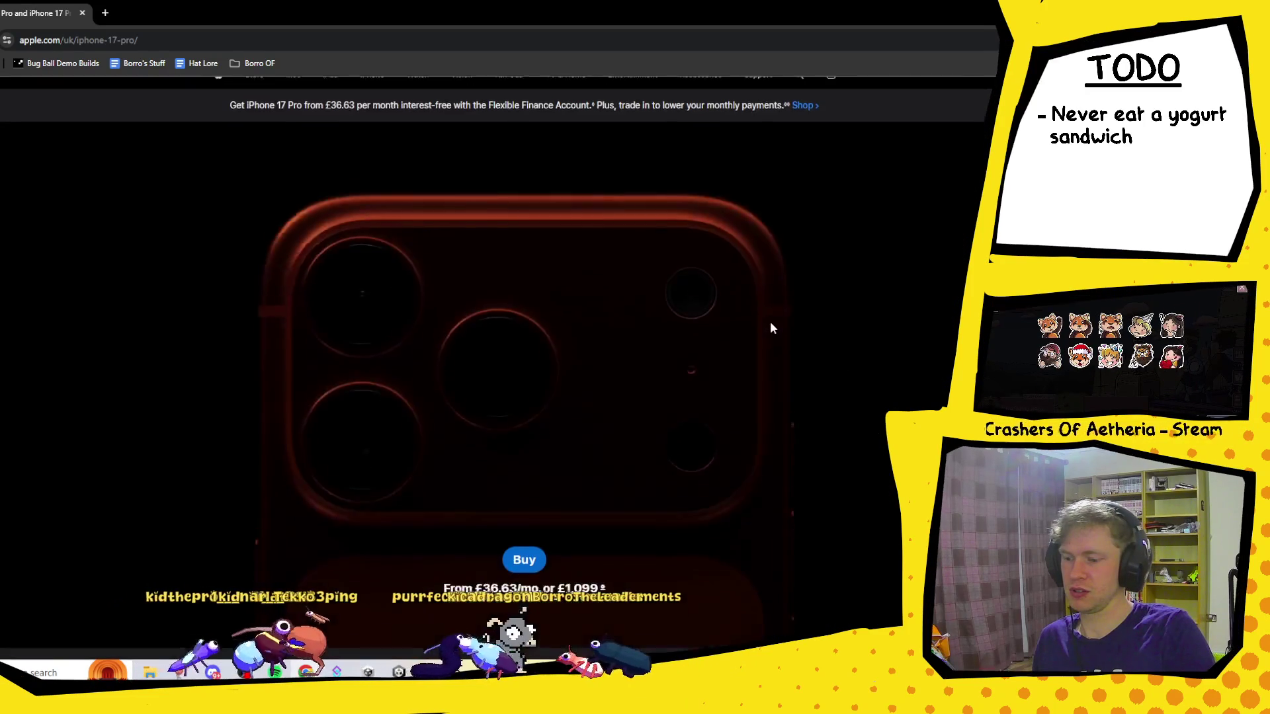
pyautogui.scroll(-5, 770, 328)
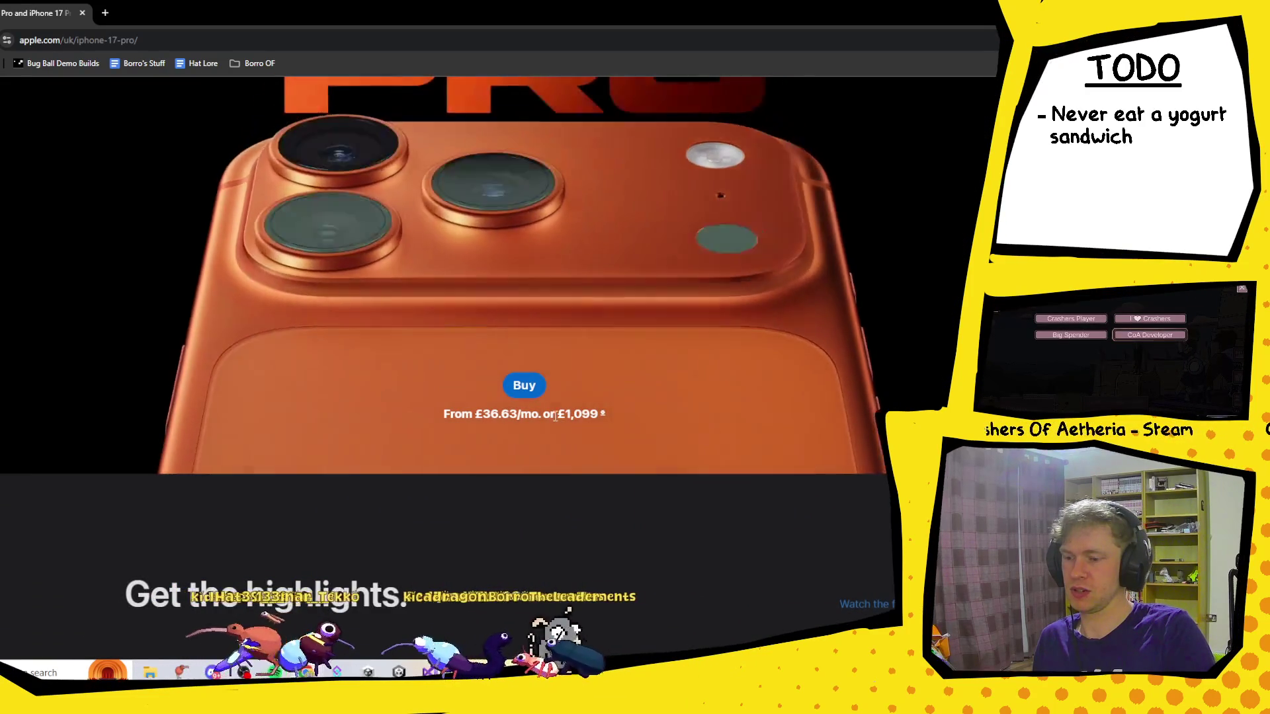
pyautogui.moveTo(556, 416); pyautogui.dragTo(606, 421)
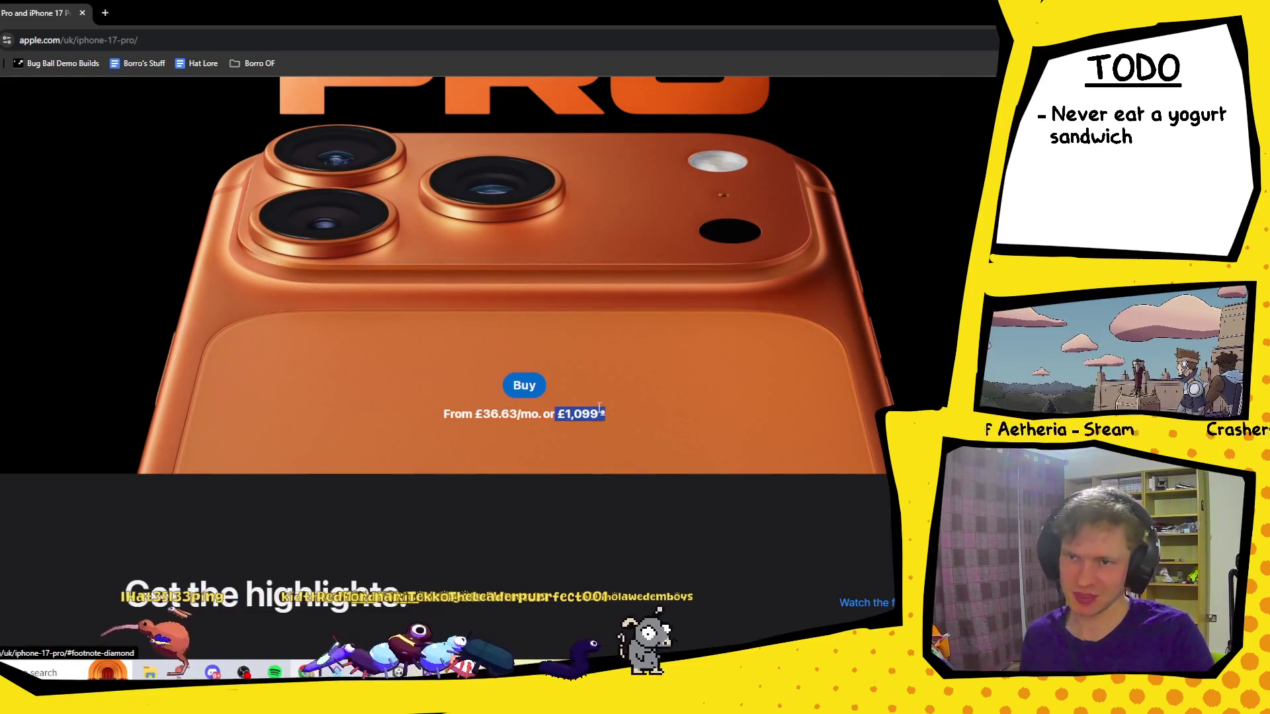
pyautogui.scroll(-2, 600, 413)
pyautogui.scroll(-1, 600, 411)
pyautogui.scroll(1, 609, 353)
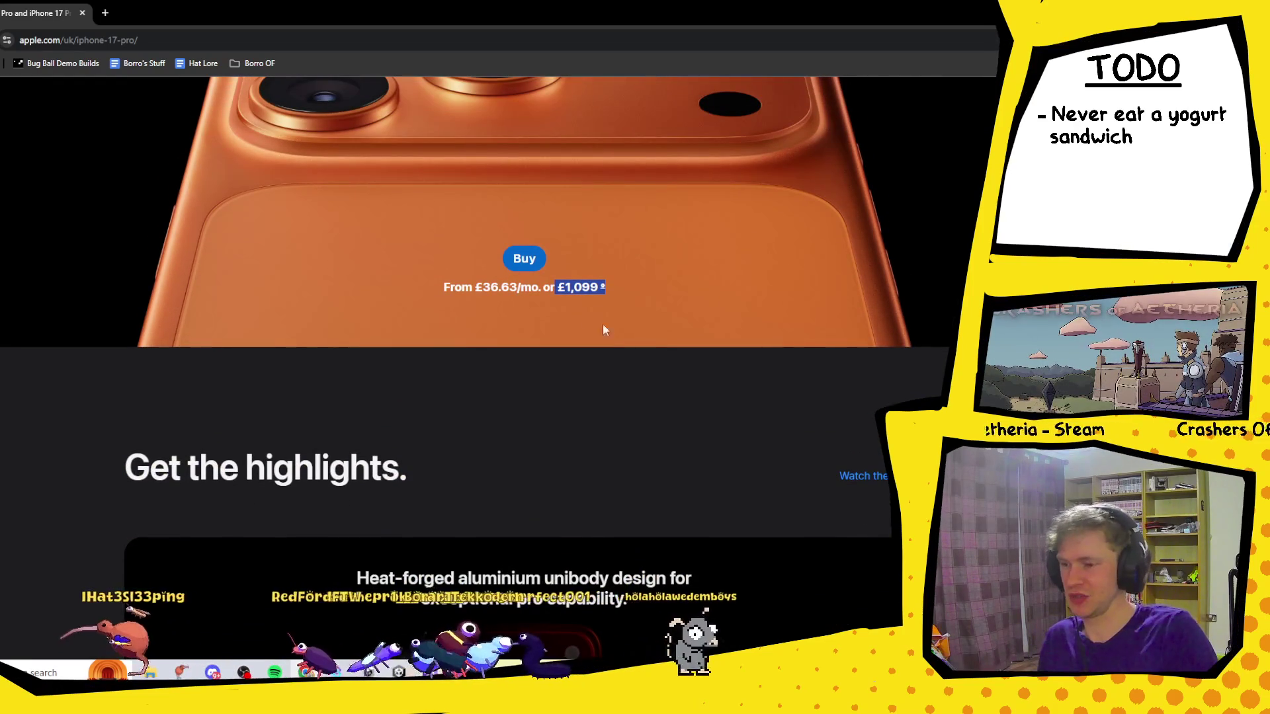
# Go back to the iPhone lineup and open the Buy iPhone 17 Pro page.
pyautogui.hotkey('alt', 'Left')
pyautogui.scroll(-3, 550, 418)
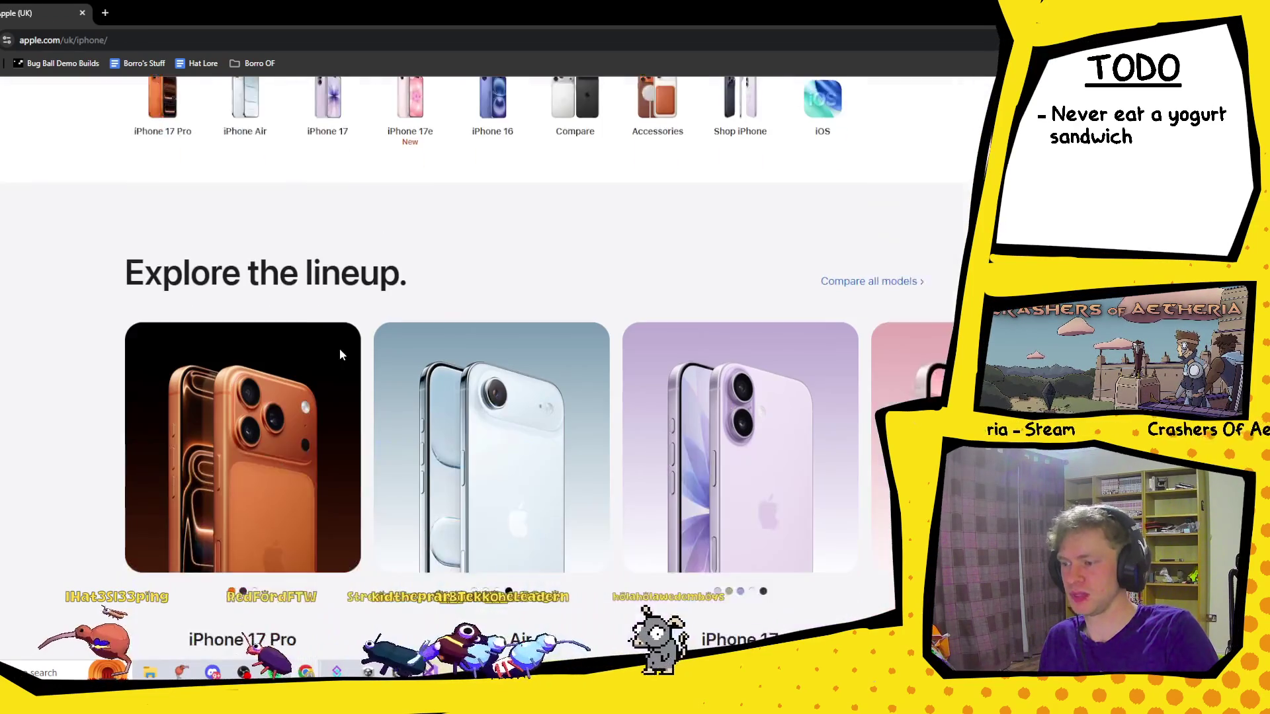
pyautogui.scroll(2, 340, 348)
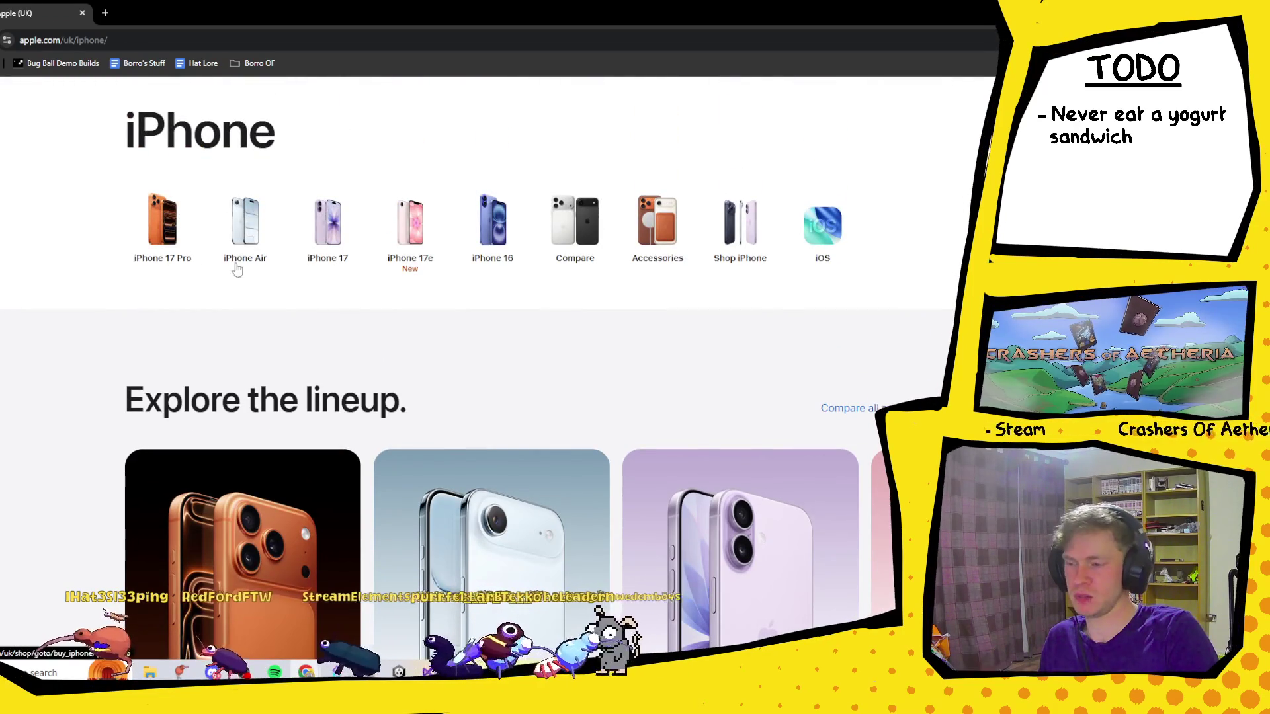
pyautogui.scroll(-5, 295, 513)
pyautogui.scroll(-2, 294, 512)
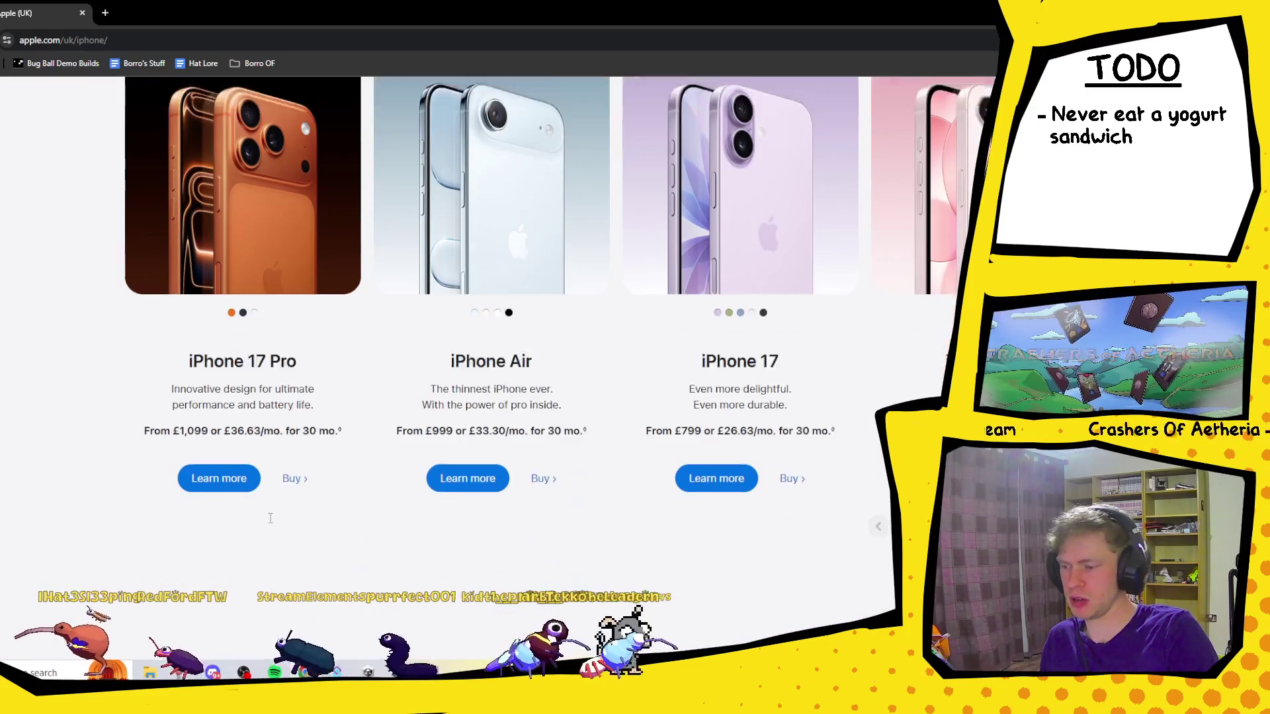
pyautogui.click(293, 441)
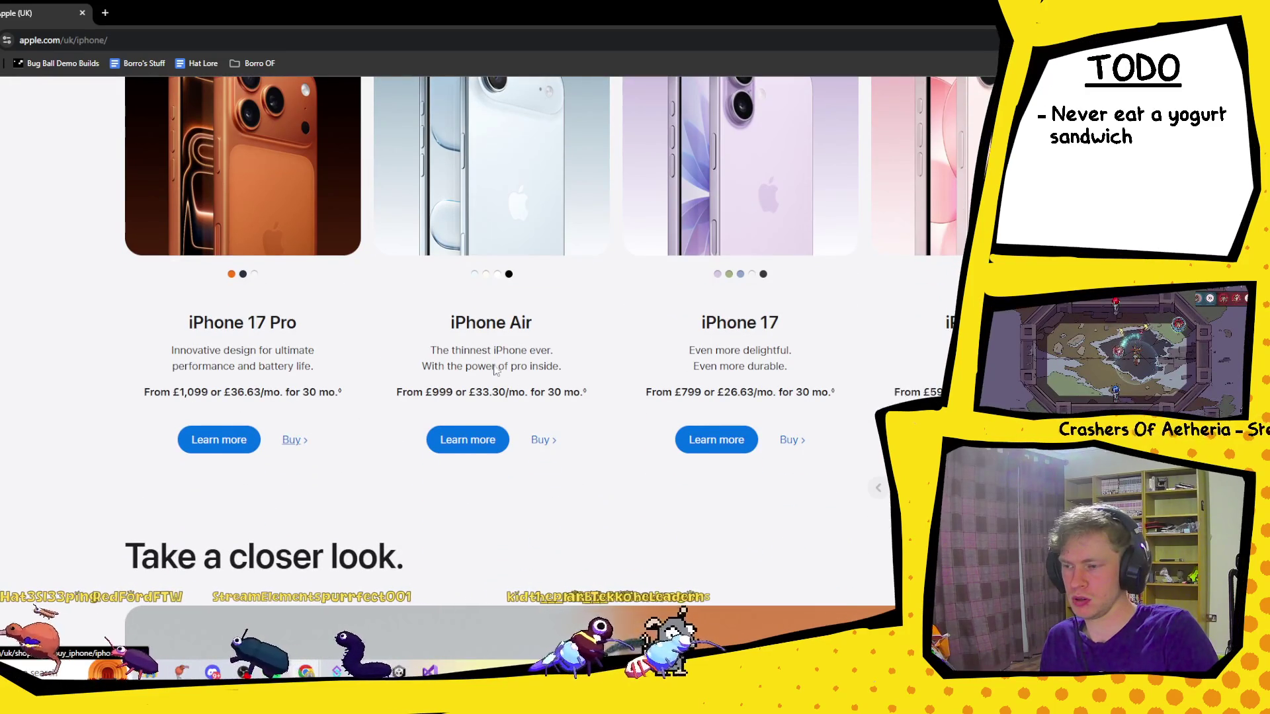
pyautogui.scroll(-2, 490, 374)
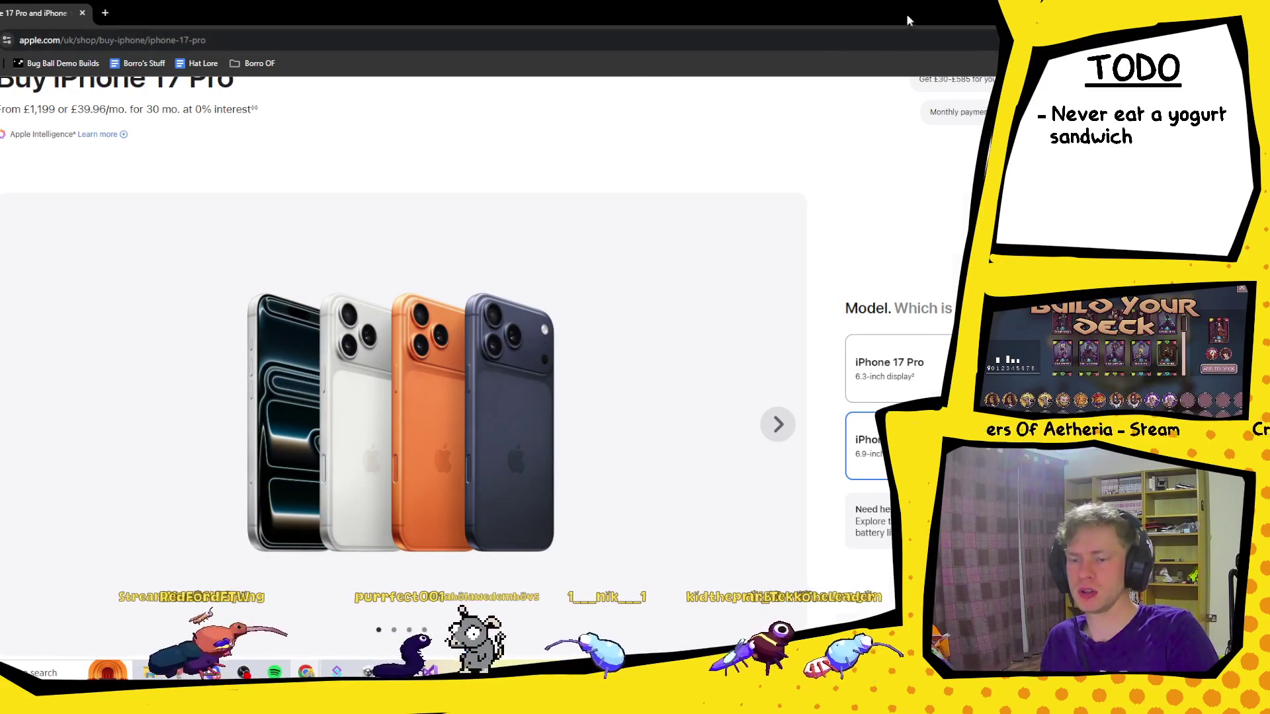
# Snap Chrome to the left half, widen and reposition it, and attach the 'sony xm4' results tab.
pyautogui.press('super+Left')
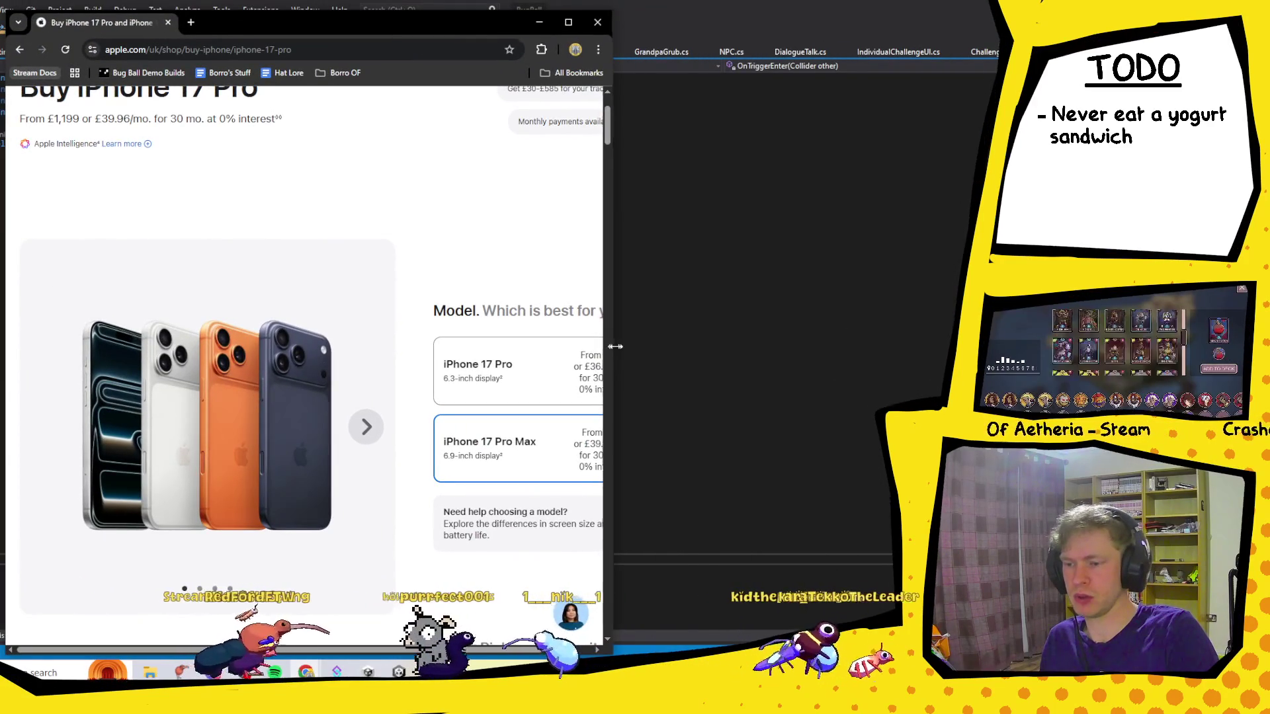
pyautogui.moveTo(611, 344); pyautogui.dragTo(715, 343)
pyautogui.moveTo(573, 25); pyautogui.dragTo(528, 17)
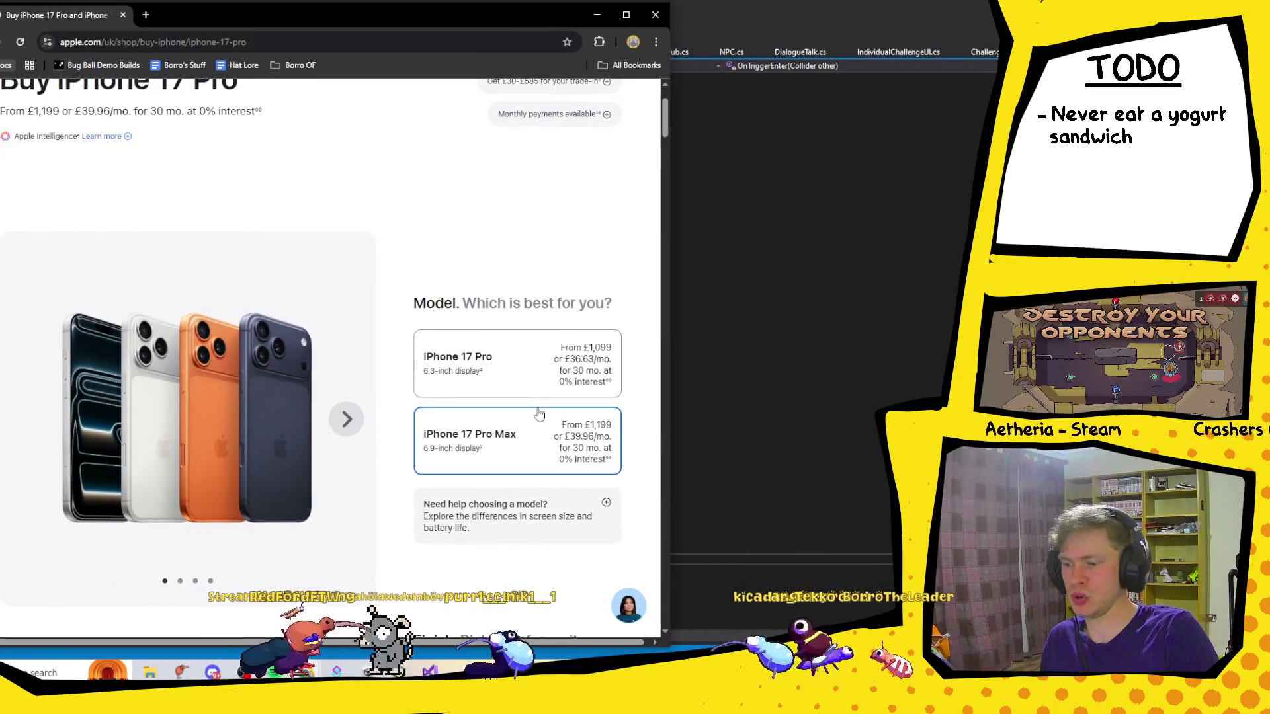
pyautogui.scroll(-4, 546, 371)
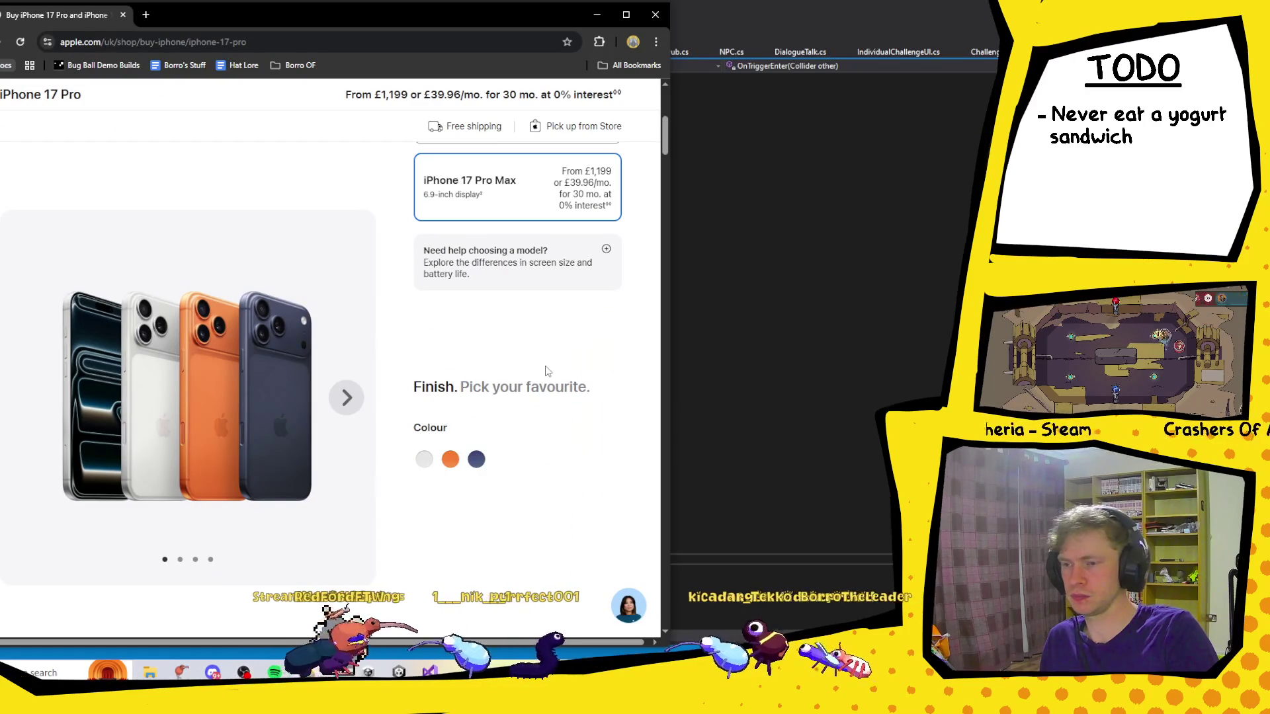
pyautogui.scroll(4, 546, 368)
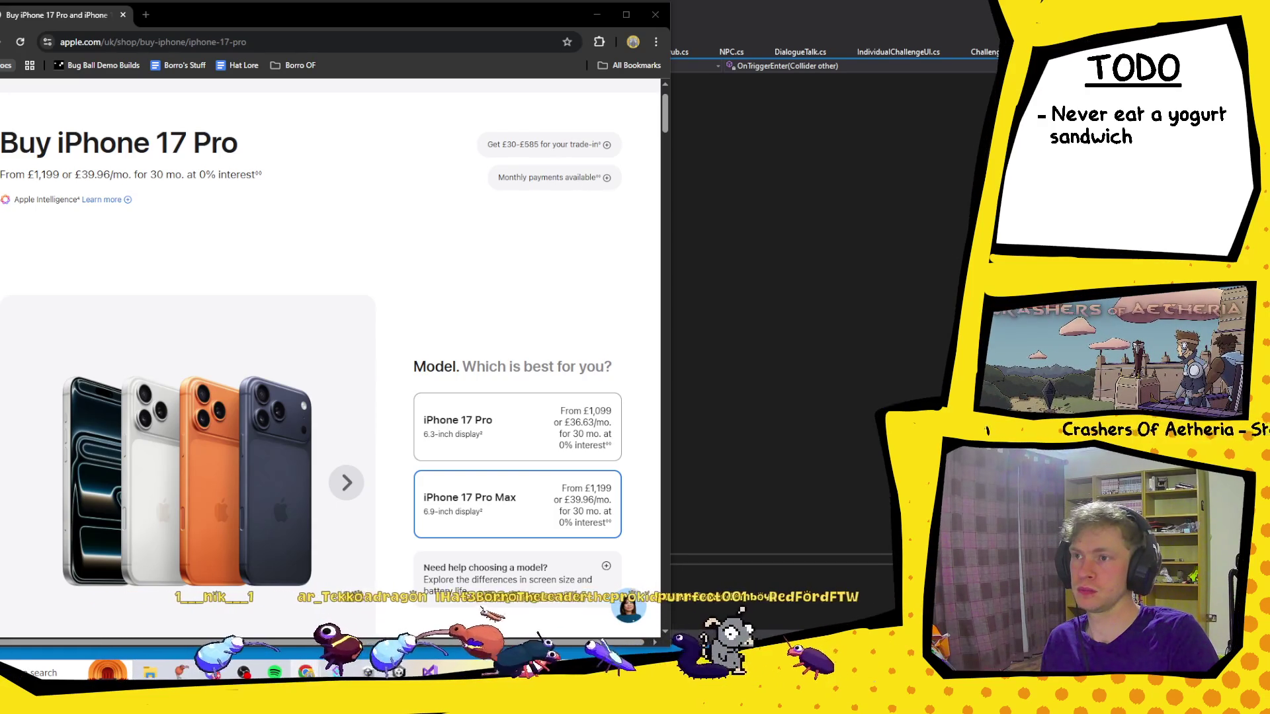
pyautogui.moveTo(317, 64)
pyautogui.mouseDown()
pyautogui.moveTo(237, 196)
pyautogui.moveTo(182, 129)
pyautogui.moveTo(305, 33)
pyautogui.moveTo(225, 29)
pyautogui.mouseUp()
pyautogui.scroll(-5, 396, 376)
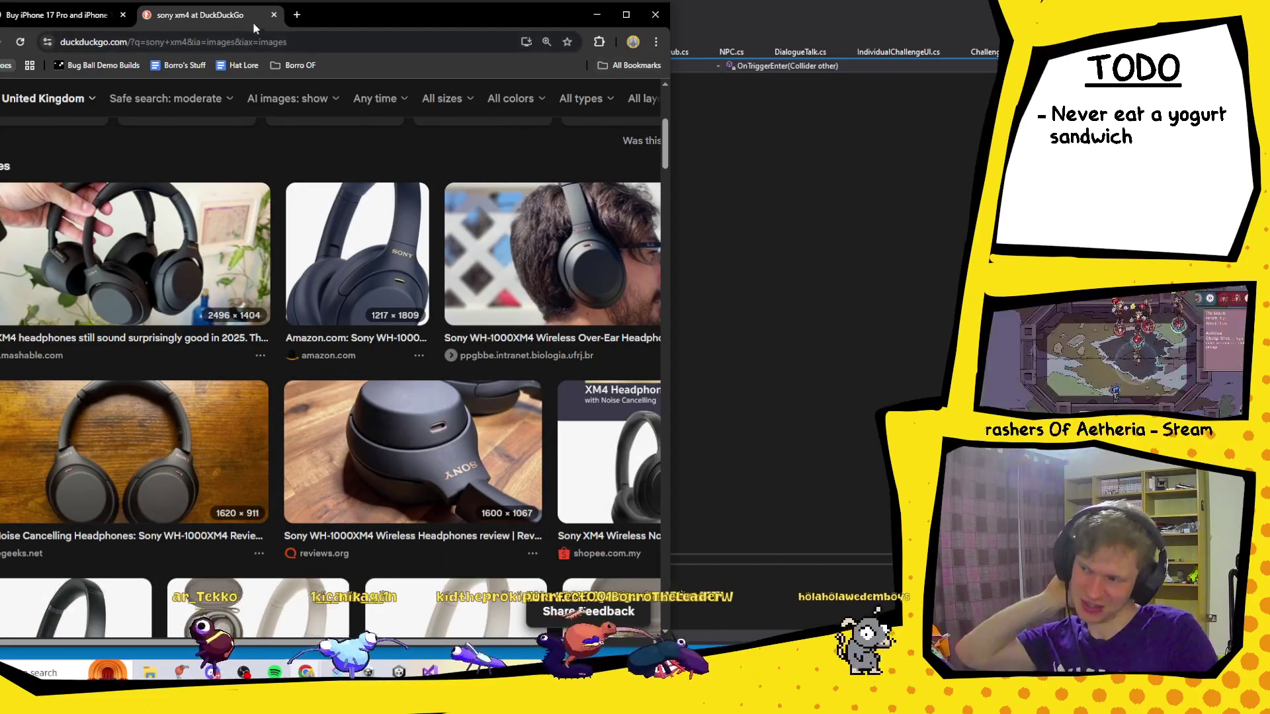
pyautogui.click(274, 15)
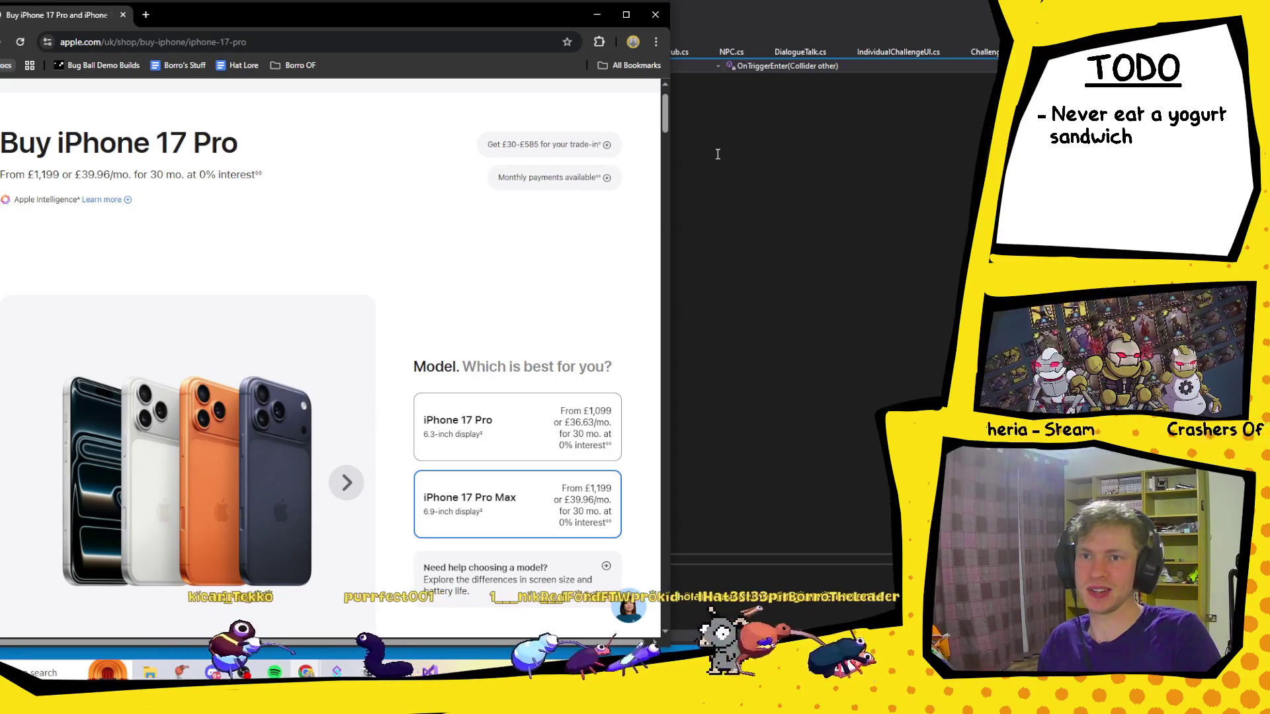
pyautogui.scroll(-3, 533, 252)
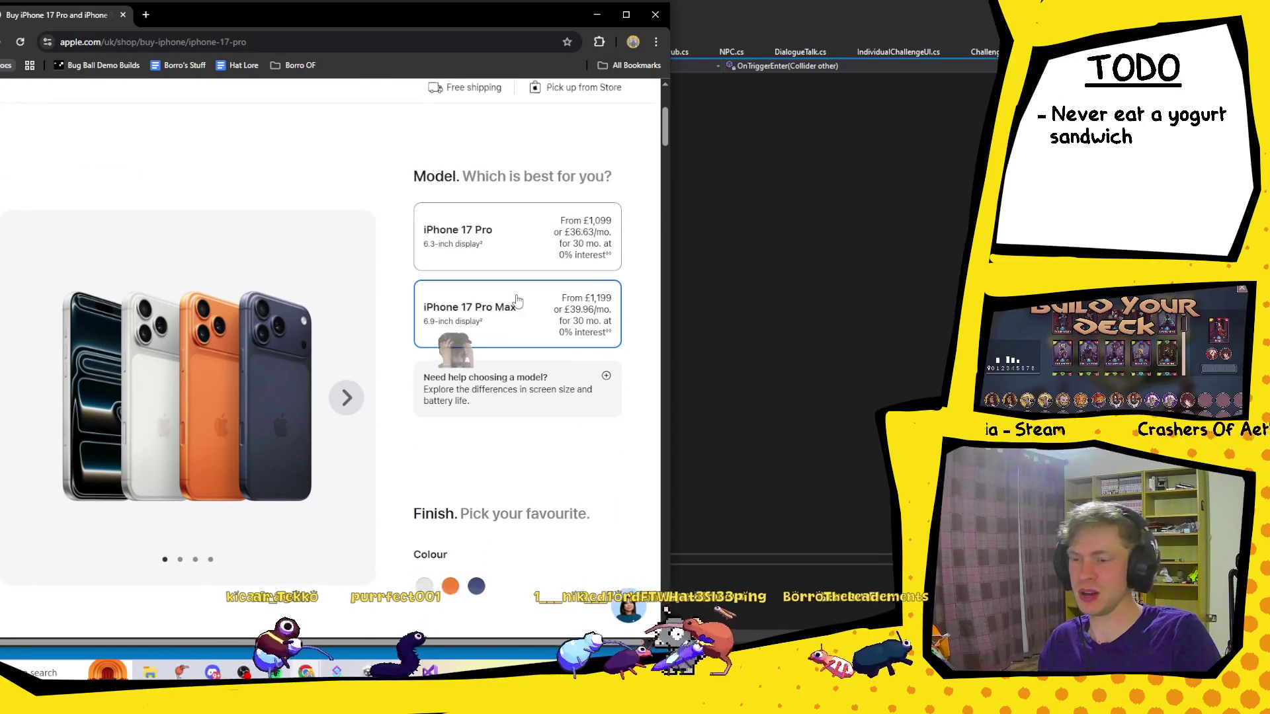
pyautogui.scroll(2, 522, 303)
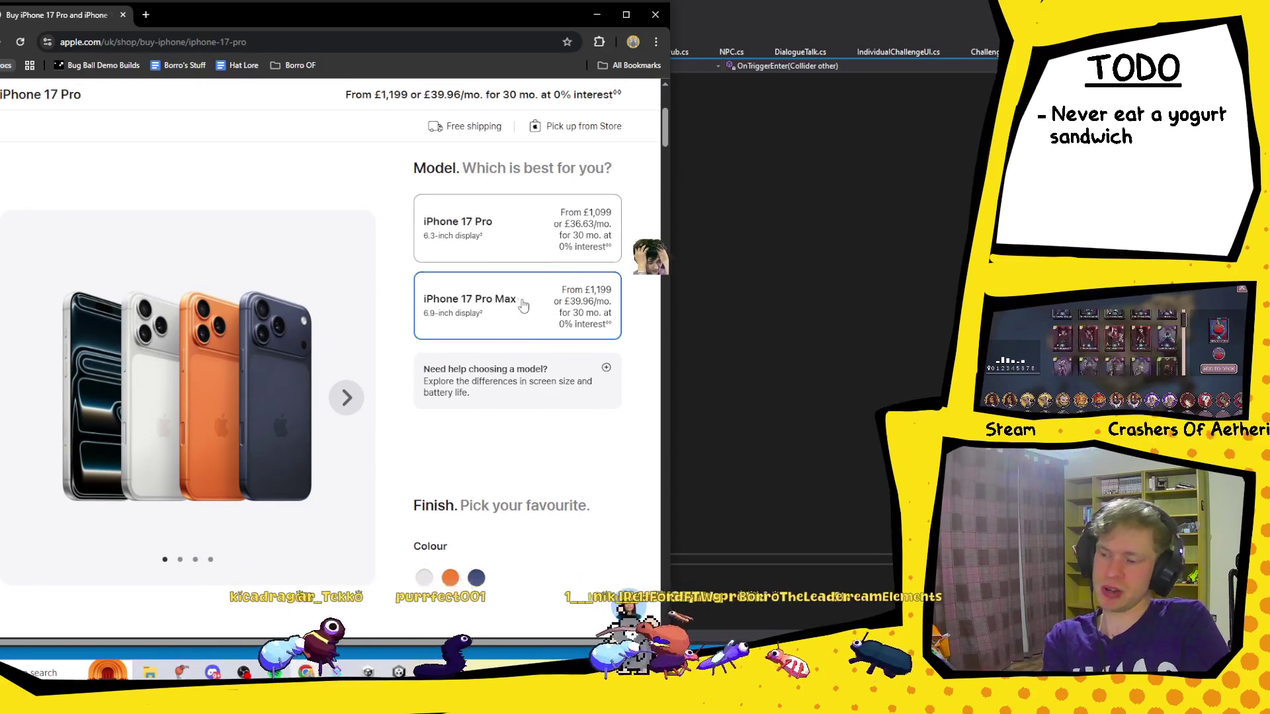
pyautogui.scroll(2, 523, 305)
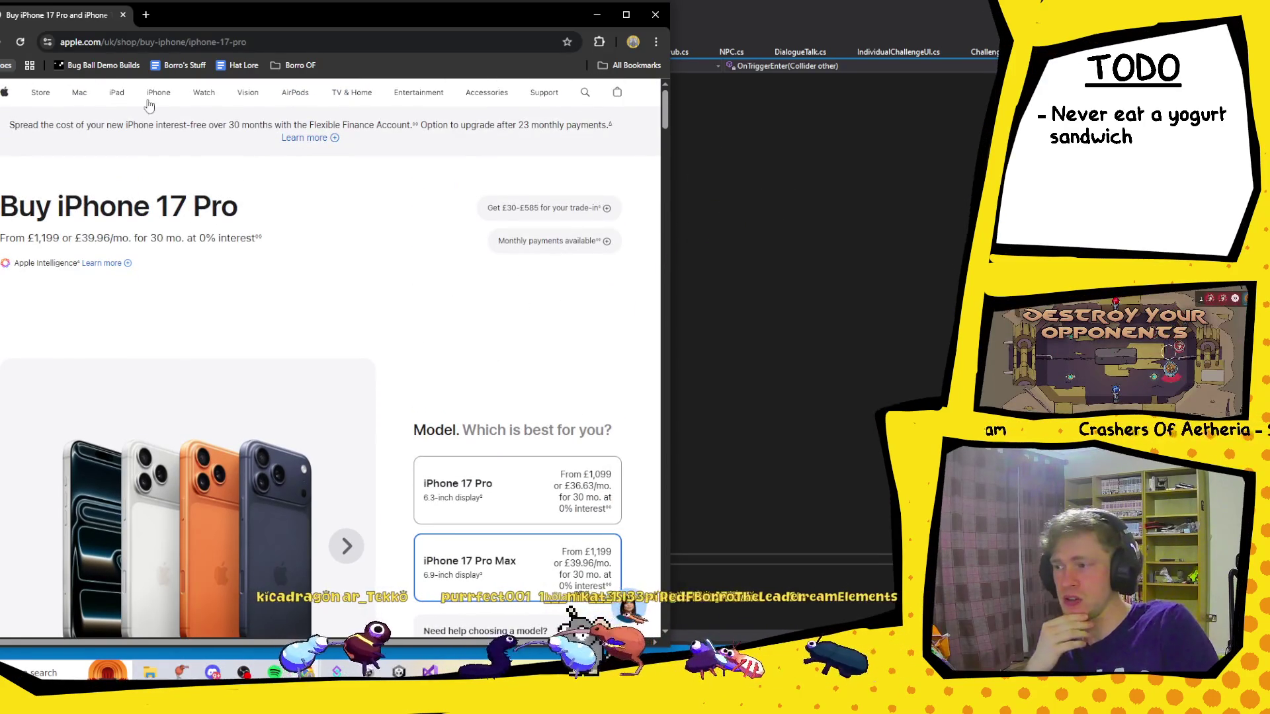
pyautogui.click(150, 101)
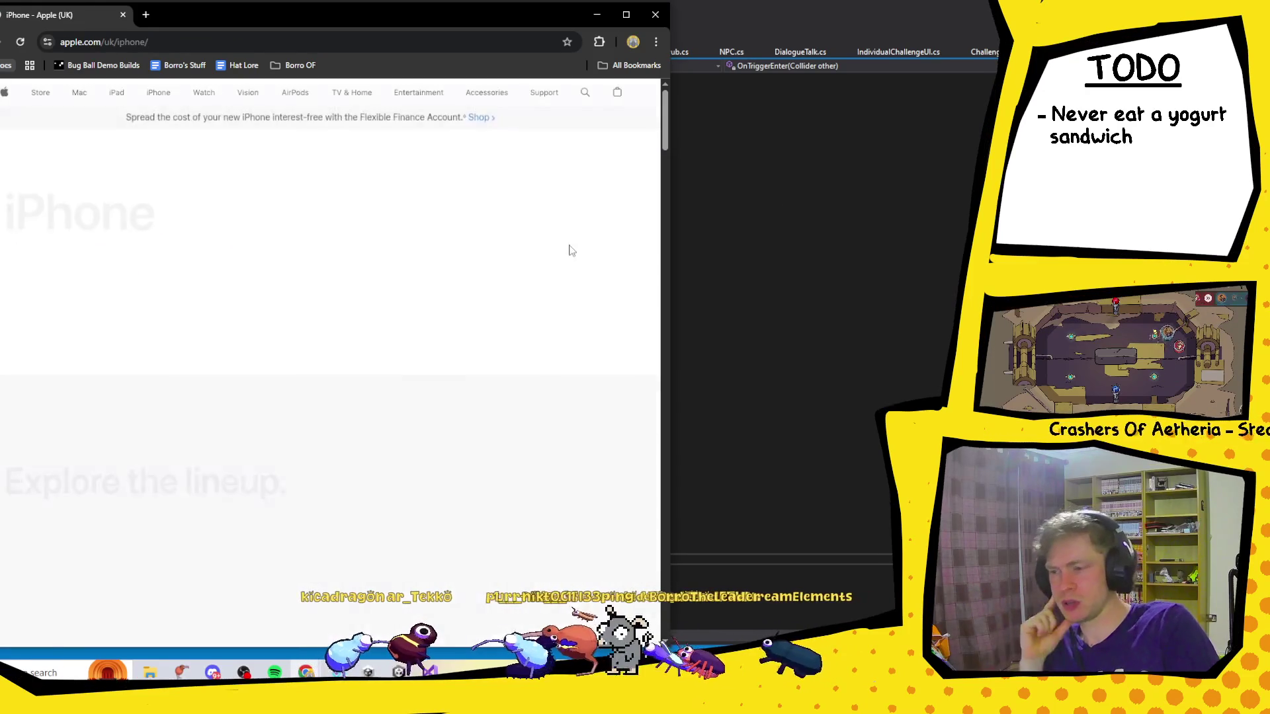
pyautogui.scroll(-7, 544, 252)
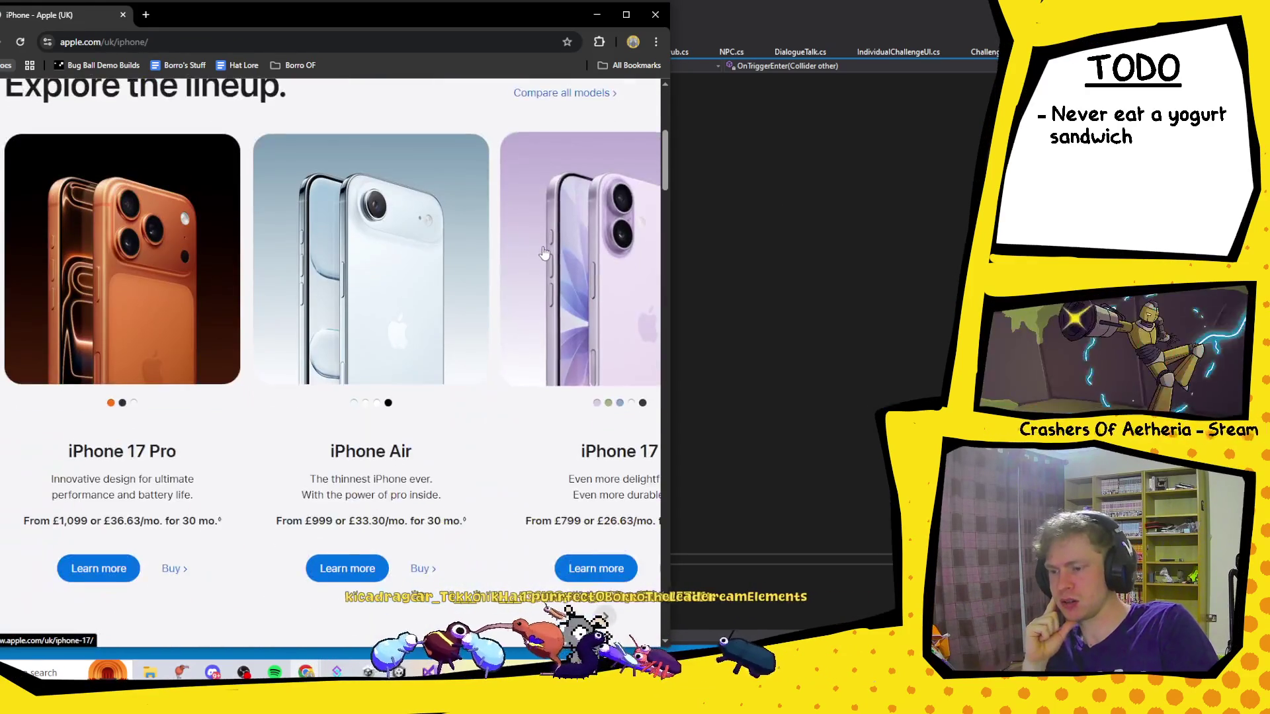
# Widen the browser and advance the lineup carousel through to the iPhone 16.
pyautogui.moveTo(669, 246); pyautogui.dragTo(915, 278)
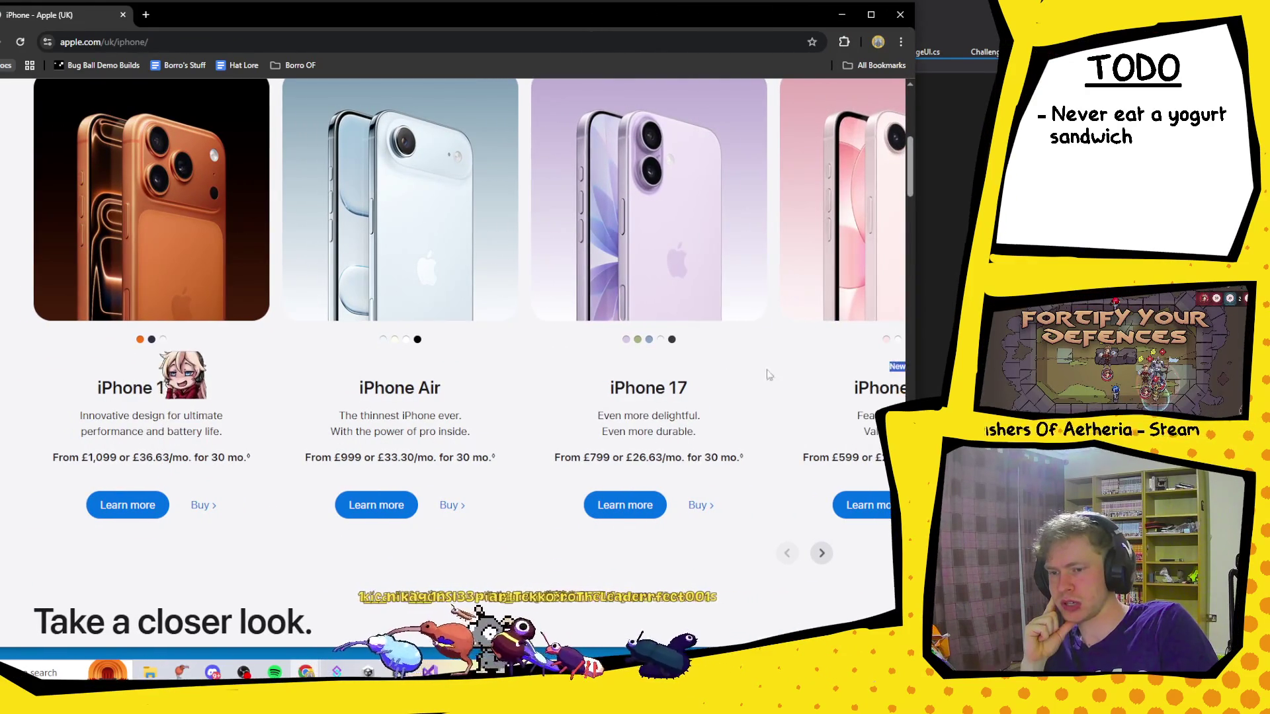
pyautogui.click(823, 554)
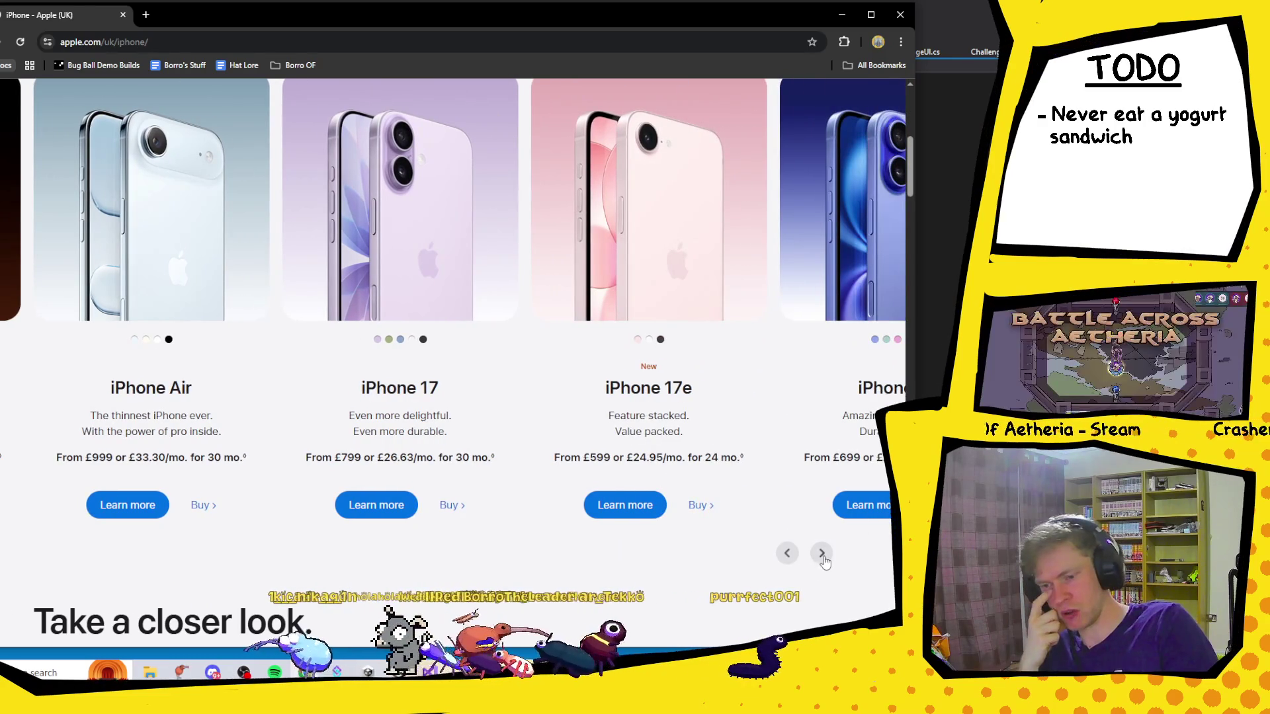
pyautogui.click(823, 558)
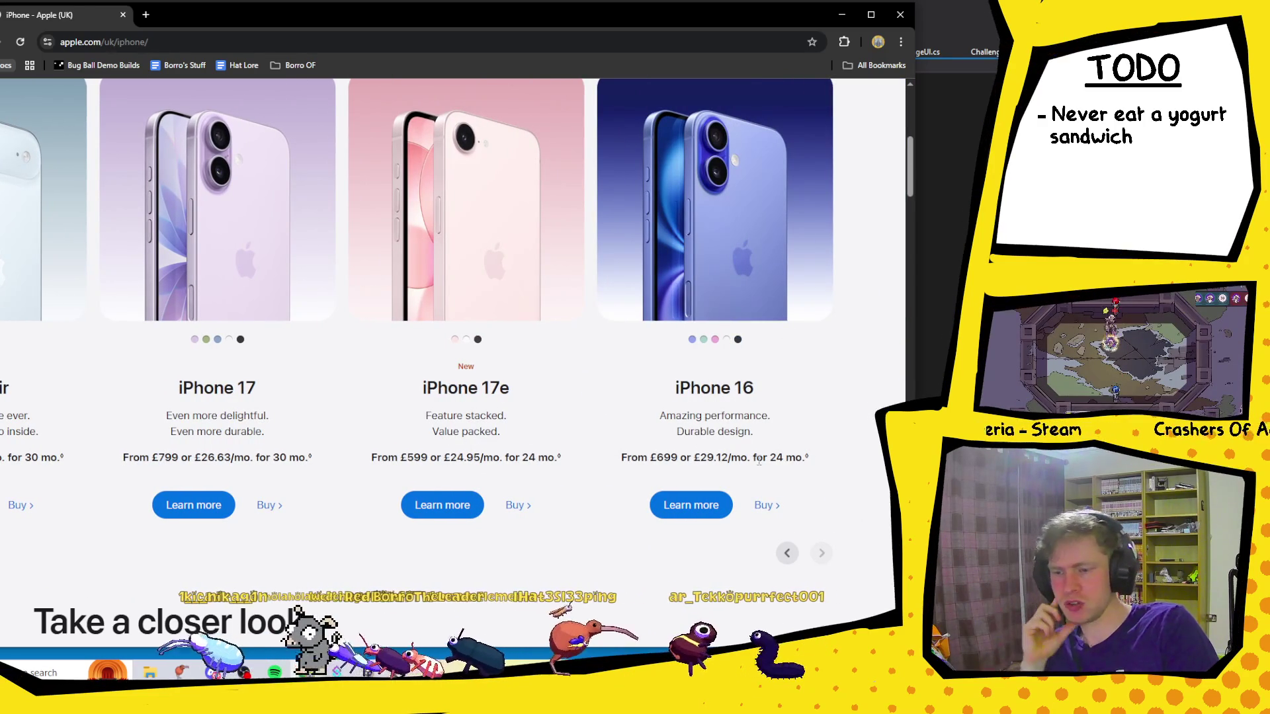
pyautogui.scroll(-15, 853, 407)
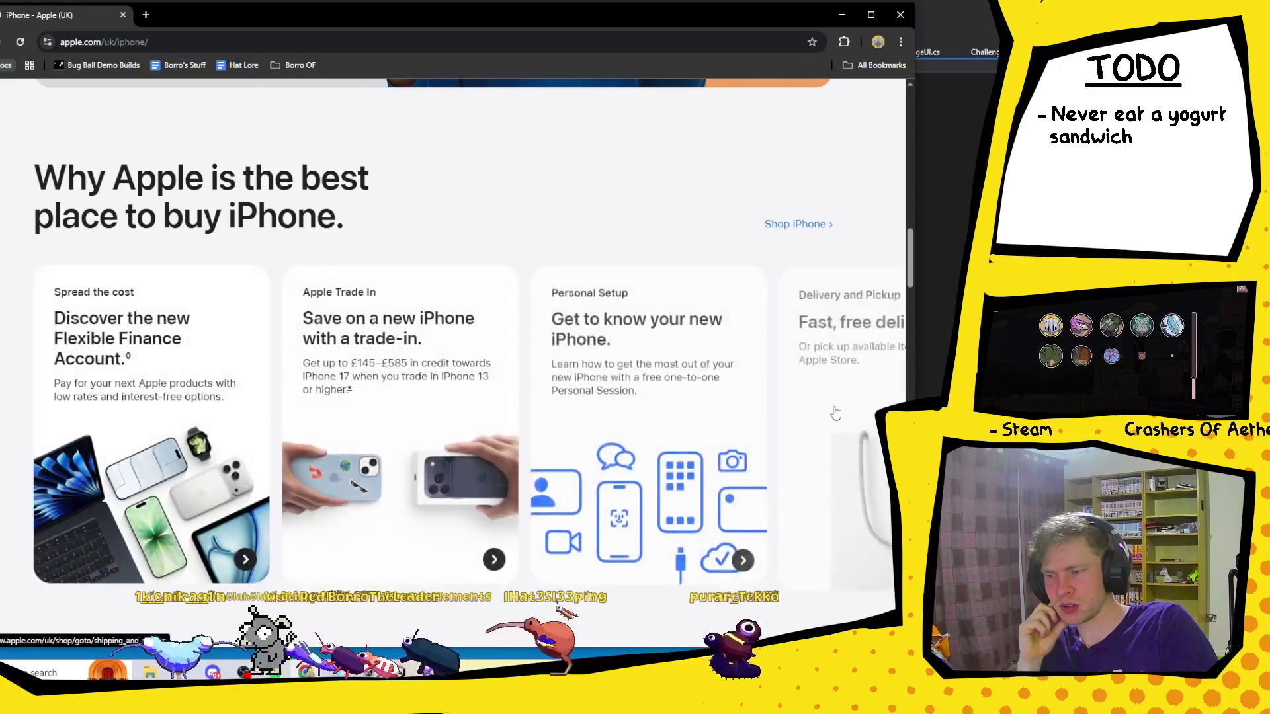
pyautogui.scroll(-3, 835, 413)
pyautogui.scroll(-15, 835, 414)
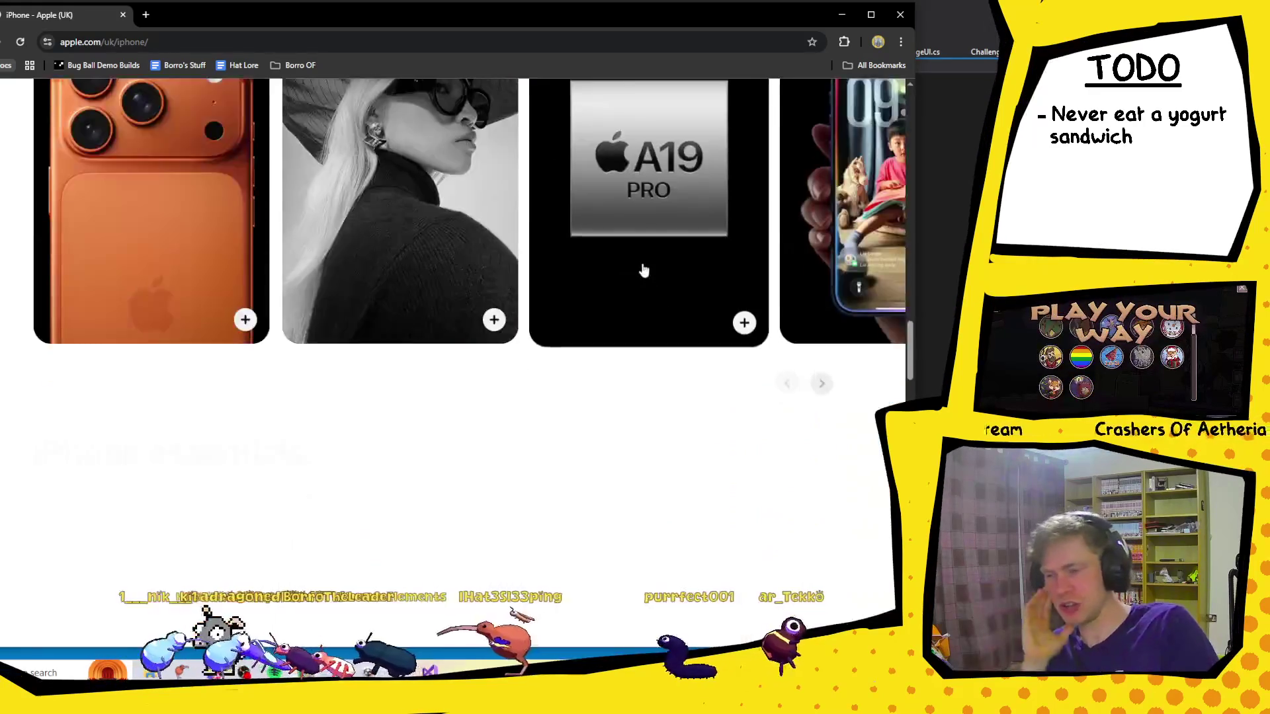
pyautogui.scroll(-5, 645, 352)
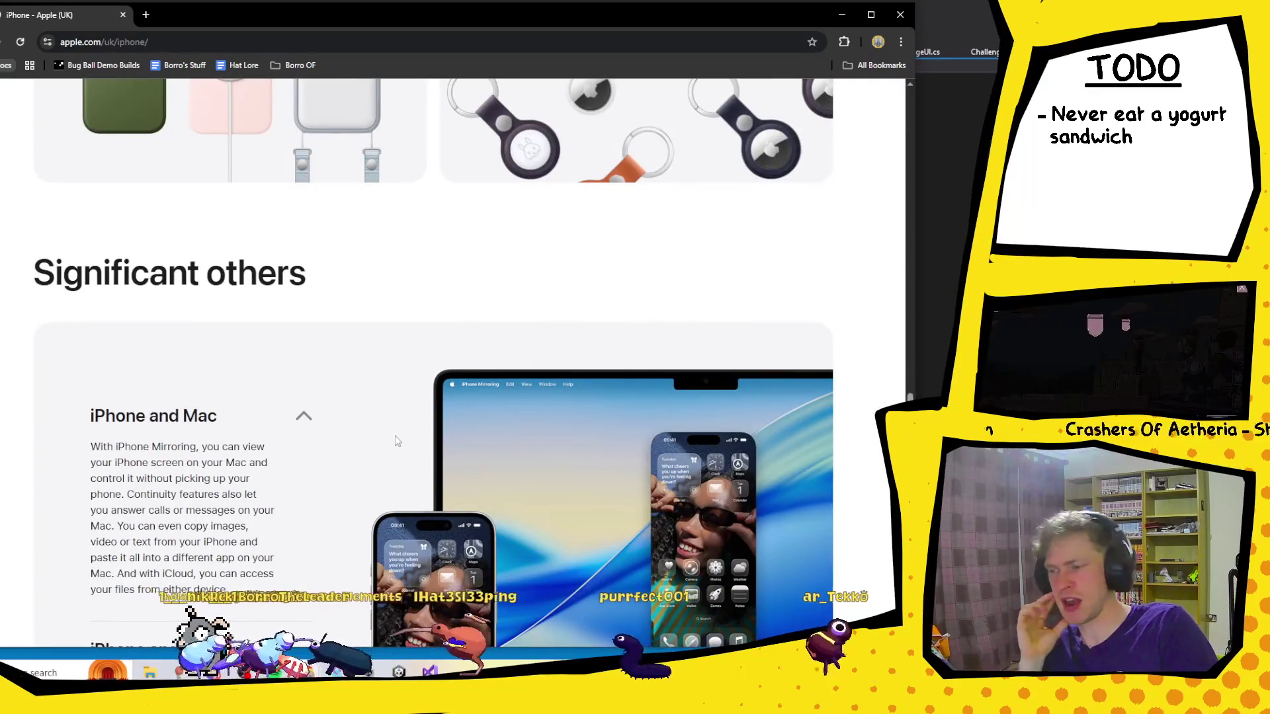
pyautogui.scroll(5, 665, 499)
pyautogui.scroll(20, 665, 500)
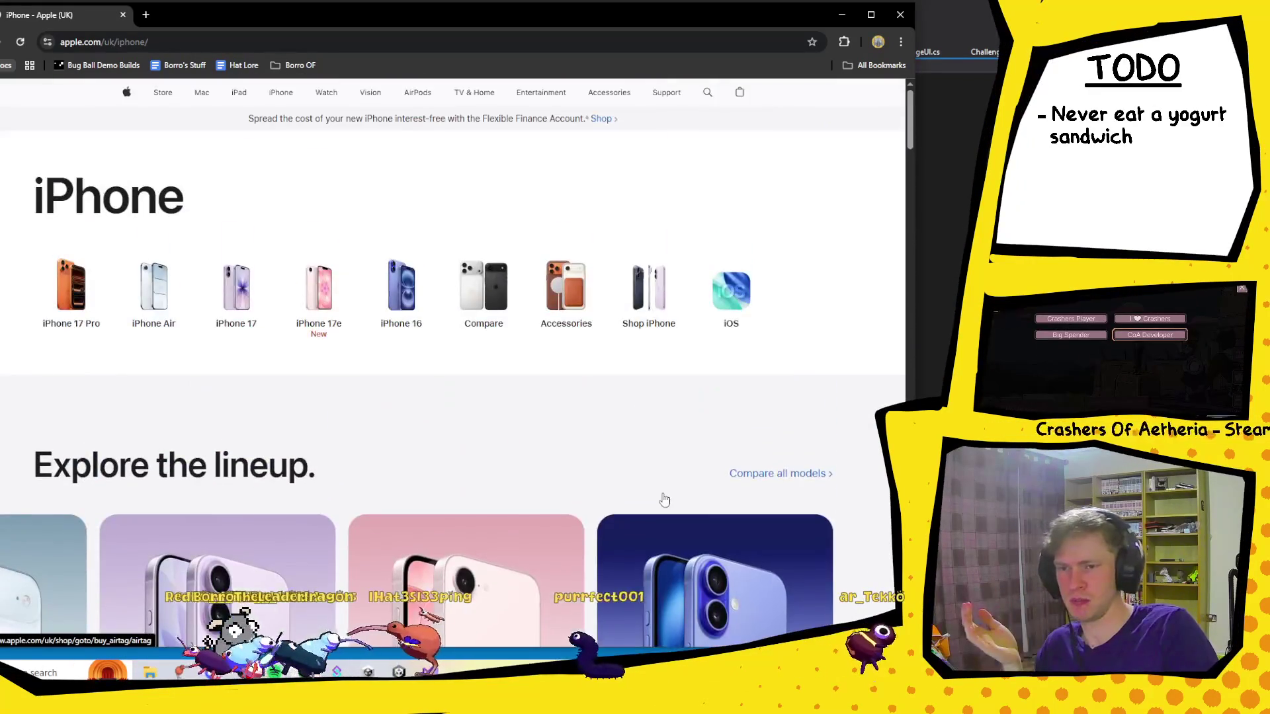
pyautogui.scroll(-4, 665, 499)
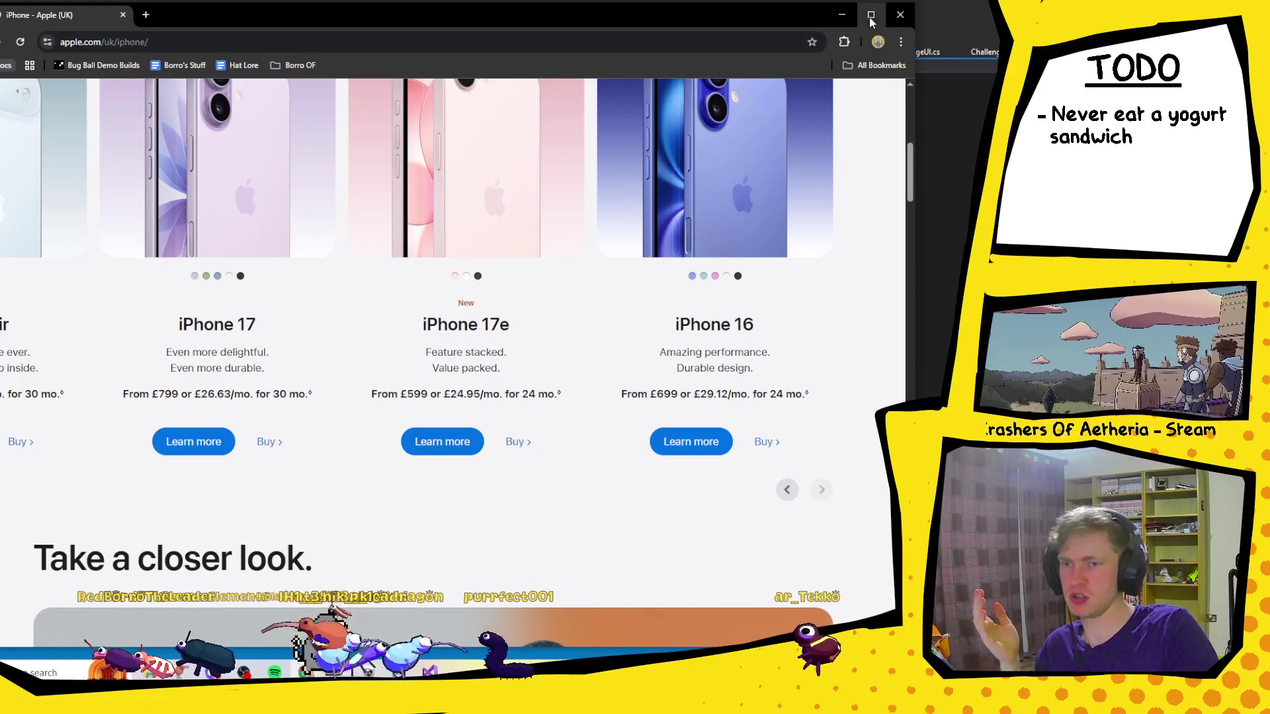
# Maximize Chrome and open the Buy iPhone 17 Pro page, priced from £1,199.
pyautogui.click(870, 14)
pyautogui.scroll(2, 162, 496)
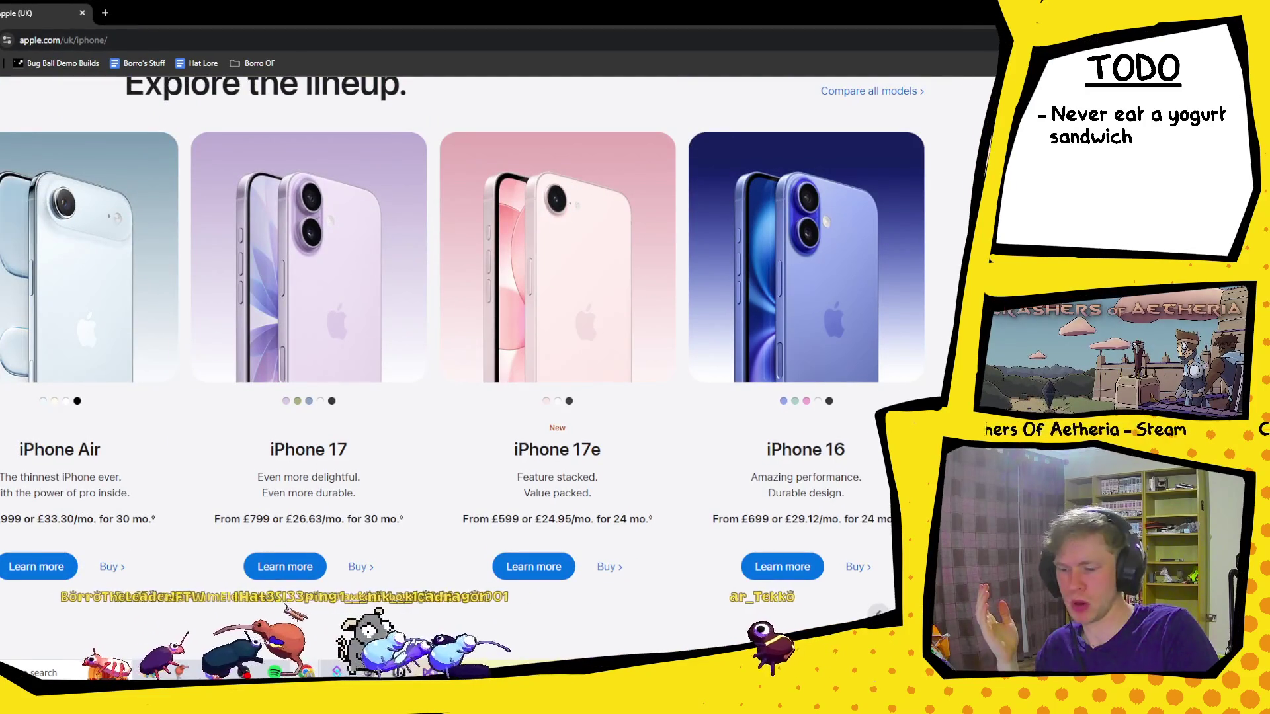
pyautogui.hscroll(-5, 463, 265)
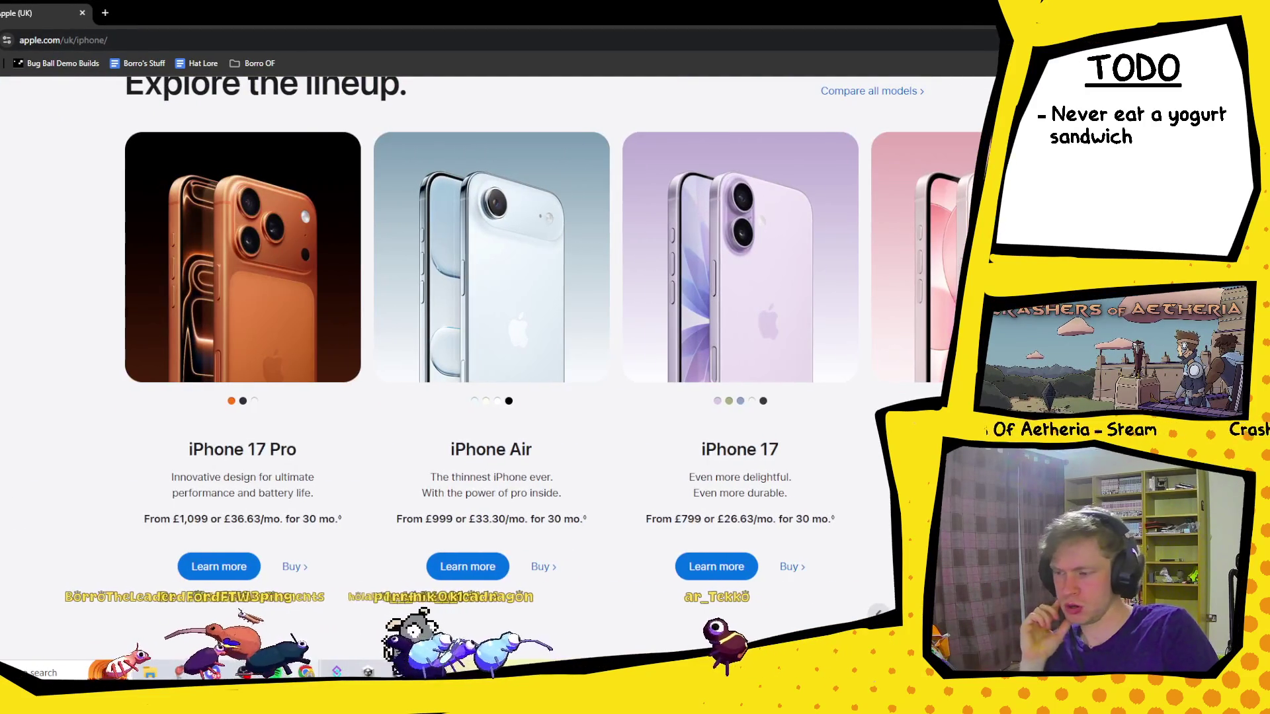
pyautogui.click(291, 568)
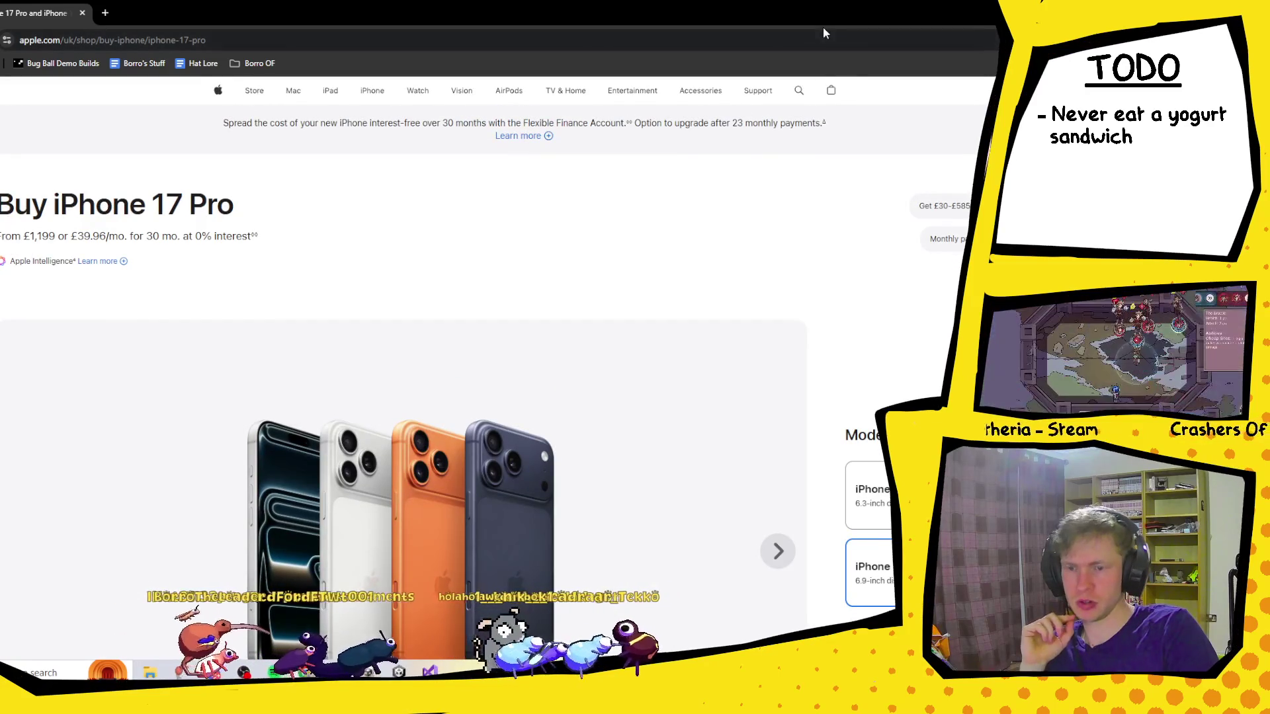
# Restore Chrome to a smaller window and choose the iPhone 17 Pro instead of Pro Max.
pyautogui.doubleClick(721, 18)
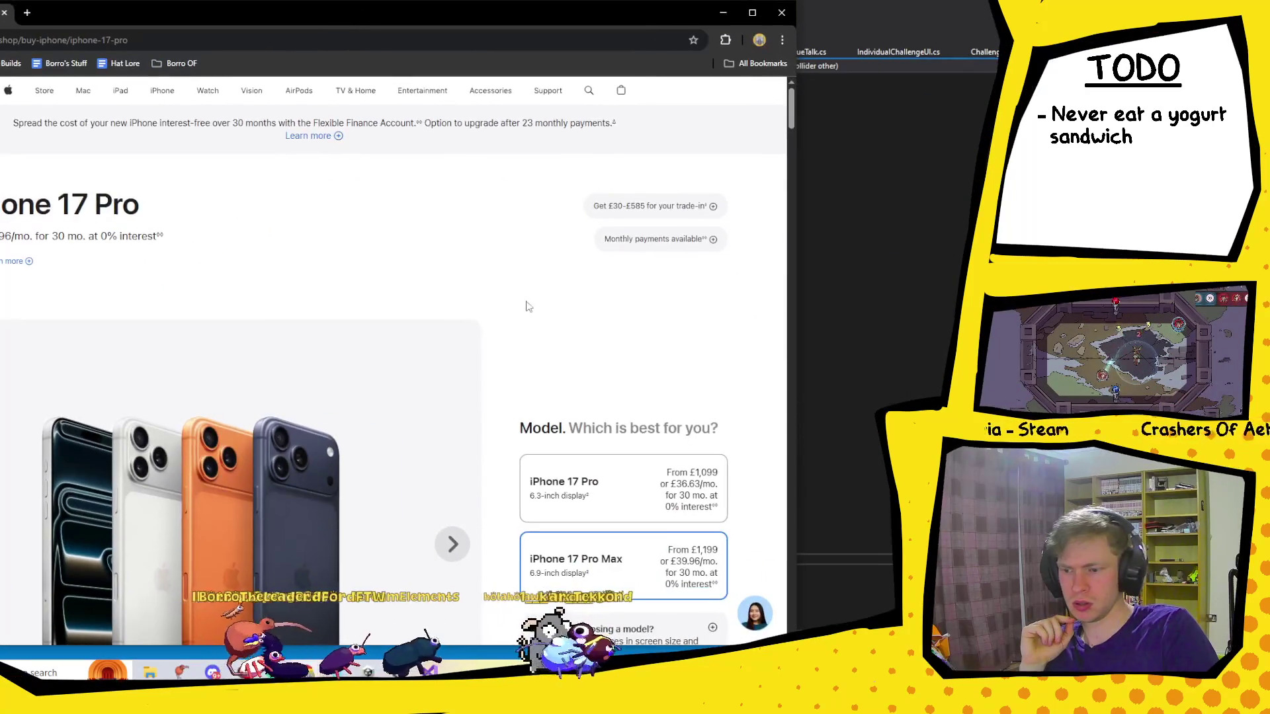
pyautogui.scroll(-3, 633, 384)
pyautogui.scroll(-10, 661, 357)
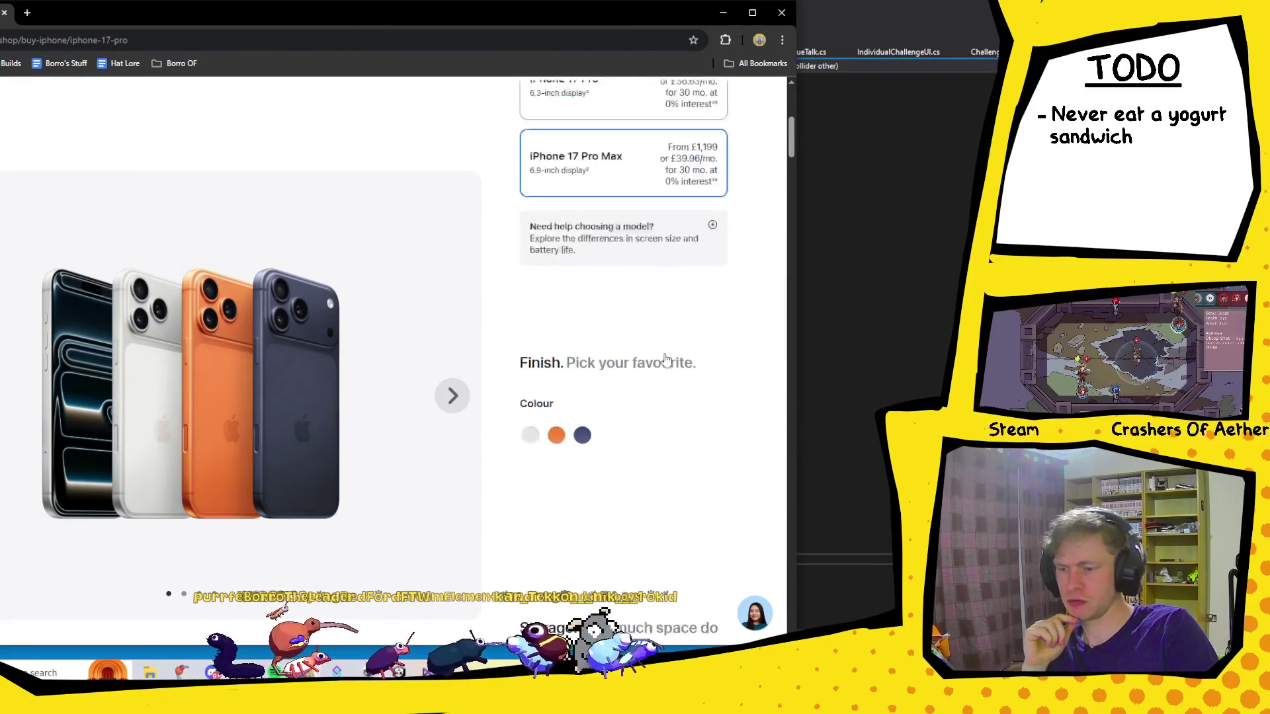
pyautogui.scroll(3, 664, 424)
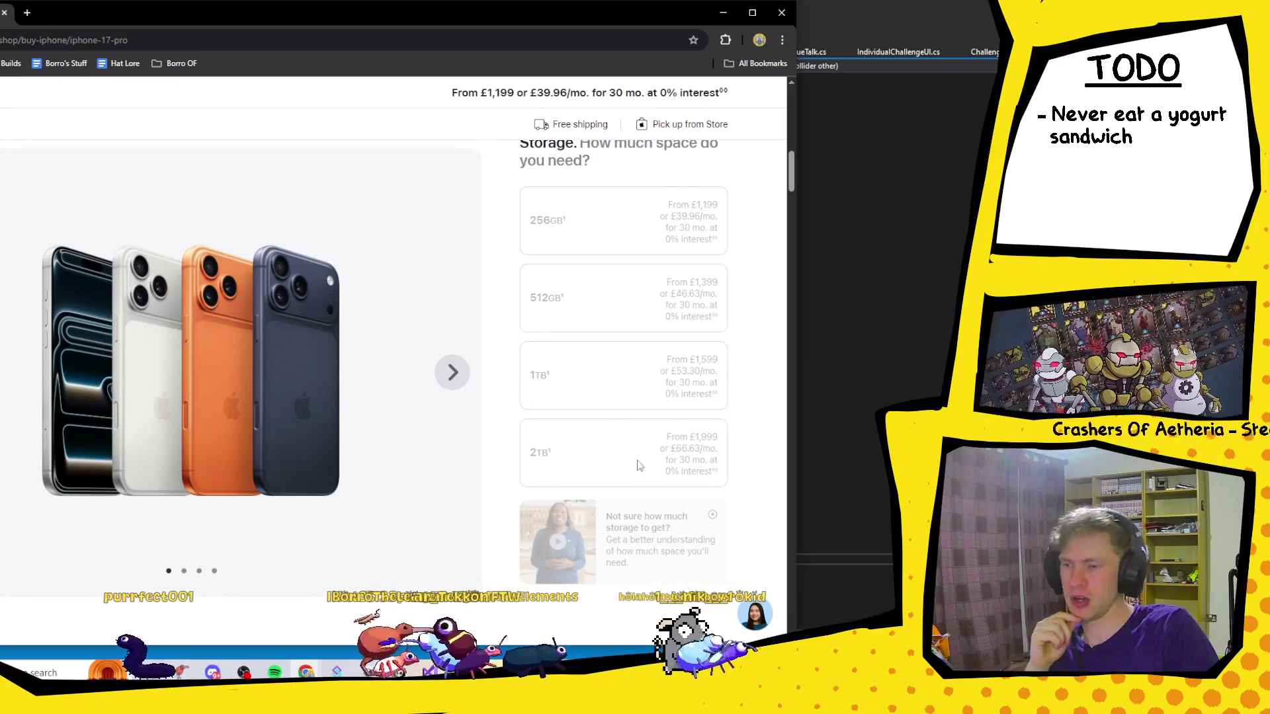
pyautogui.scroll(7, 642, 430)
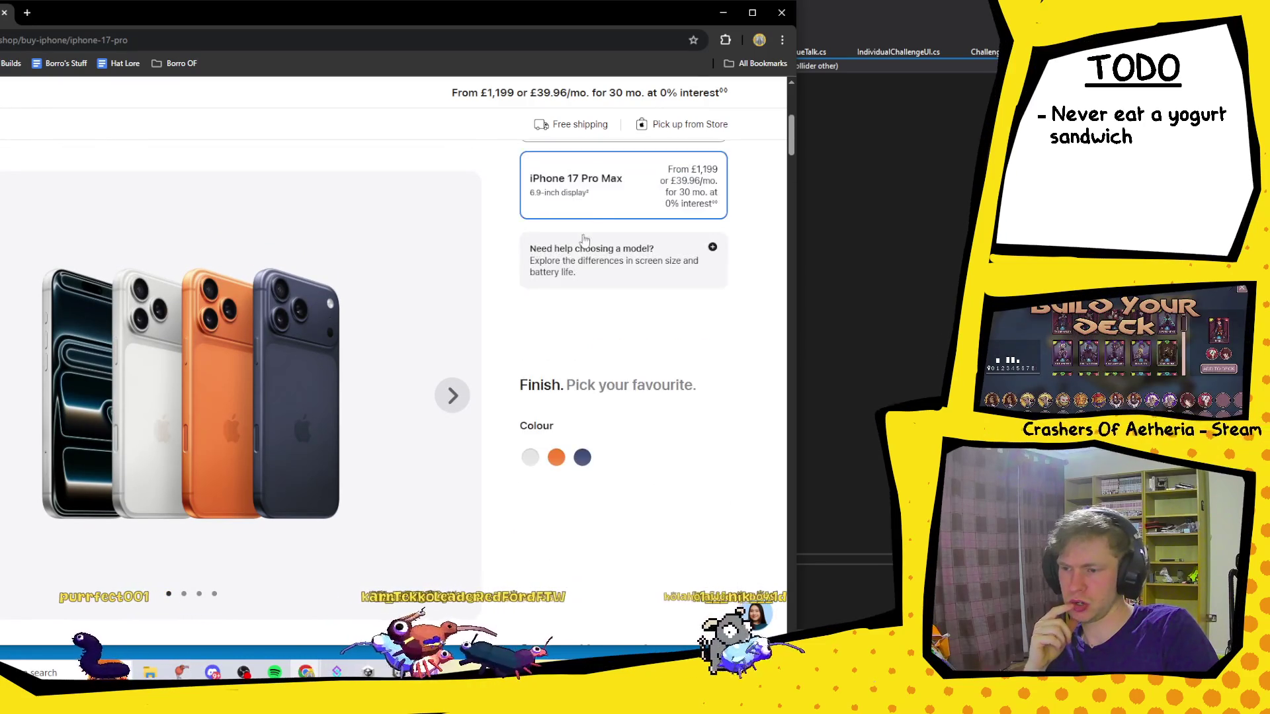
pyautogui.click(641, 249)
pyautogui.scroll(-8, 645, 278)
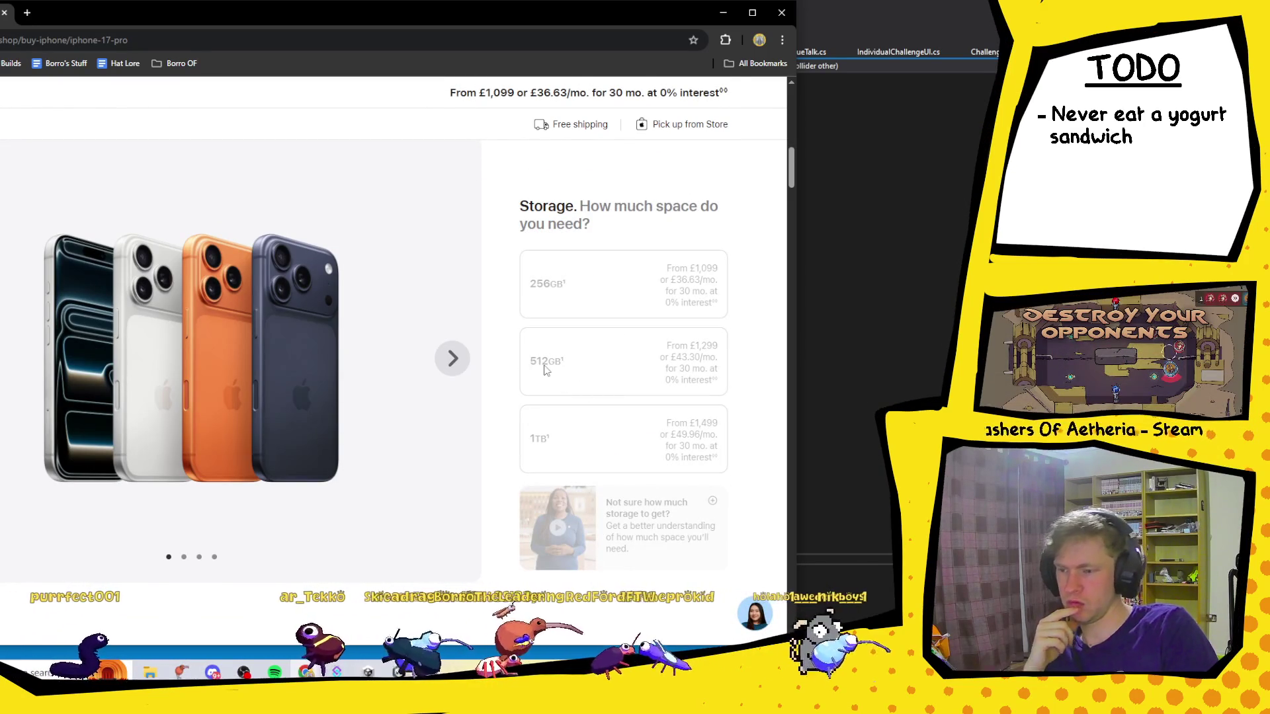
# Close Chrome to bring the Goal.cs code in Visual Studio back.
pyautogui.moveTo(681, 338)
pyautogui.mouseDown()
pyautogui.moveTo(730, 357)
pyautogui.moveTo(553, 392)
pyautogui.moveTo(643, 364)
pyautogui.mouseUp()
pyautogui.scroll(-15, 760, 346)
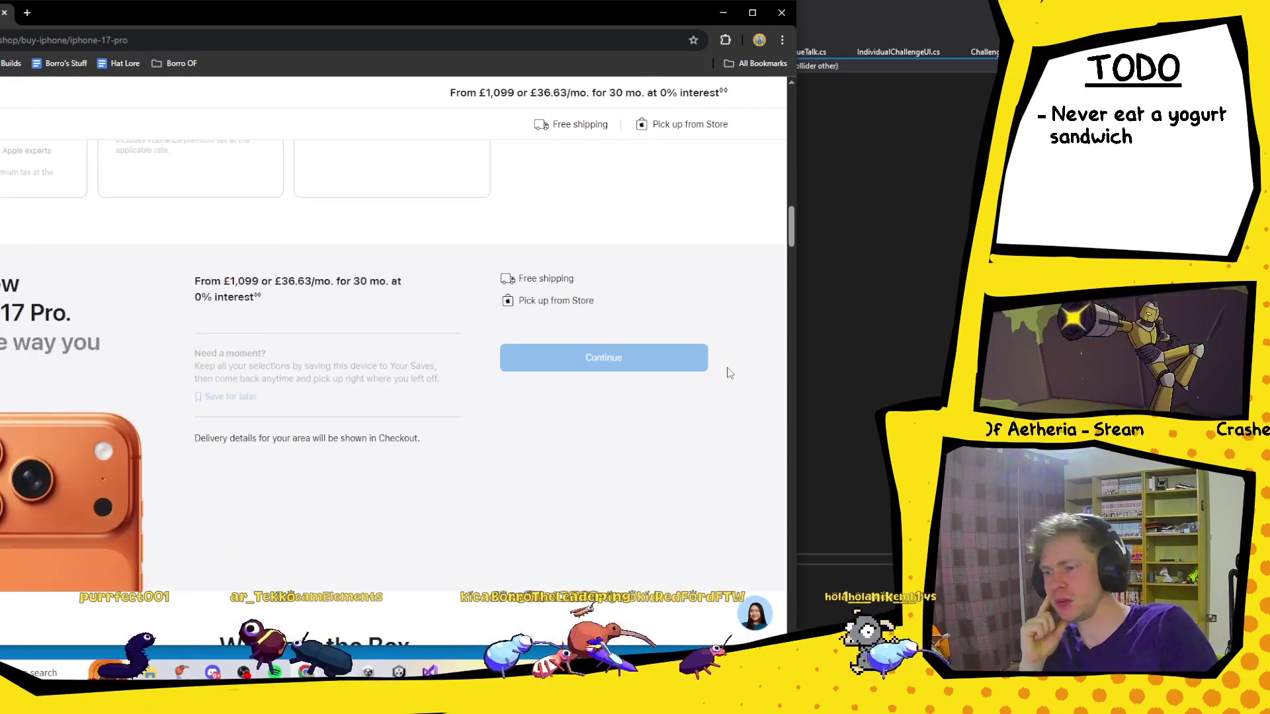
pyautogui.scroll(4, 728, 373)
pyautogui.scroll(-8, 728, 373)
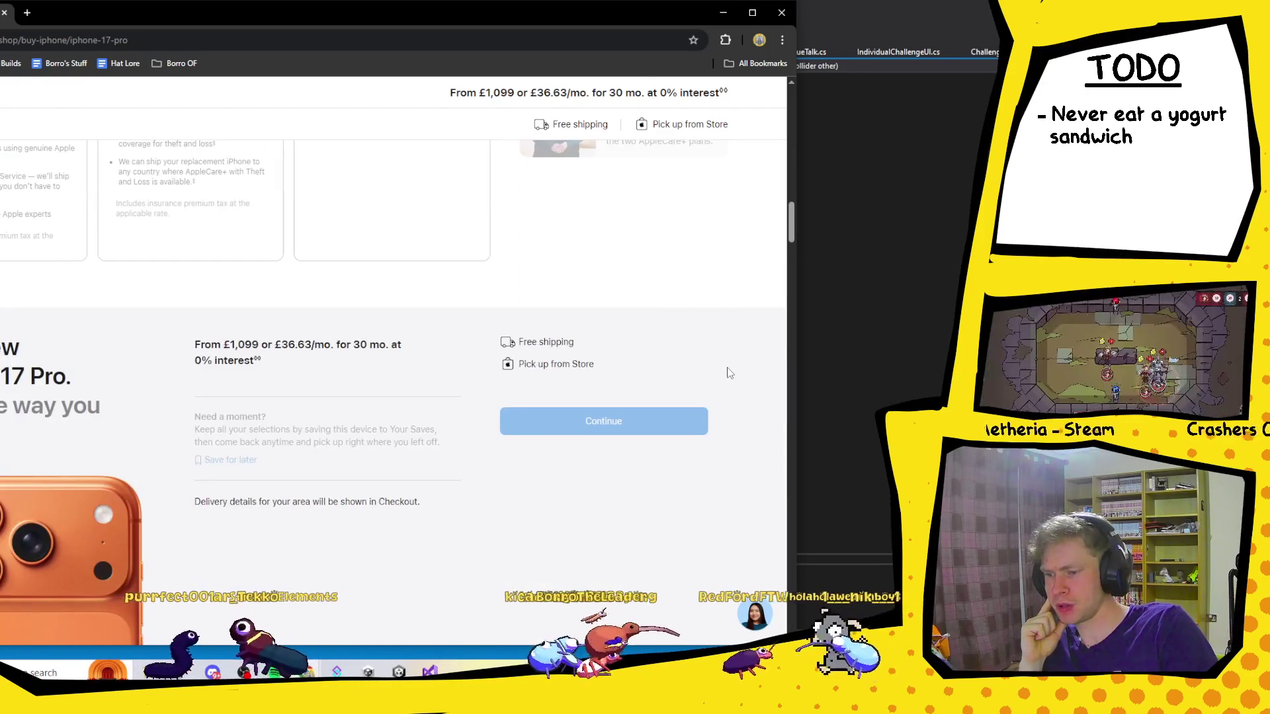
pyautogui.click(781, 15)
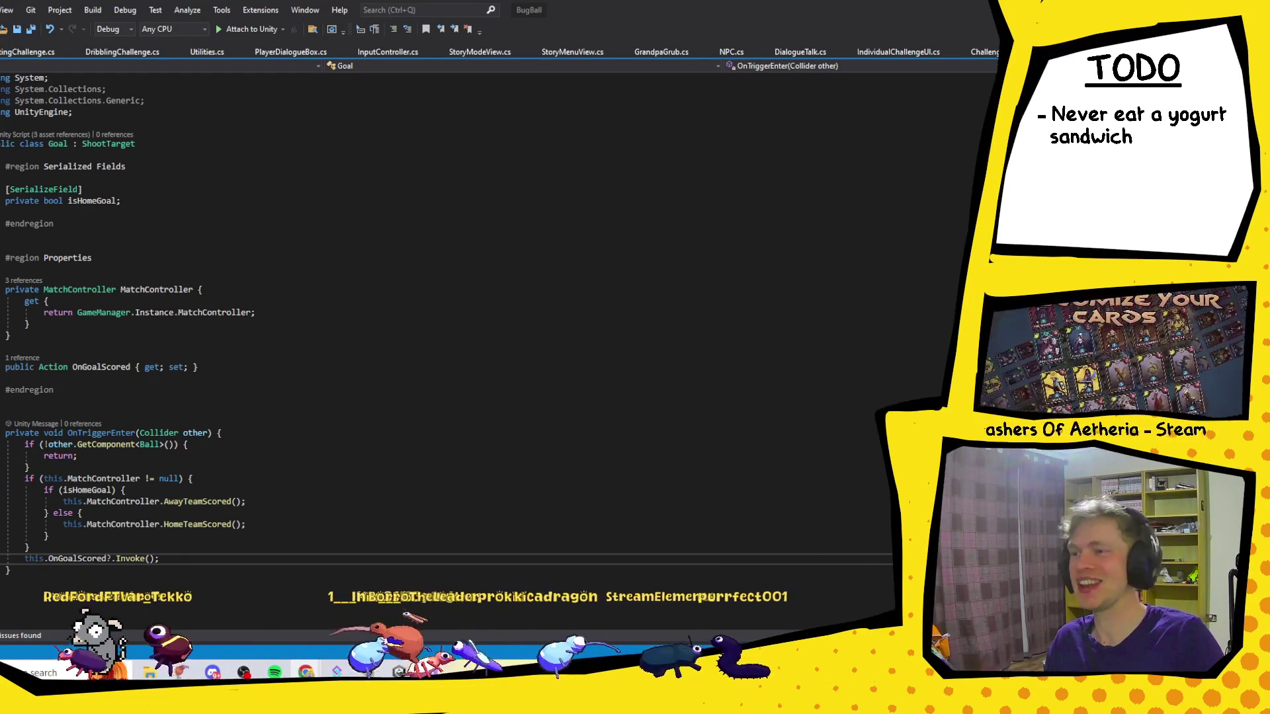
# Switch from Visual Studio to the Unity editor showing the Goal object in the field.
pyautogui.hotkey('alt', 'Tab')
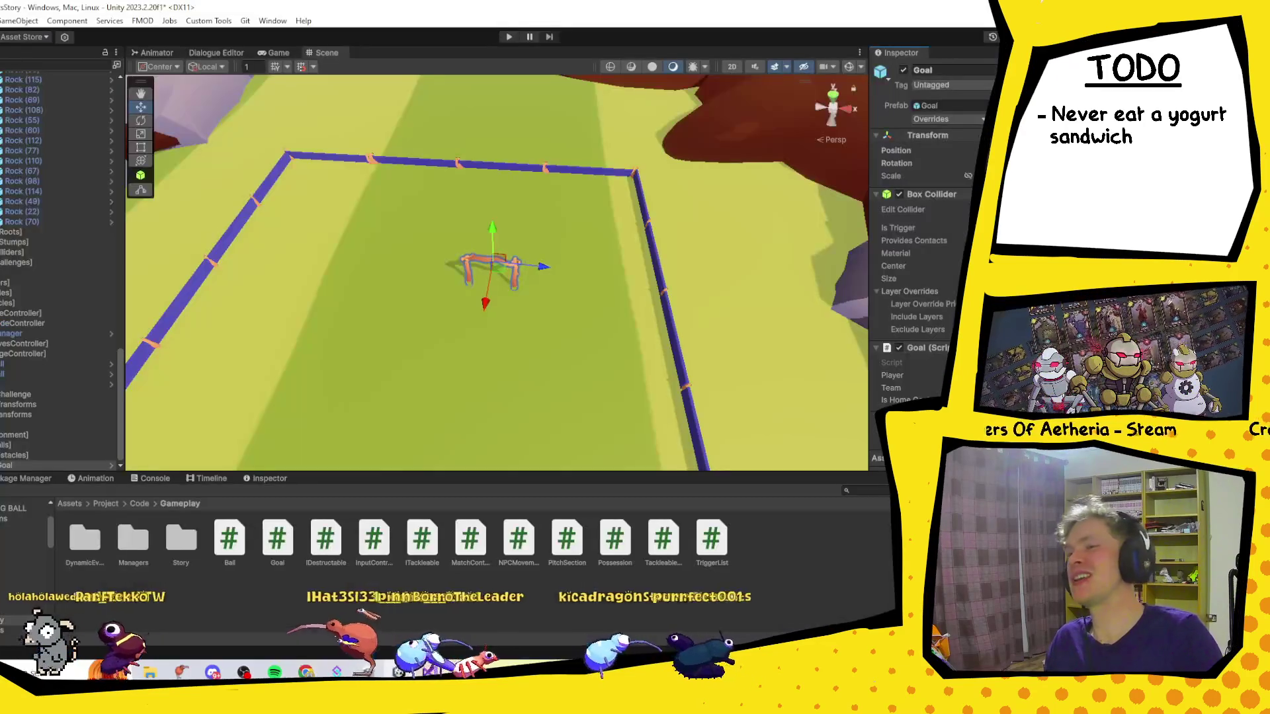
# Bring the Chrome window with samsung.com/uk/smartphones in front of the Unity editor.
pyautogui.hotkey('alt', 'Tab')
pyautogui.hotkey('alt', 'Tab')
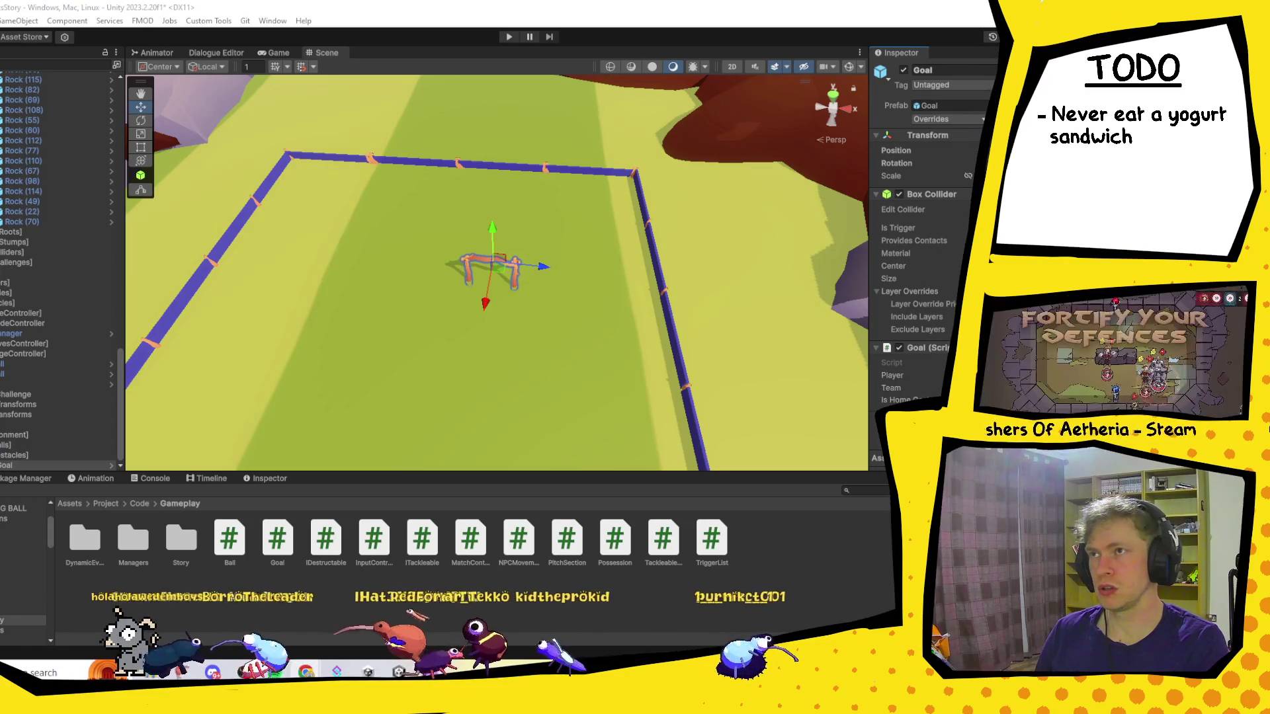
pyautogui.hotkey('alt', 'Tab')
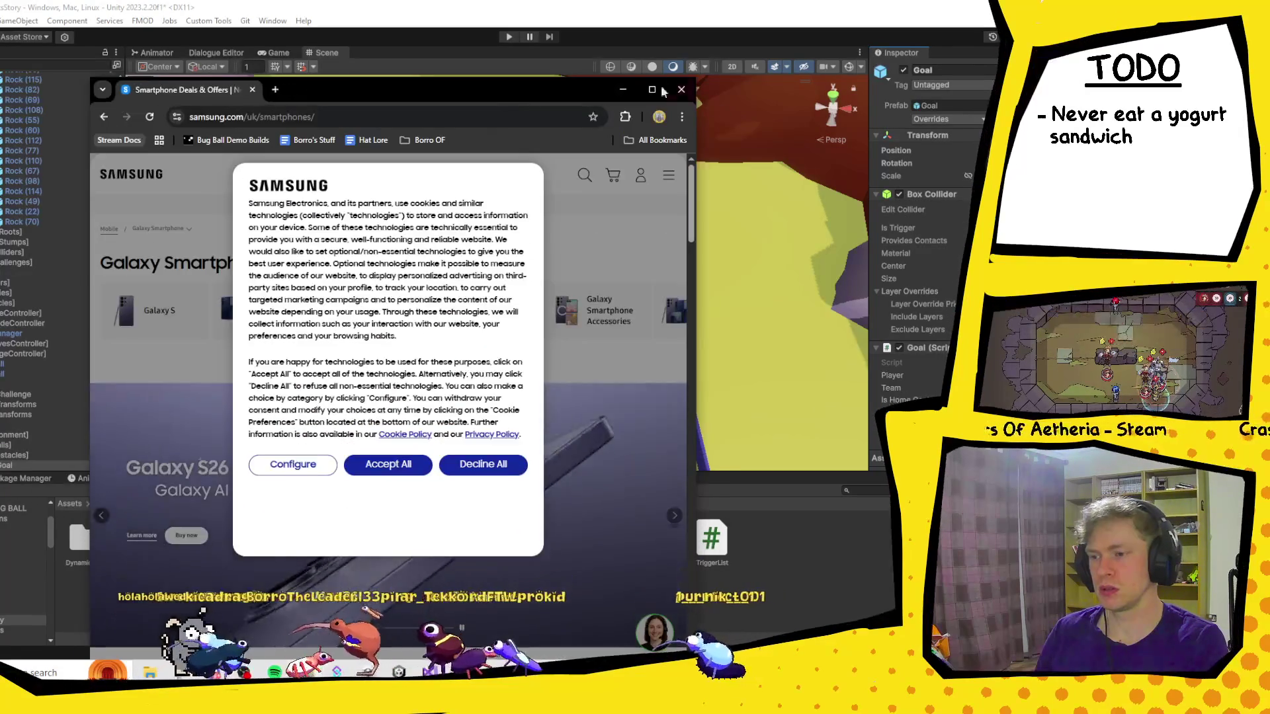
# Maximize Chrome, dismiss the cookie notice and open the Galaxy S listing.
pyautogui.click(652, 93)
pyautogui.click(609, 386)
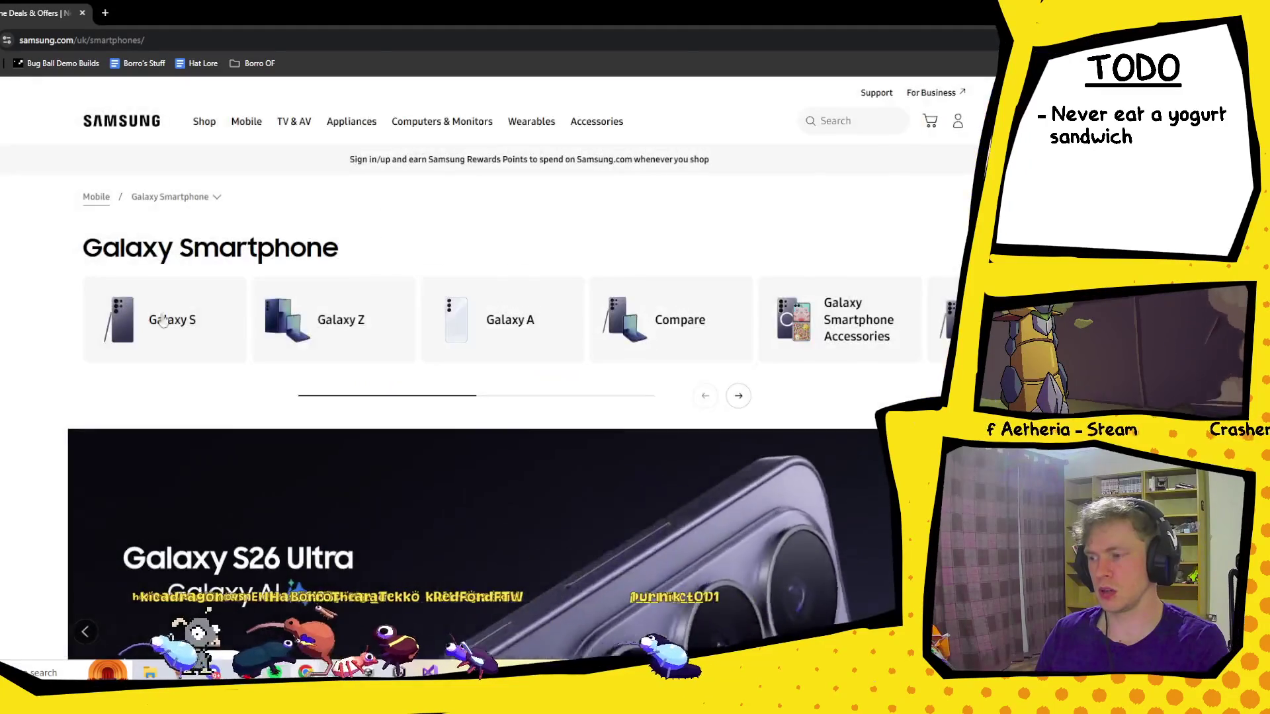
pyautogui.click(242, 277)
pyautogui.scroll(-5, 593, 304)
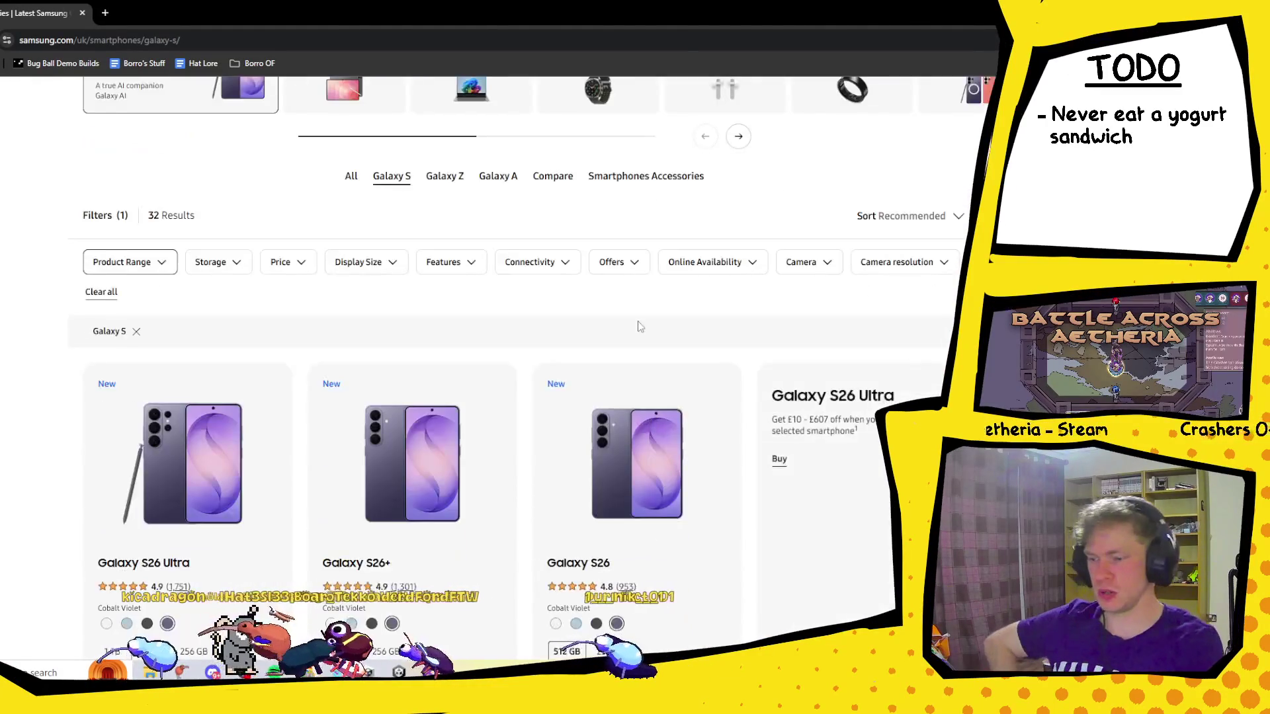
pyautogui.scroll(-2, 465, 464)
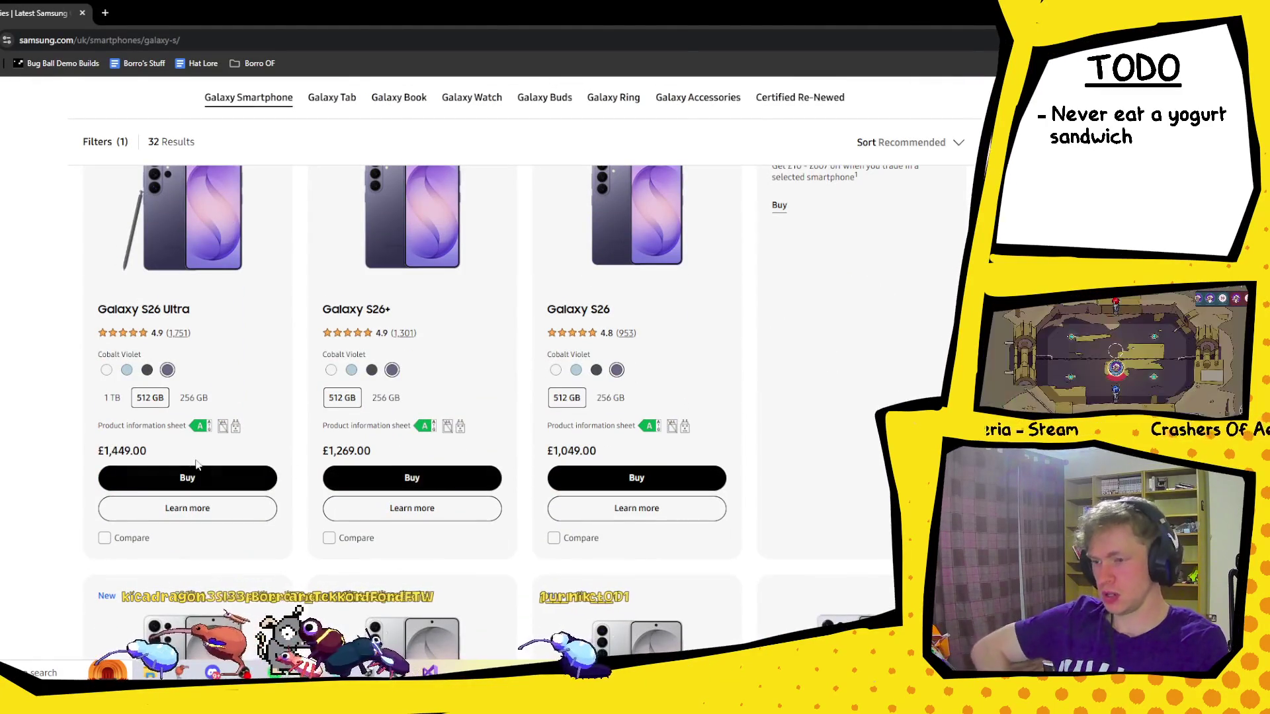
pyautogui.moveTo(91, 455)
pyautogui.mouseDown()
pyautogui.moveTo(170, 457)
pyautogui.moveTo(74, 448)
pyautogui.mouseUp()
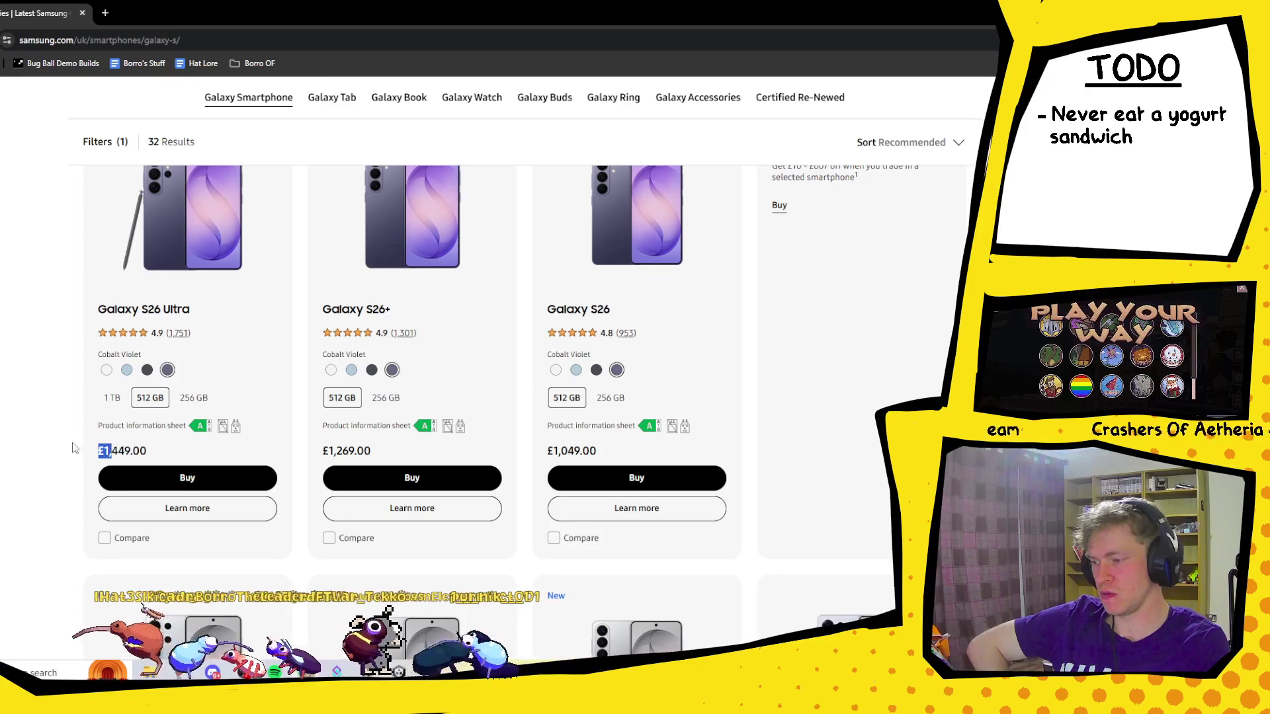
# Select 1 TB on the Galaxy S26 Ultra card to see its £1,699.00 price.
pyautogui.scroll(-5, 72, 433)
pyautogui.scroll(-5, 113, 435)
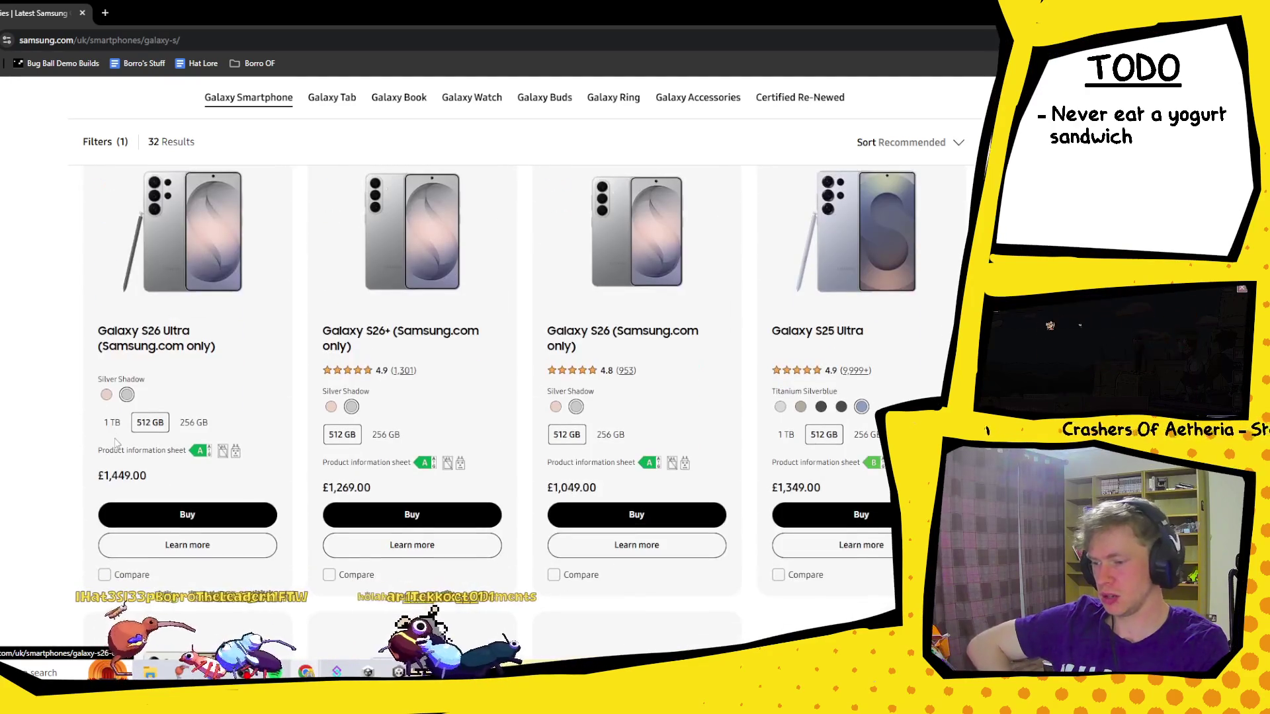
pyautogui.scroll(-3, 114, 441)
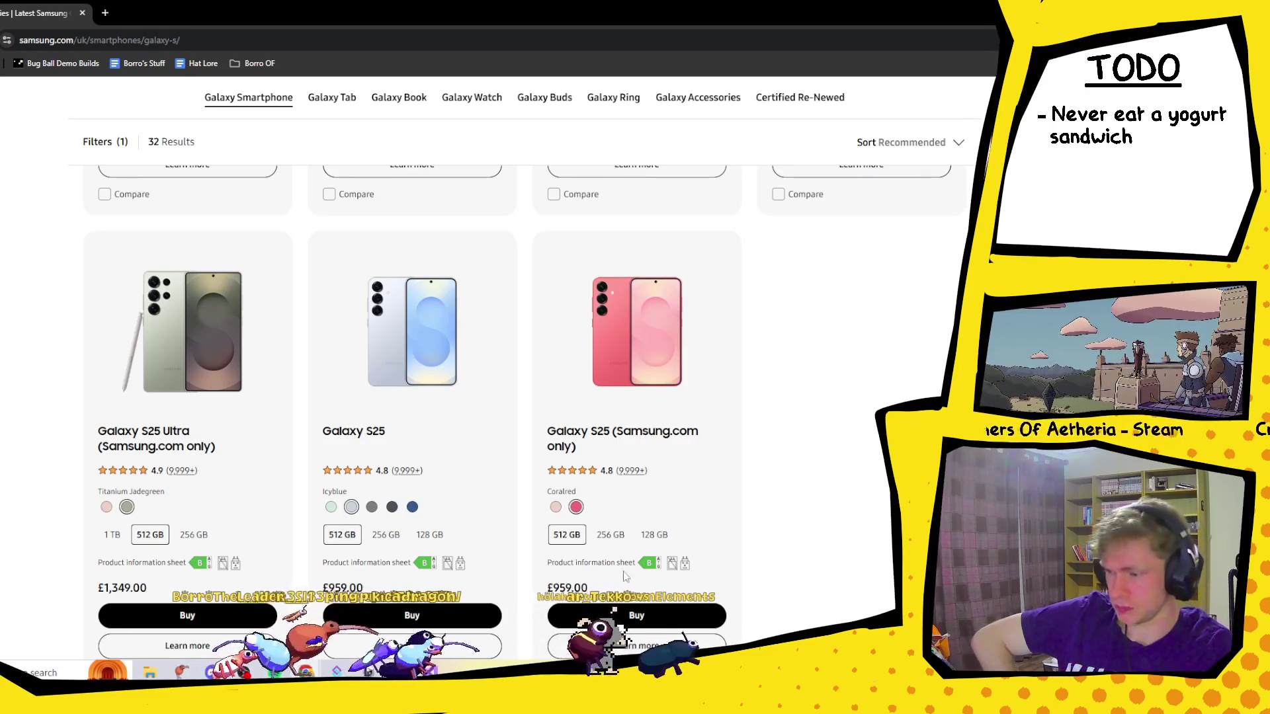
pyautogui.scroll(10, 189, 529)
pyautogui.scroll(-5, 172, 509)
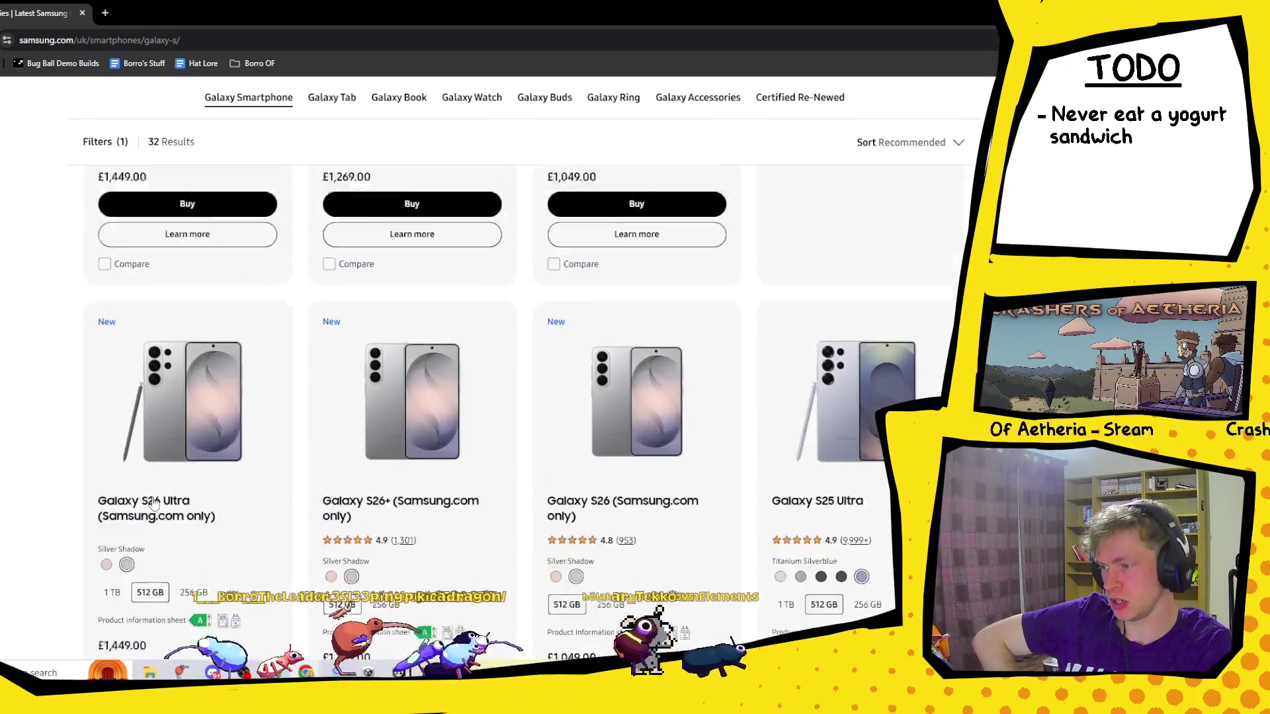
pyautogui.click(117, 488)
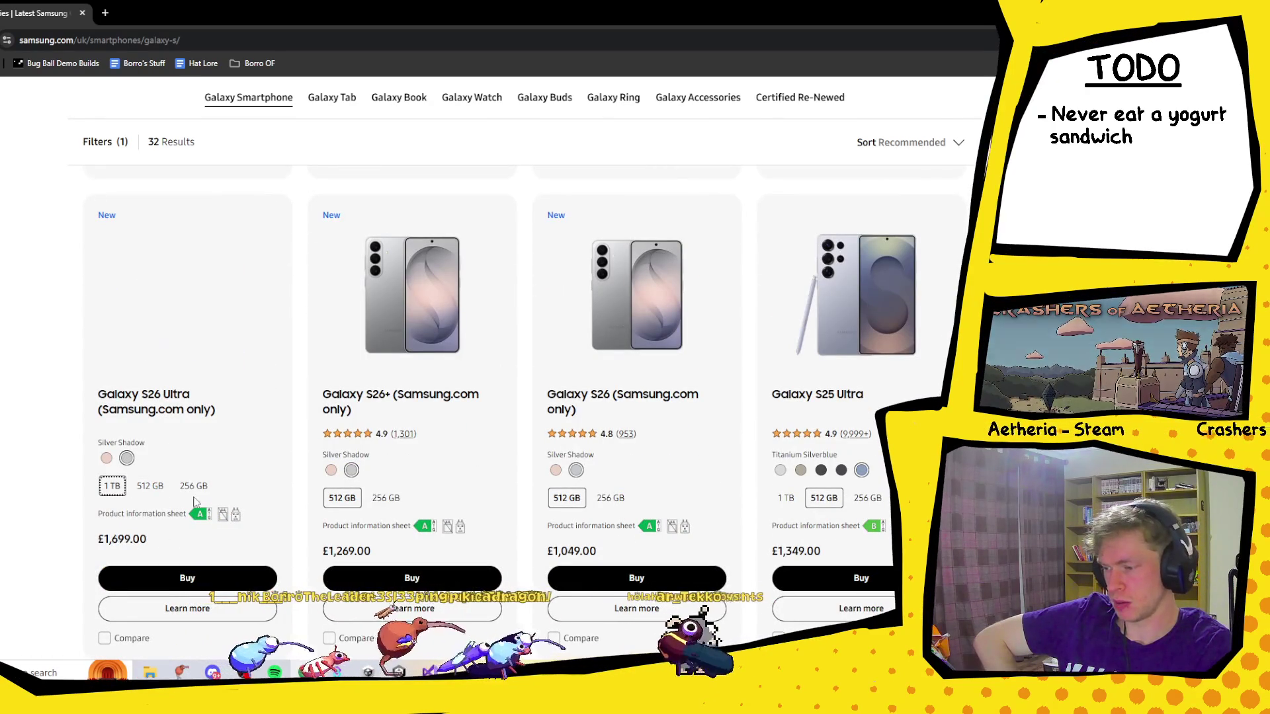
pyautogui.scroll(10, 138, 541)
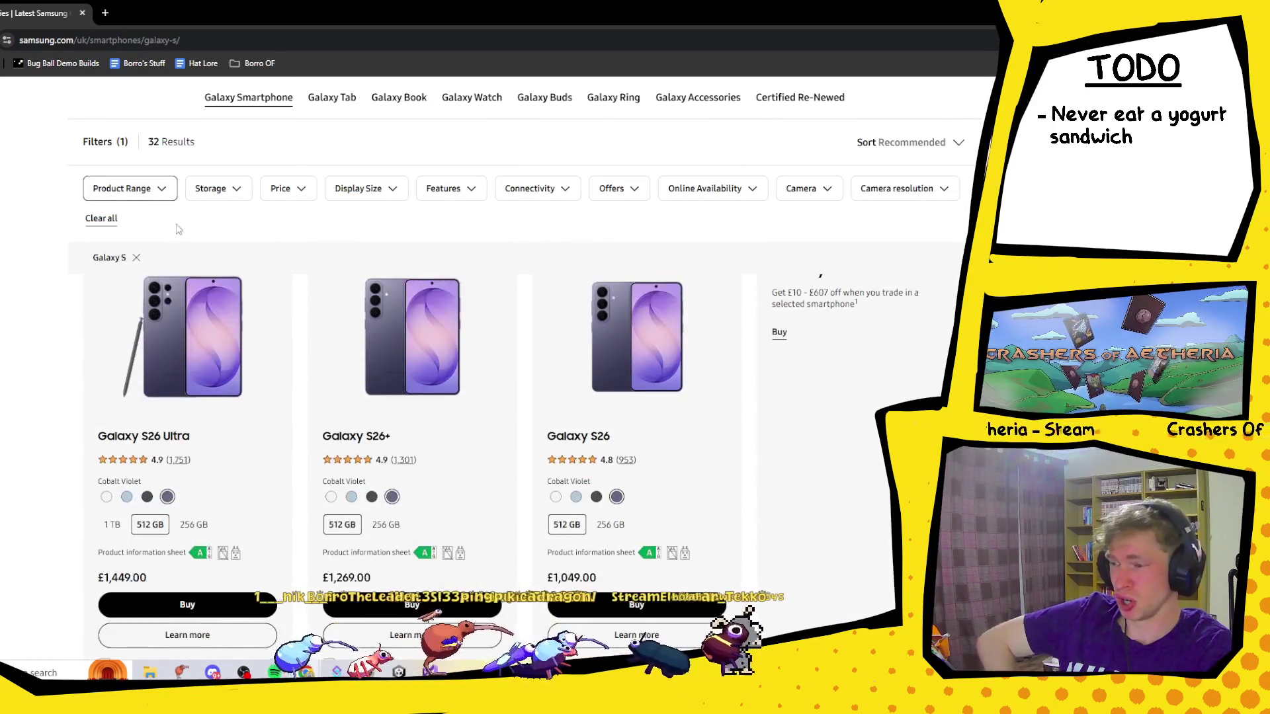
pyautogui.scroll(-3, 434, 381)
pyautogui.scroll(3, 434, 381)
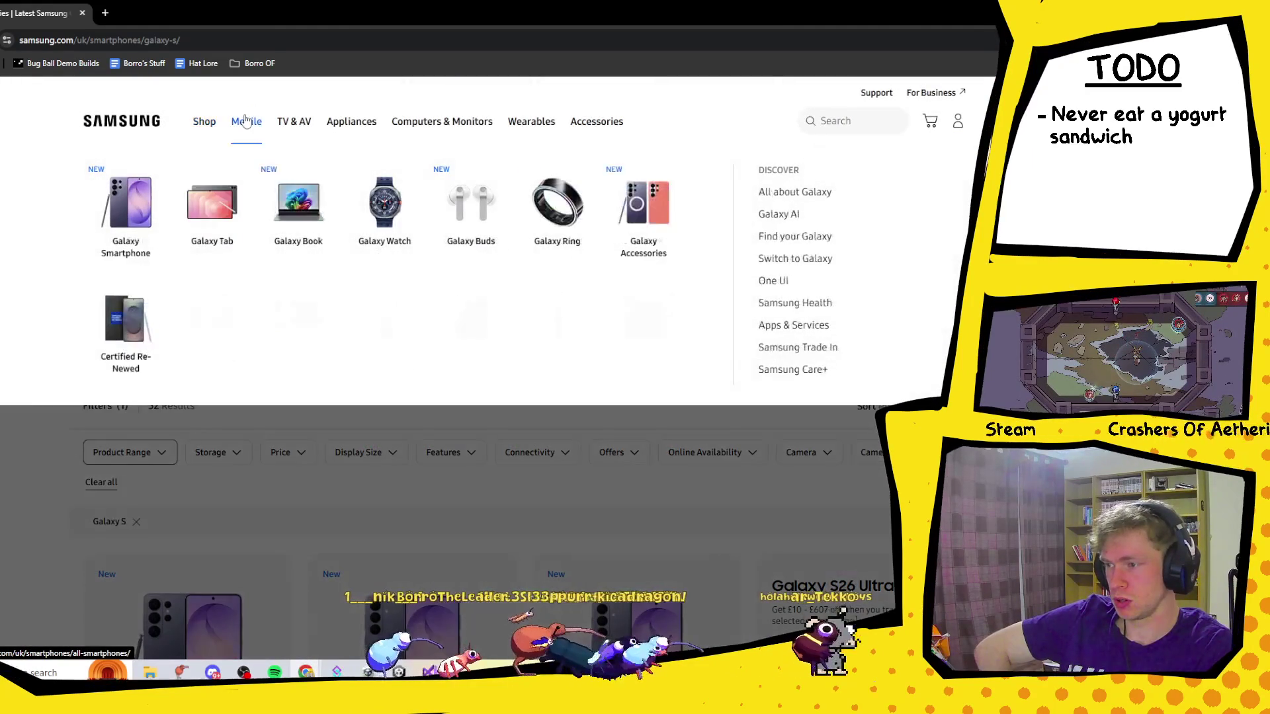
# Show all Galaxy smartphones filtered to prices above £1,000.
pyautogui.click(246, 121)
pyautogui.scroll(-4, 397, 330)
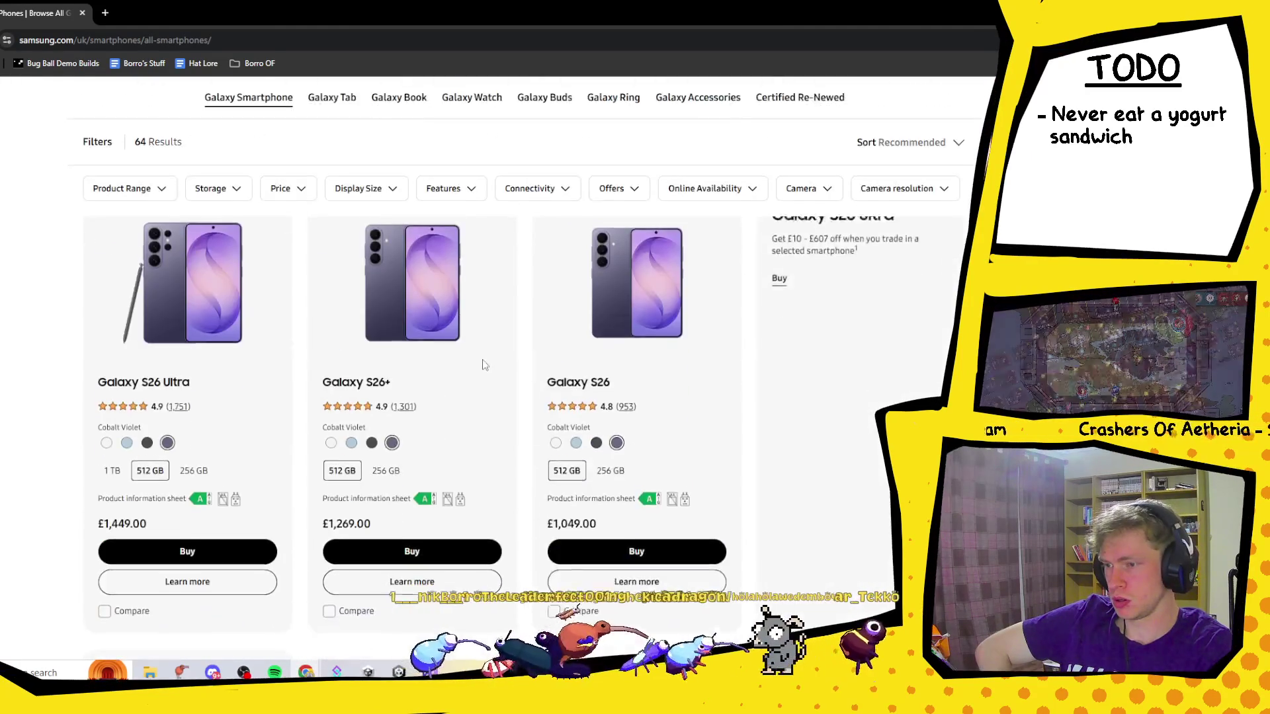
pyautogui.scroll(1, 345, 281)
pyautogui.click(160, 263)
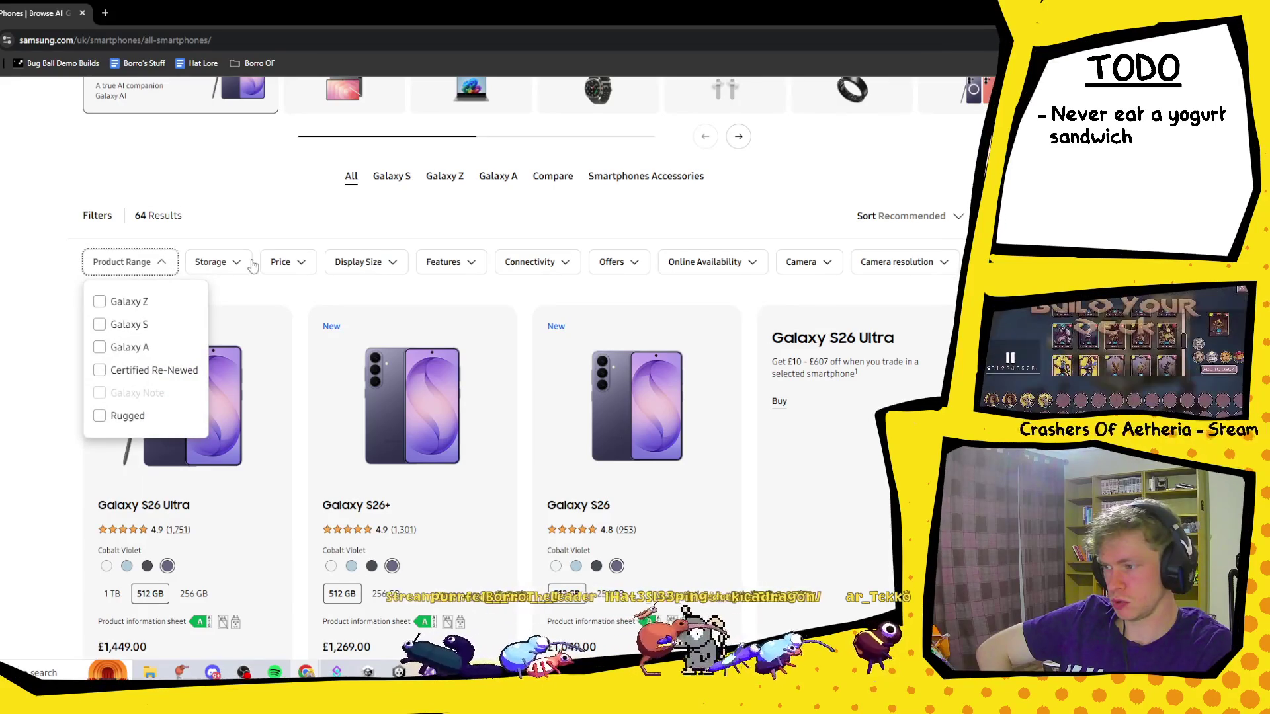
pyautogui.click(284, 267)
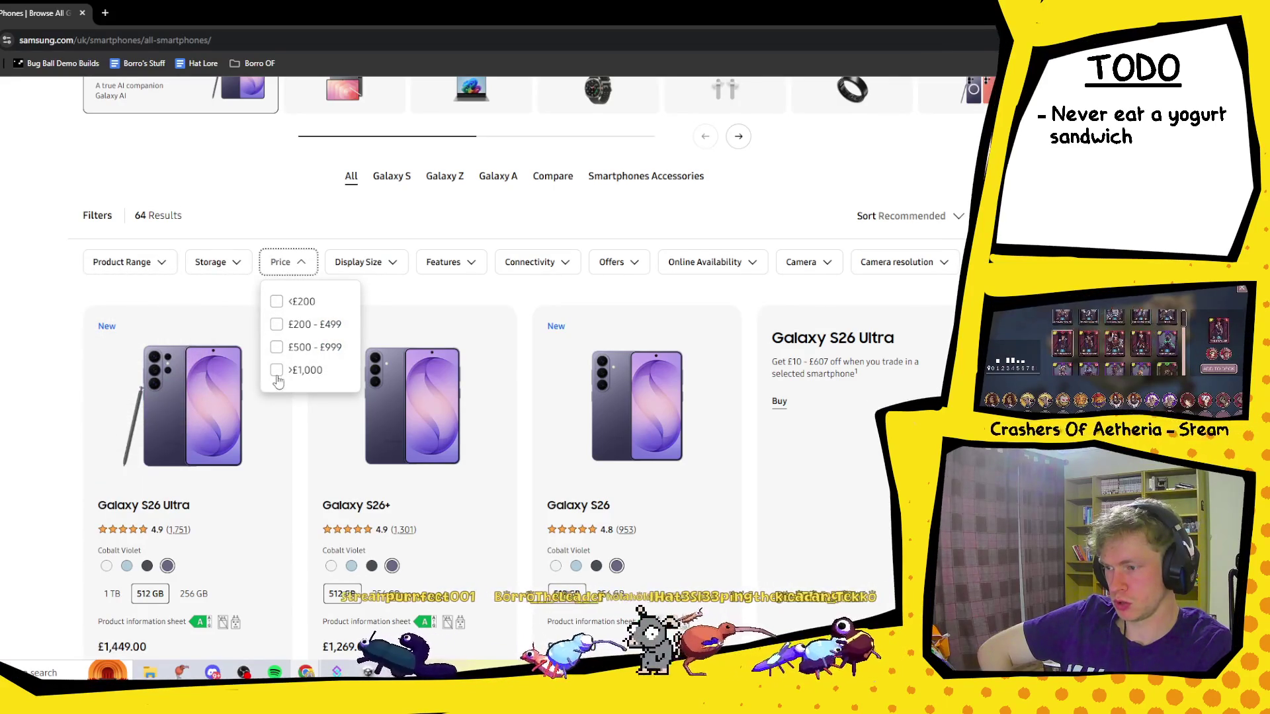
pyautogui.click(276, 371)
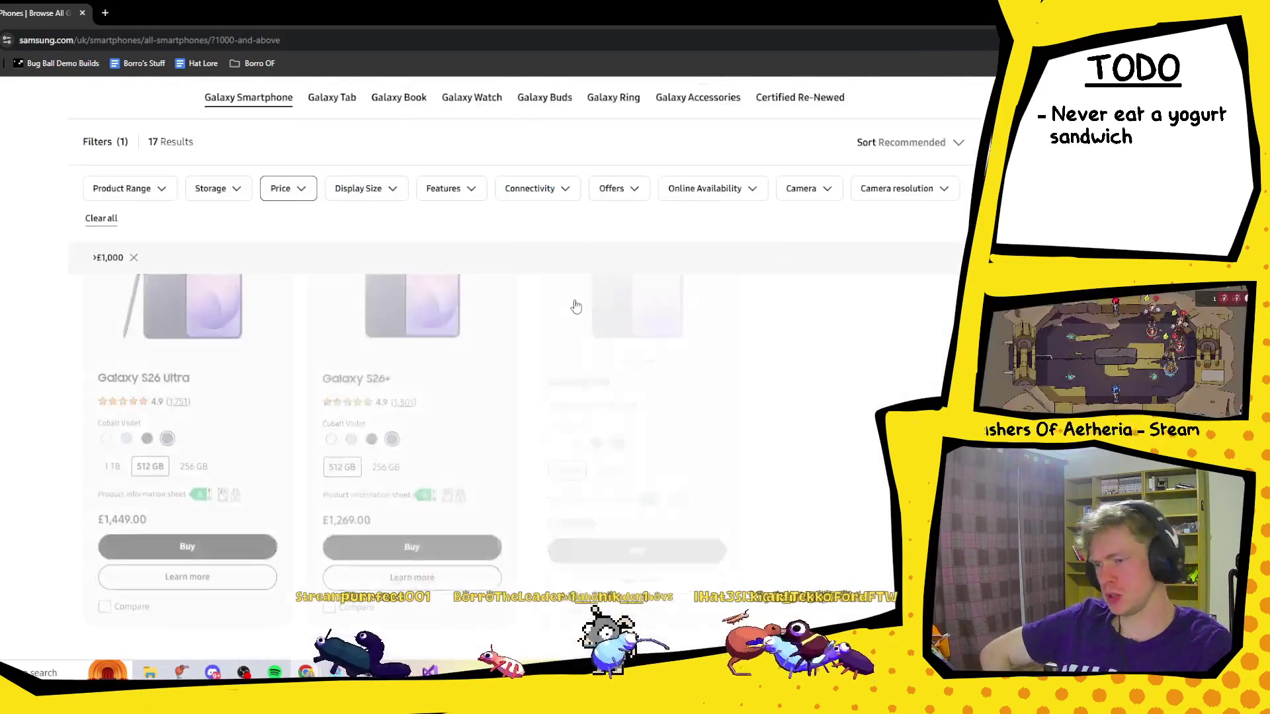
# Browse the 17 results, select 512 GB on the Z Fold7 card, then return to Unity.
pyautogui.scroll(-2, 356, 245)
pyautogui.scroll(-5, 355, 250)
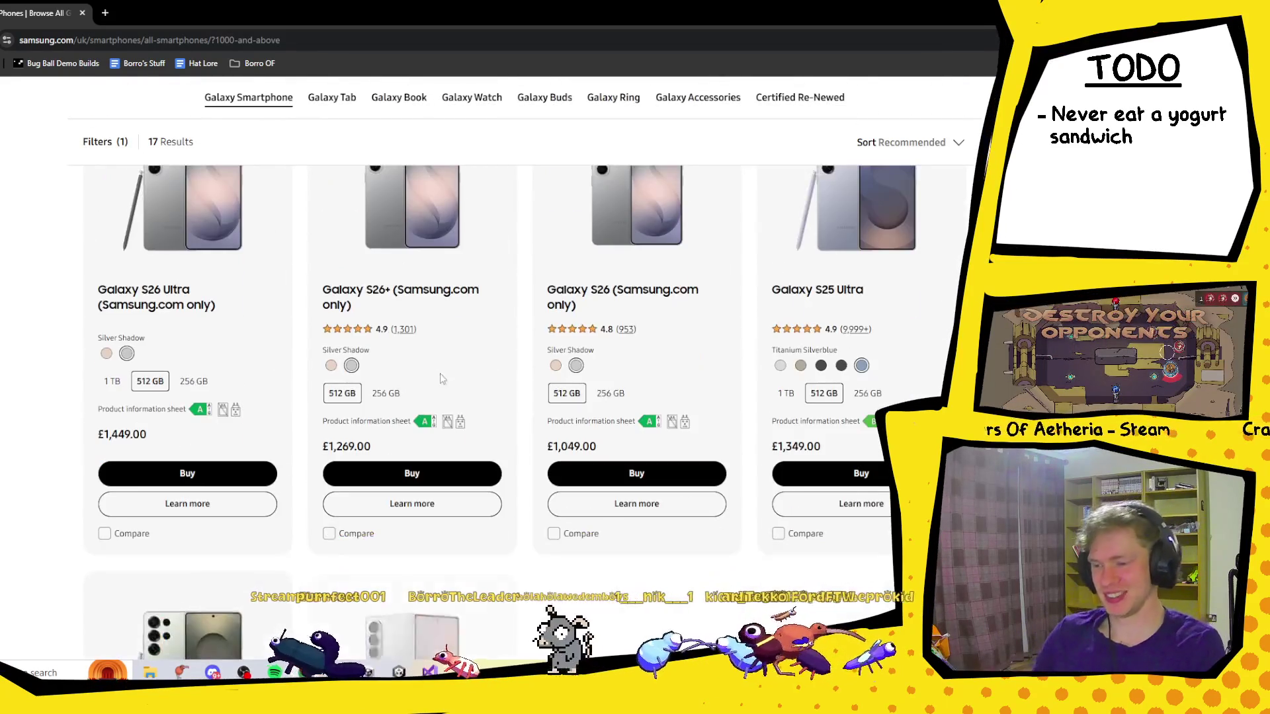
pyautogui.scroll(-4, 553, 413)
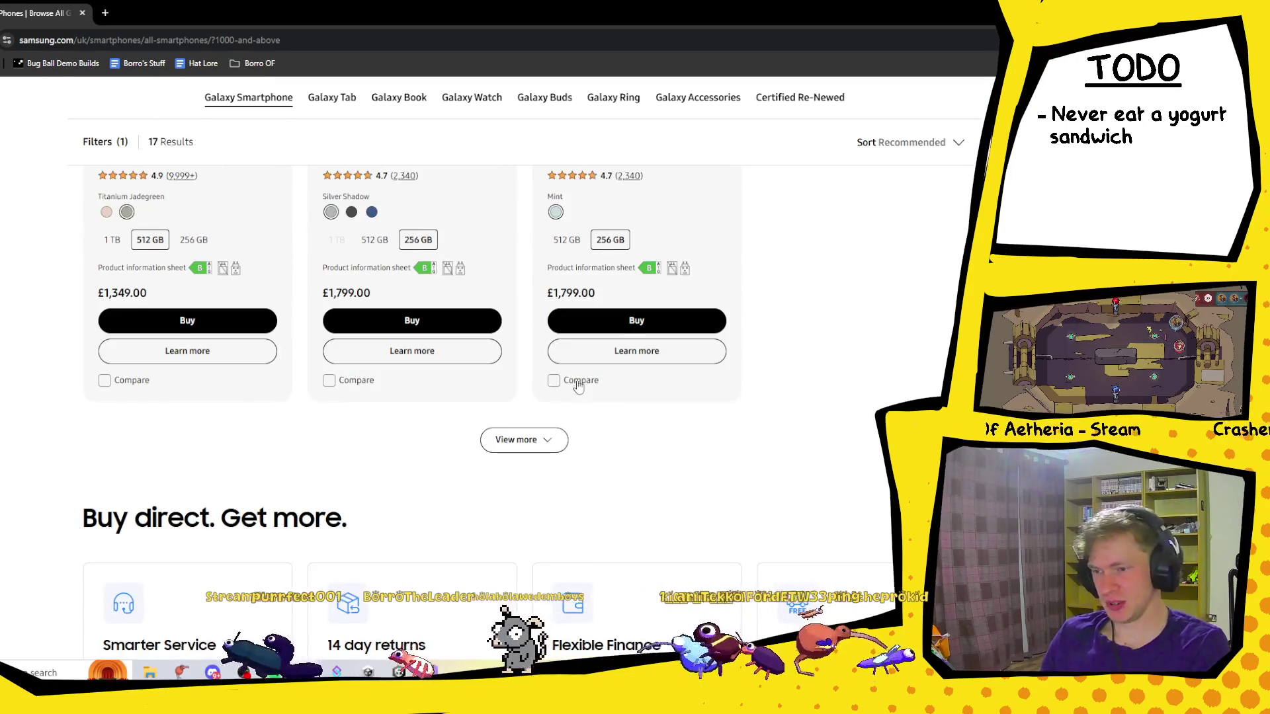
pyautogui.scroll(5, 578, 387)
pyautogui.scroll(-3, 604, 349)
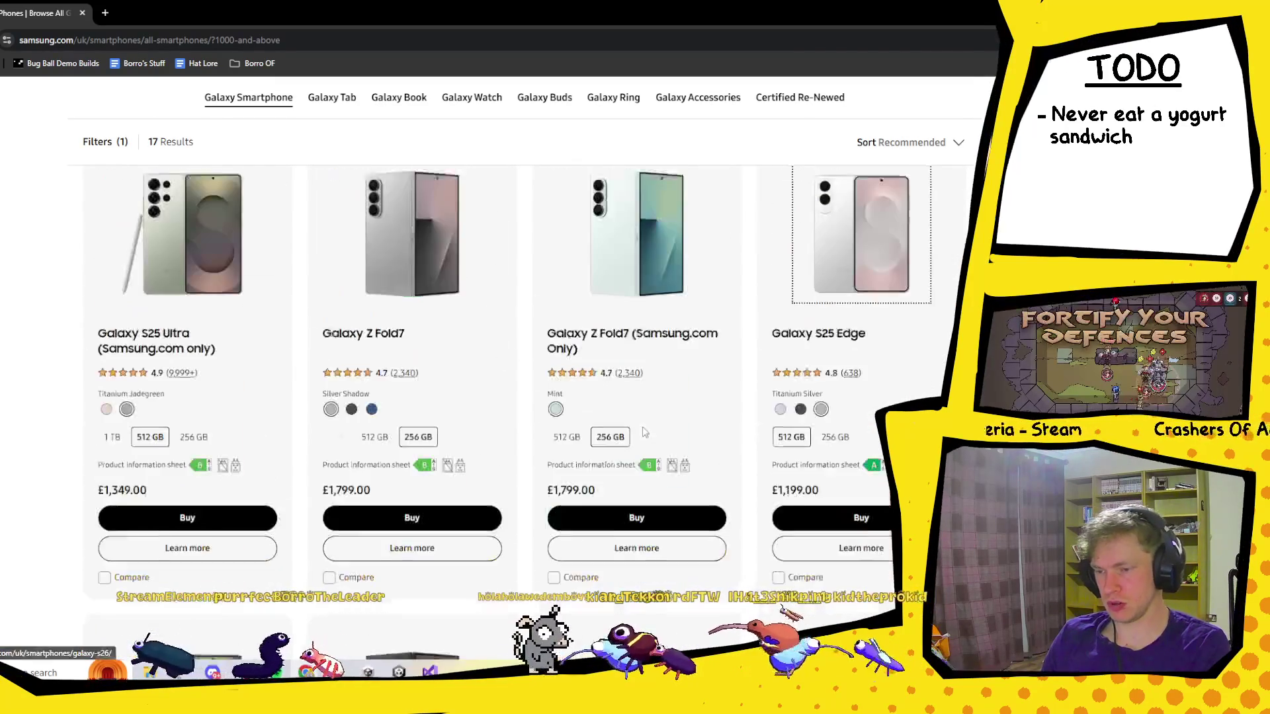
pyautogui.scroll(-1, 609, 361)
pyautogui.scroll(-4, 609, 361)
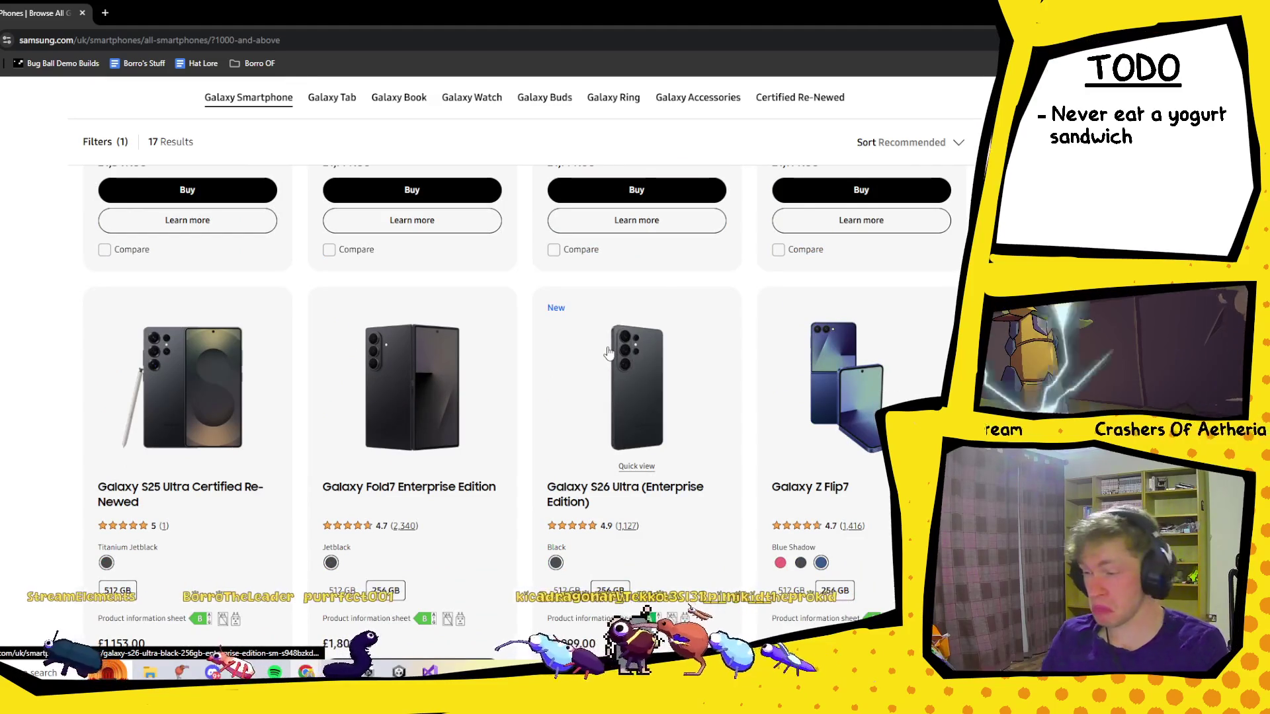
pyautogui.scroll(4, 609, 352)
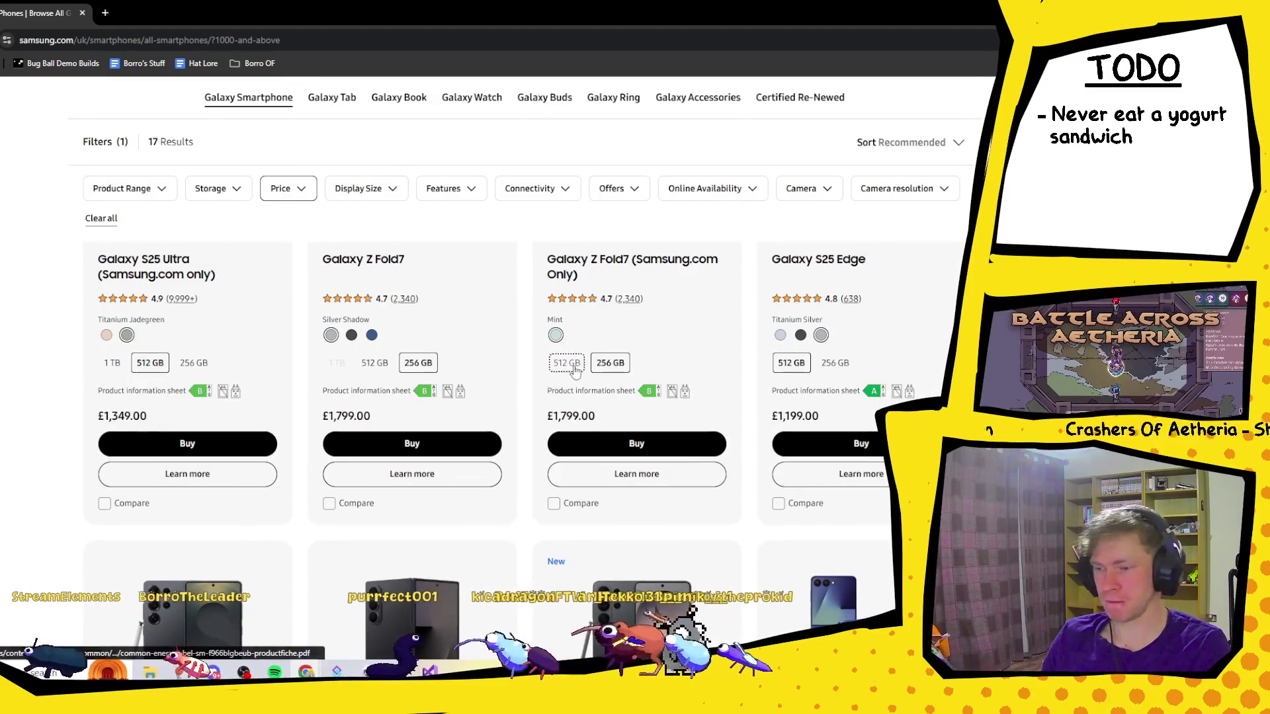
pyautogui.click(574, 366)
pyautogui.scroll(-10, 573, 384)
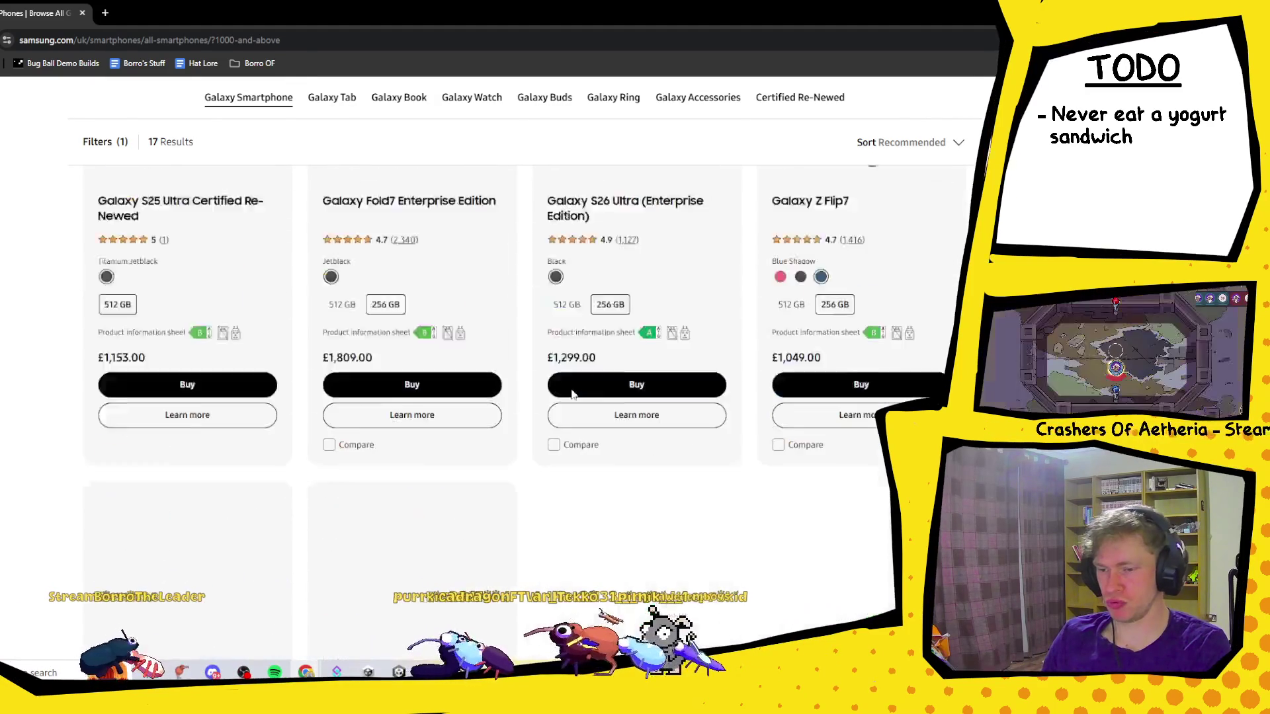
pyautogui.scroll(-6, 627, 426)
pyautogui.scroll(10, 627, 426)
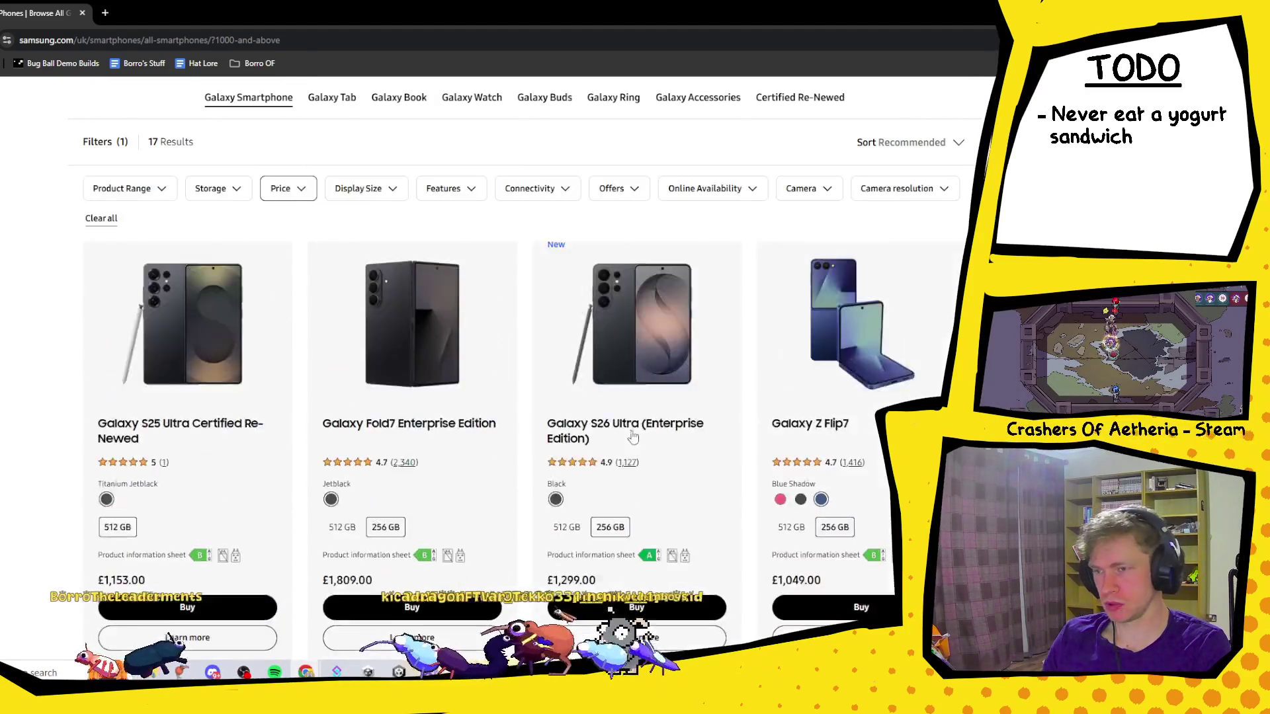
pyautogui.scroll(10, 633, 437)
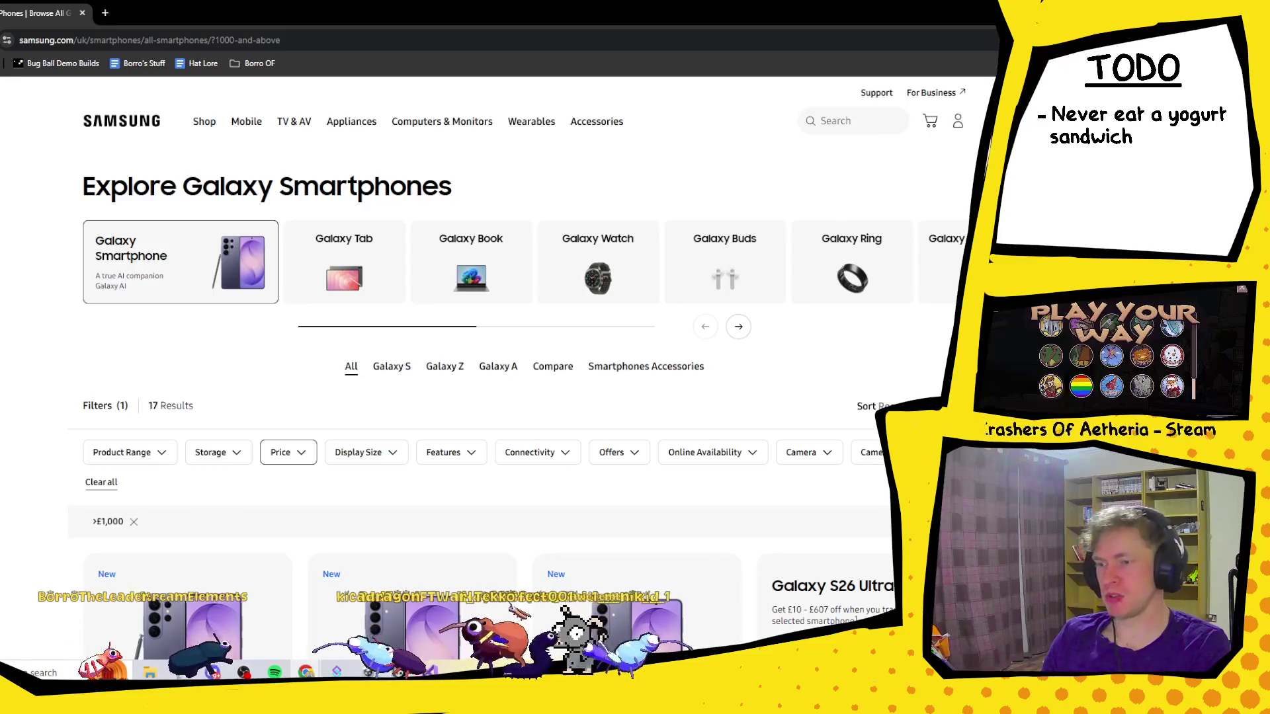
pyautogui.hotkey('alt', 'Tab')
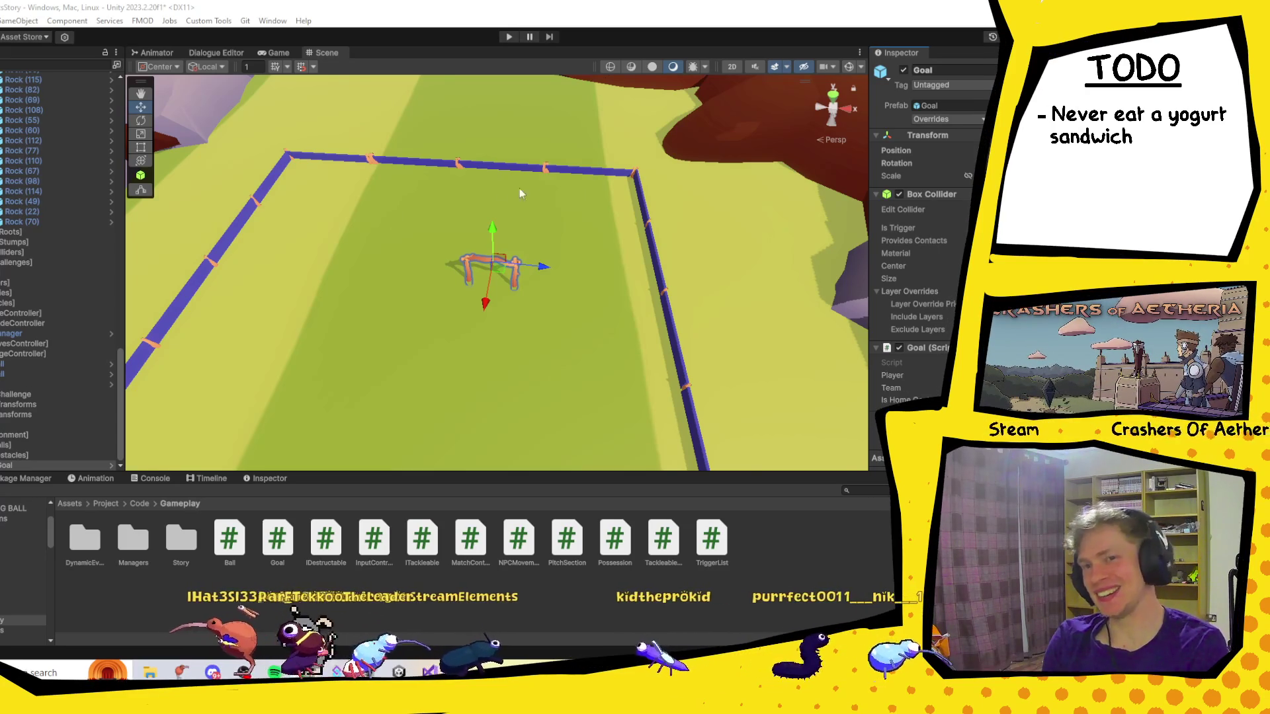
# Frame the Goal in the Scene view and open Goal.cs from the Gameplay folder.
pyautogui.press('f')
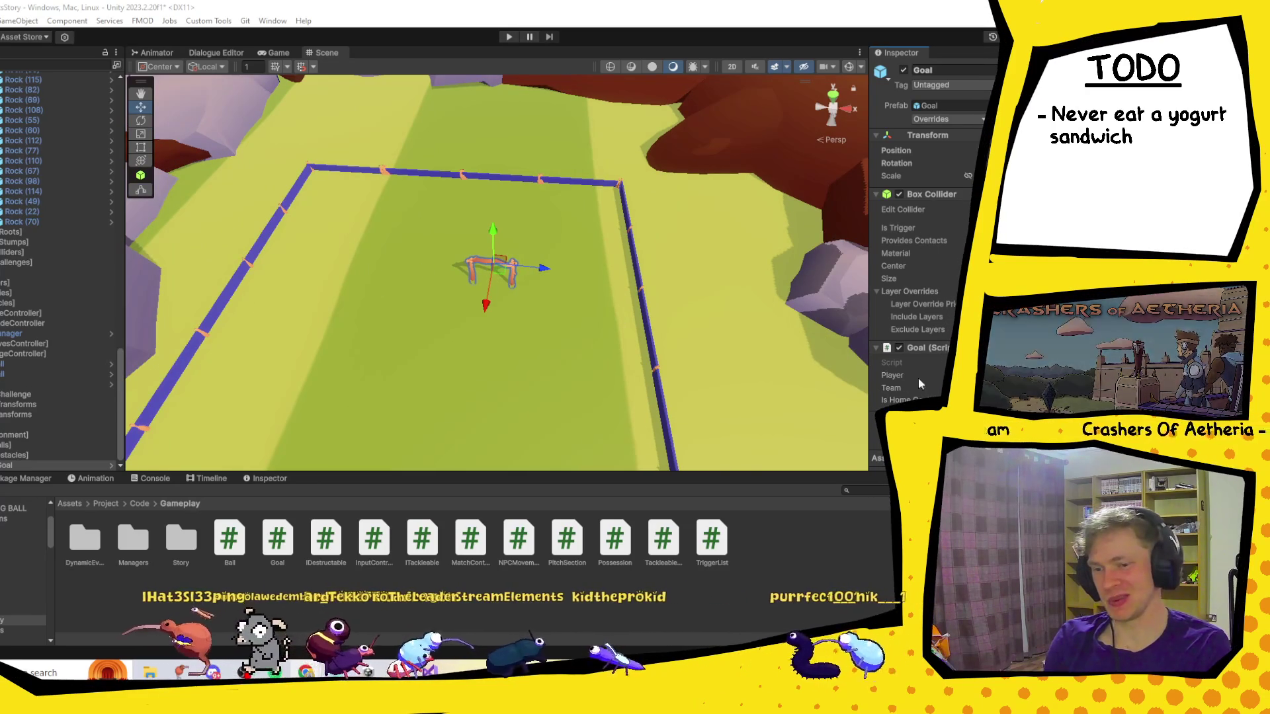
pyautogui.doubleClick(277, 539)
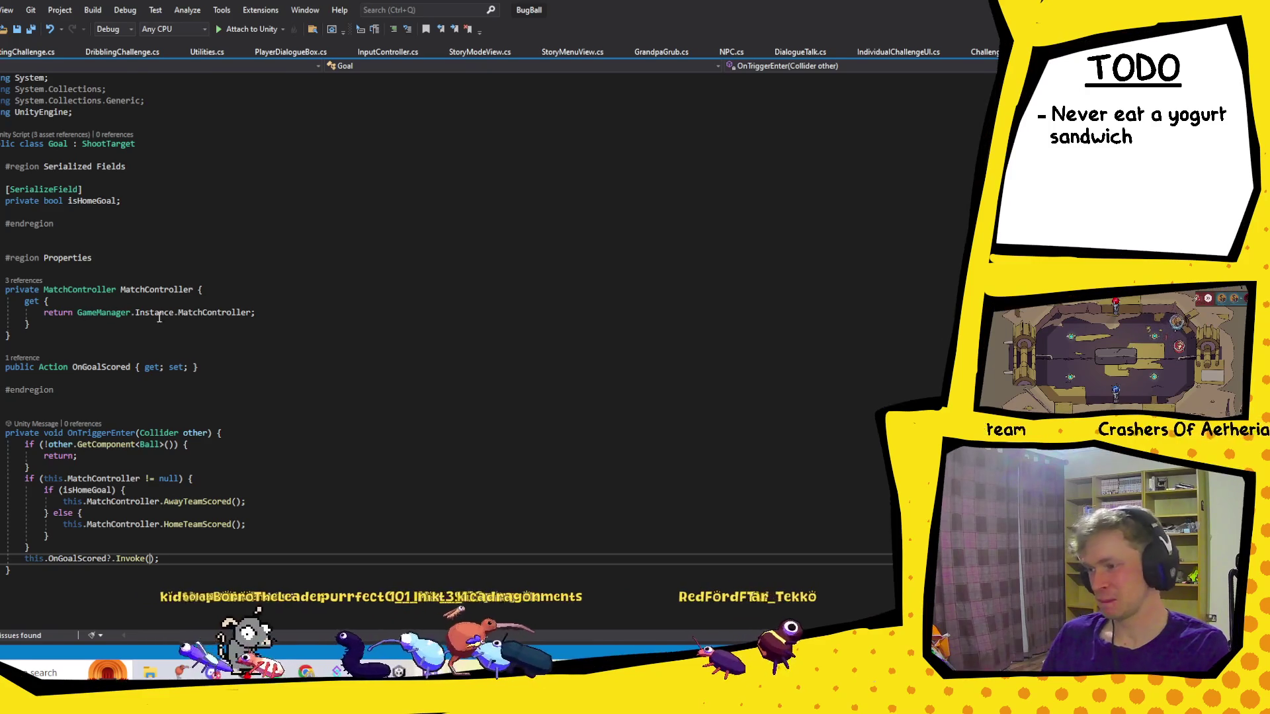
# Add the <Ball> type argument so OnGoalScored is declared as Action<Ball>.
pyautogui.click(131, 367)
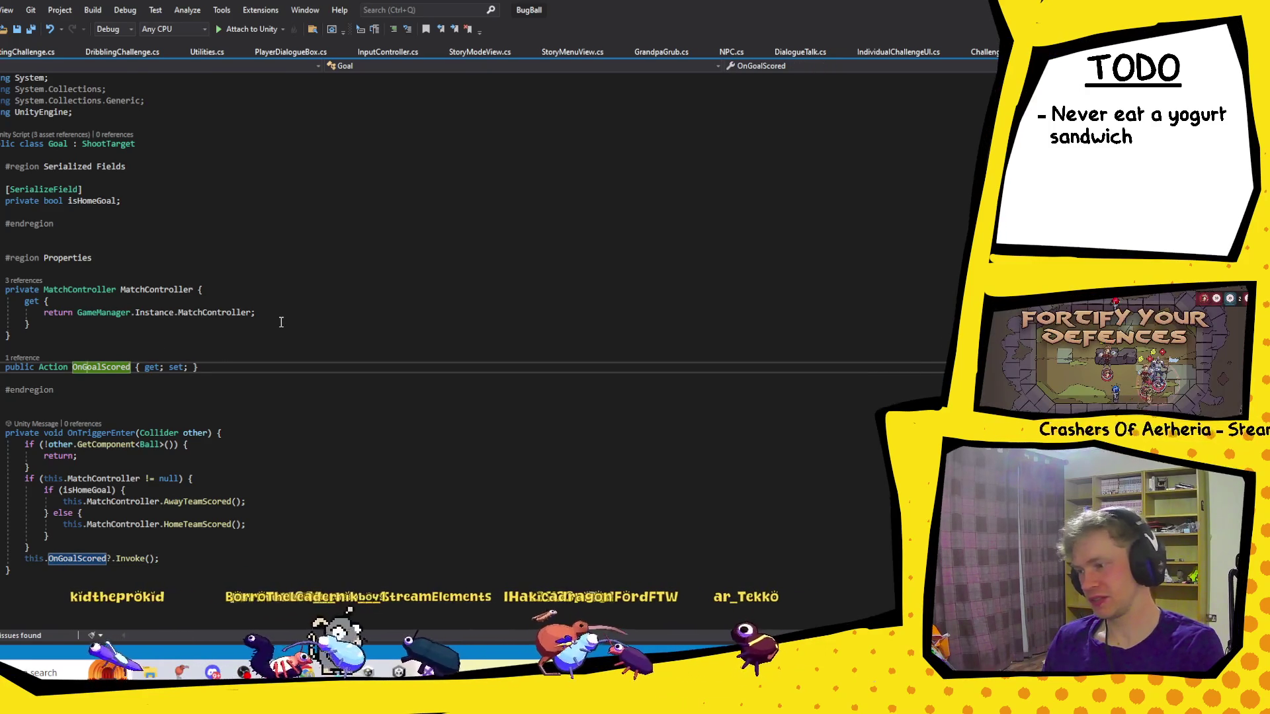
pyautogui.hotkey('ctrl', 'Left')
pyautogui.press('Left')
pyautogui.write('<>')
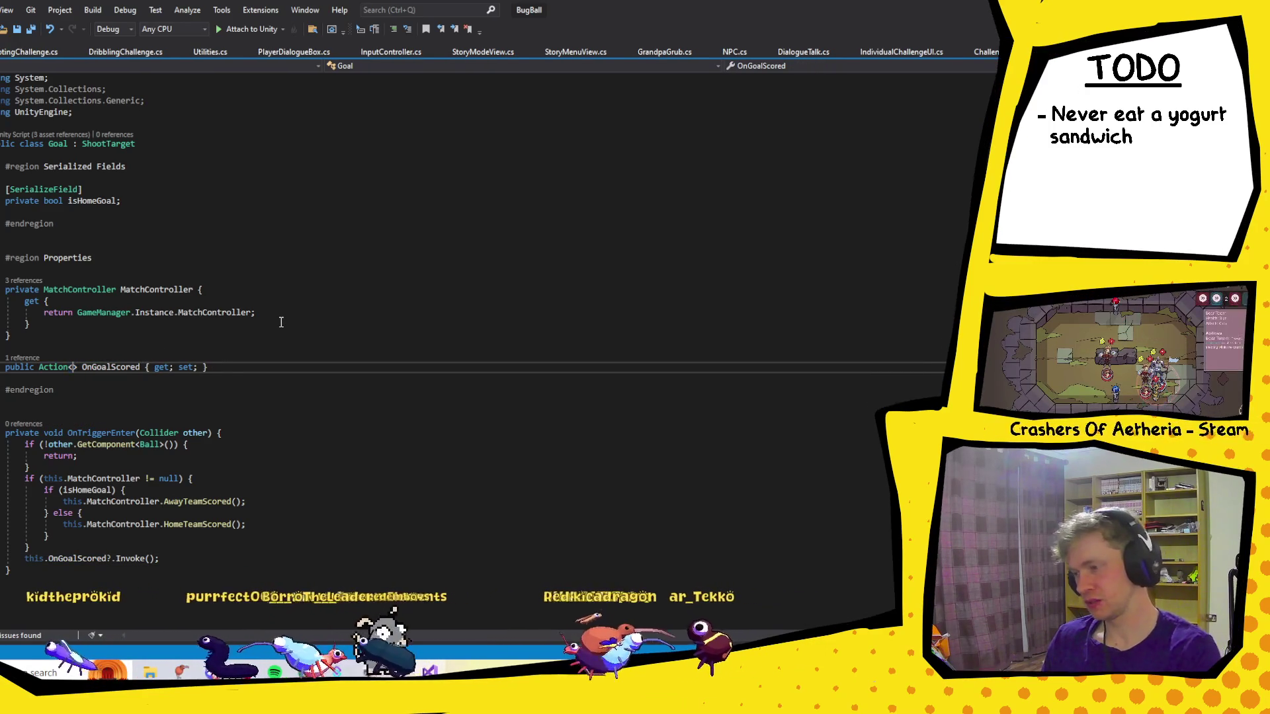
pyautogui.write('Ball')
pyautogui.press('Tab')
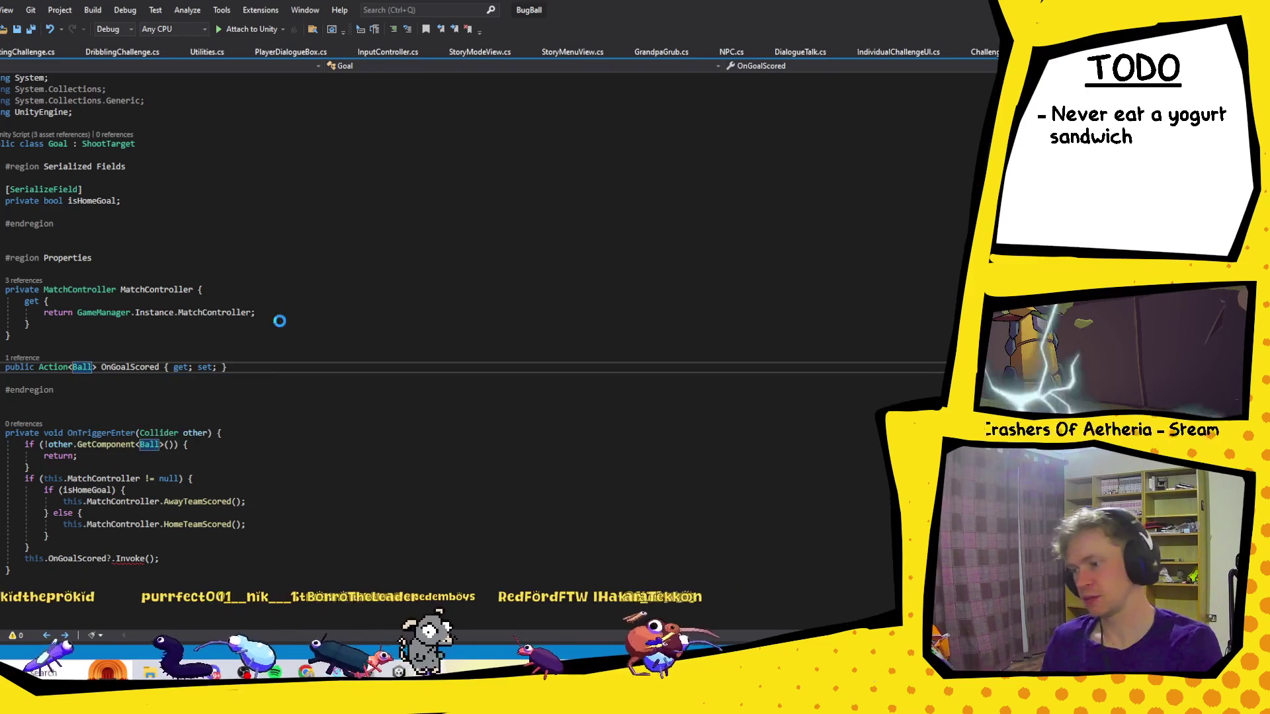
pyautogui.click(149, 558)
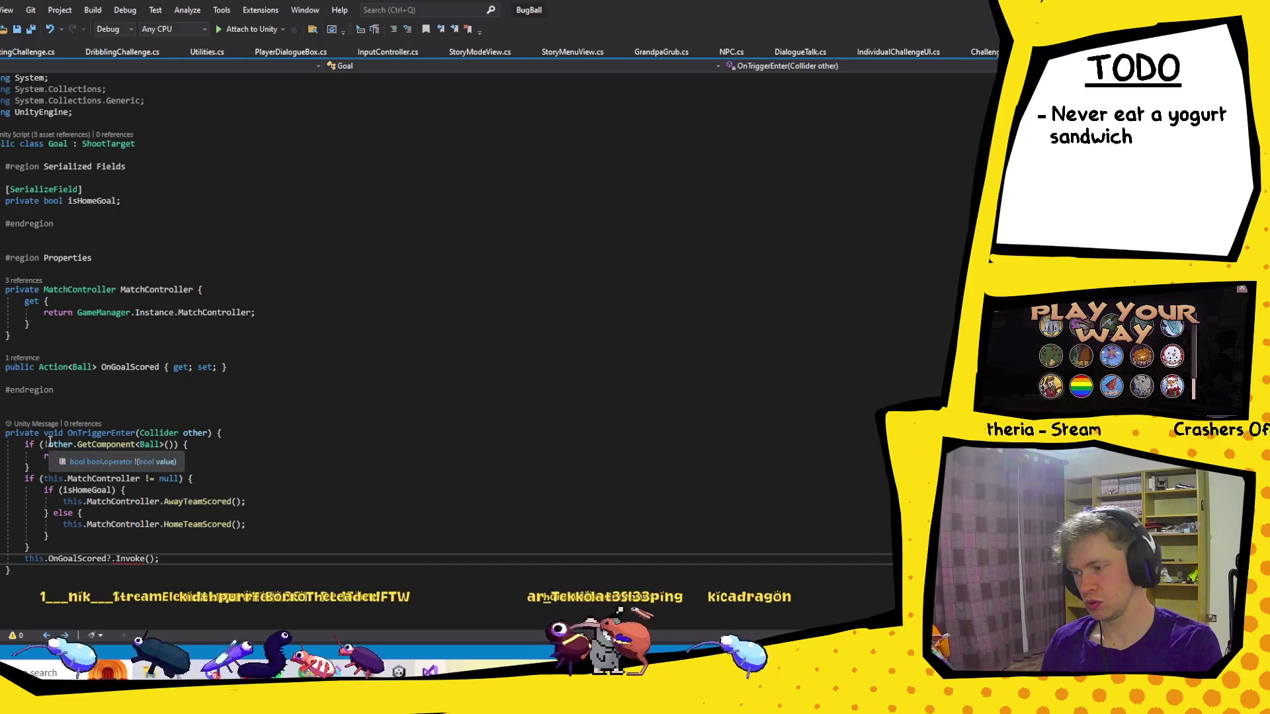
# Add a new first line in OnTriggerEnter calling TryGetComponent(out Ball) via IntelliSense.
pyautogui.click(240, 433)
pyautogui.press('Return')
pyautogui.write('try')
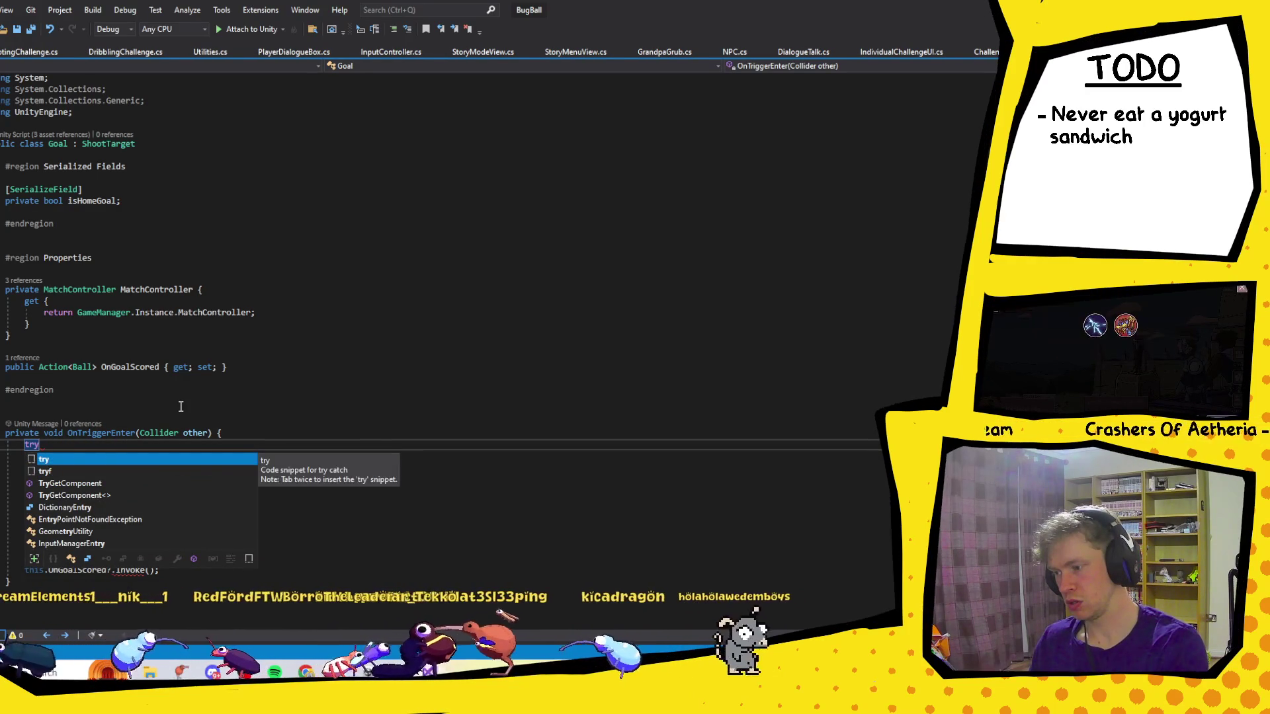
pyautogui.write('GetC')
pyautogui.press('Tab')
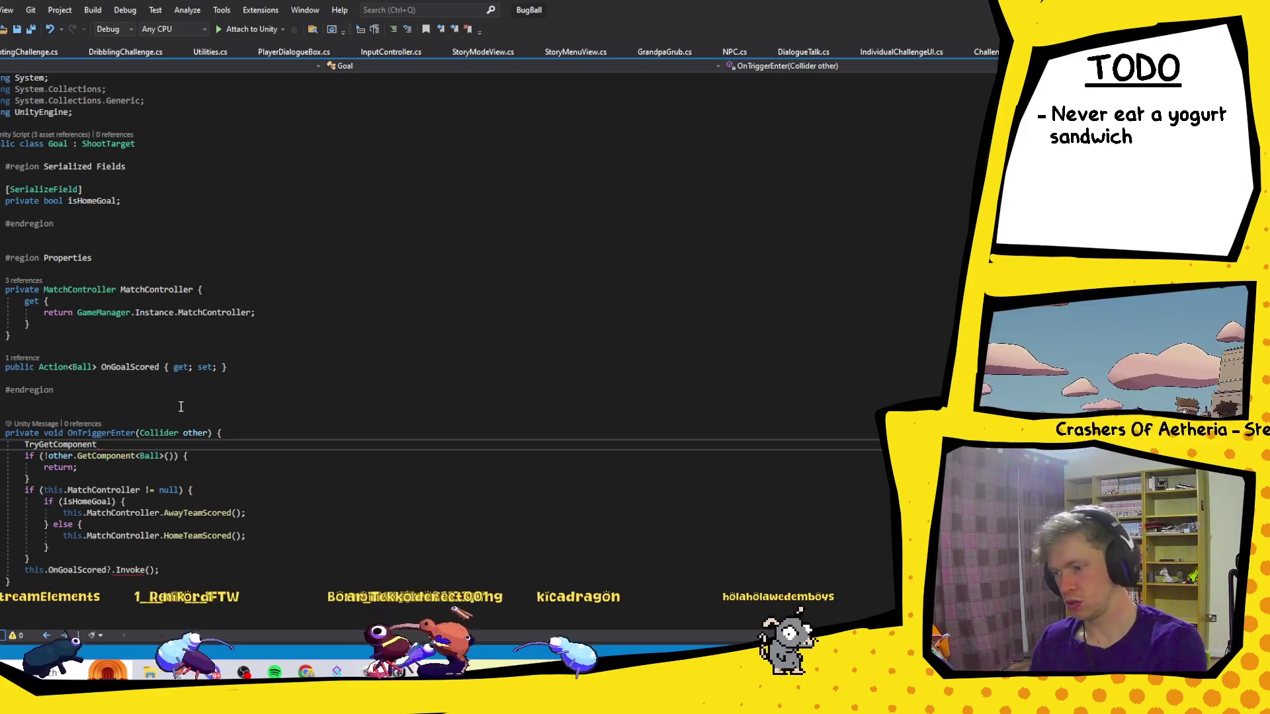
pyautogui.write('(')
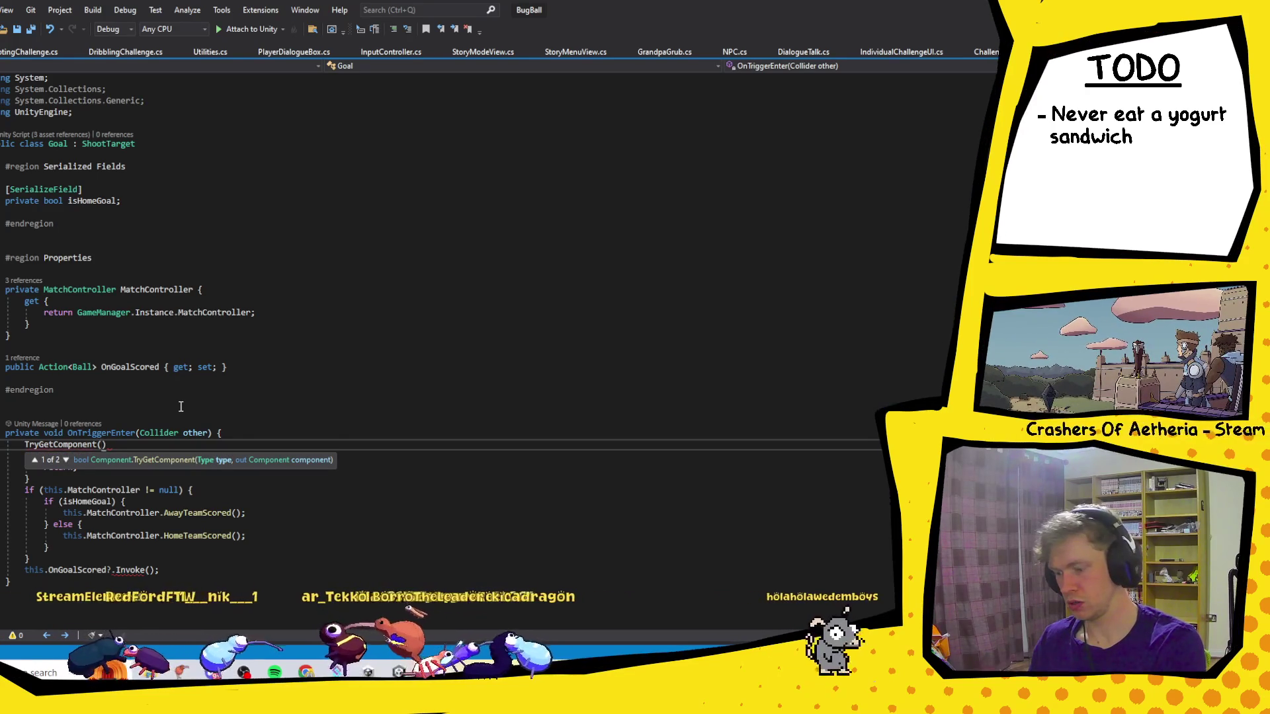
pyautogui.write('Ball')
pyautogui.press('Tab')
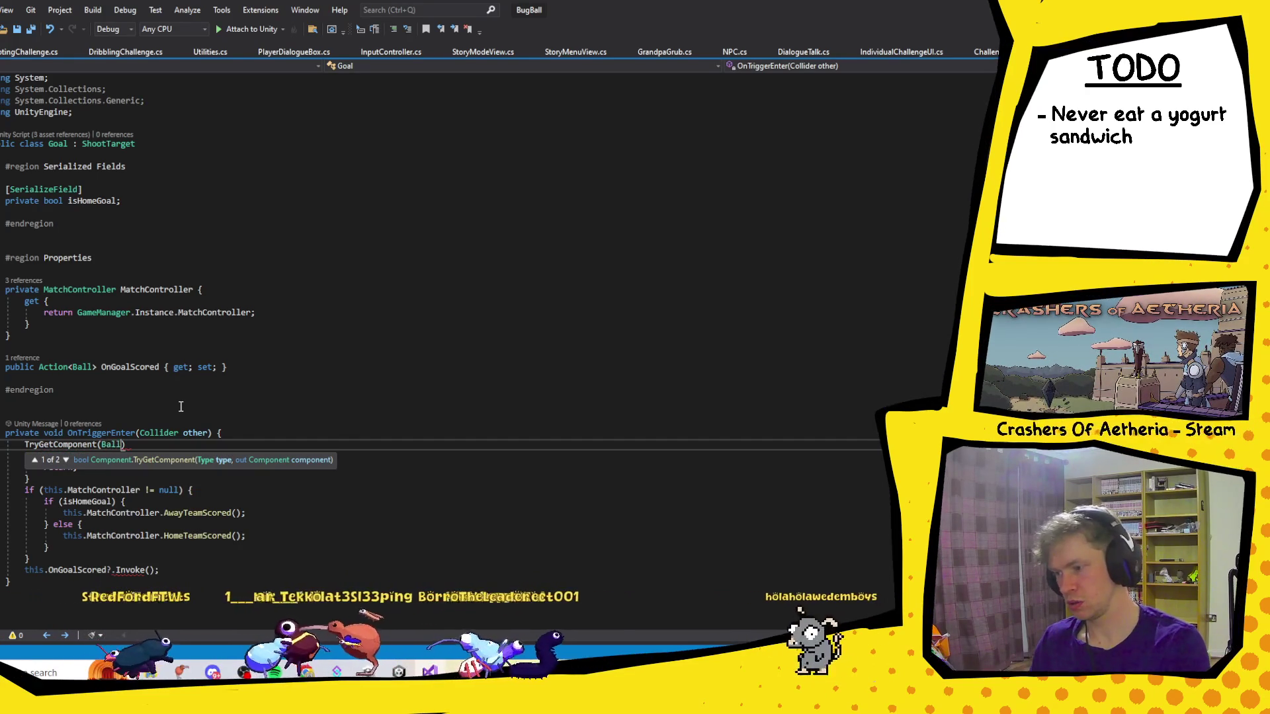
pyautogui.write('ba')
pyautogui.press('BackSpace')
pyautogui.press('BackSpace')
pyautogui.press('BackSpace')
pyautogui.hotkey('ctrl', 'Left')
pyautogui.write('out Ball);')
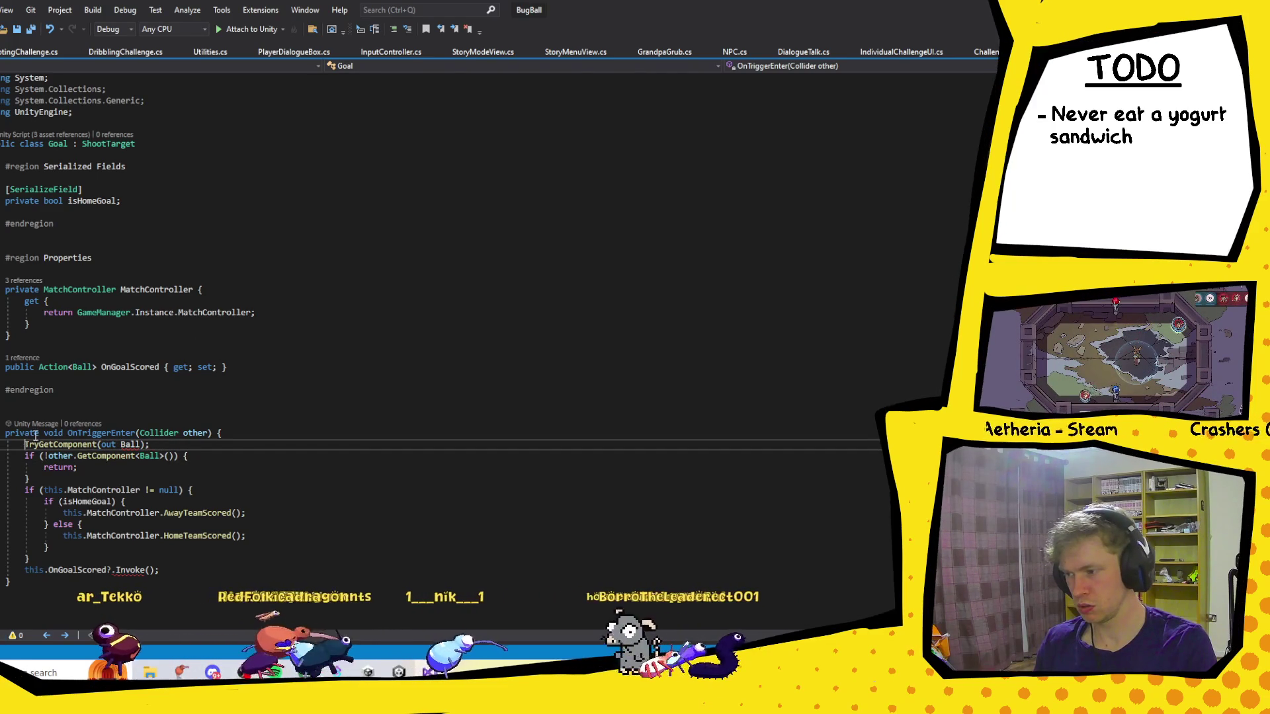
# Prefix the line with 'Ball ball = other.' and rework the out argument, leaving it unfinished.
pyautogui.press('Home')
pyautogui.write('i')
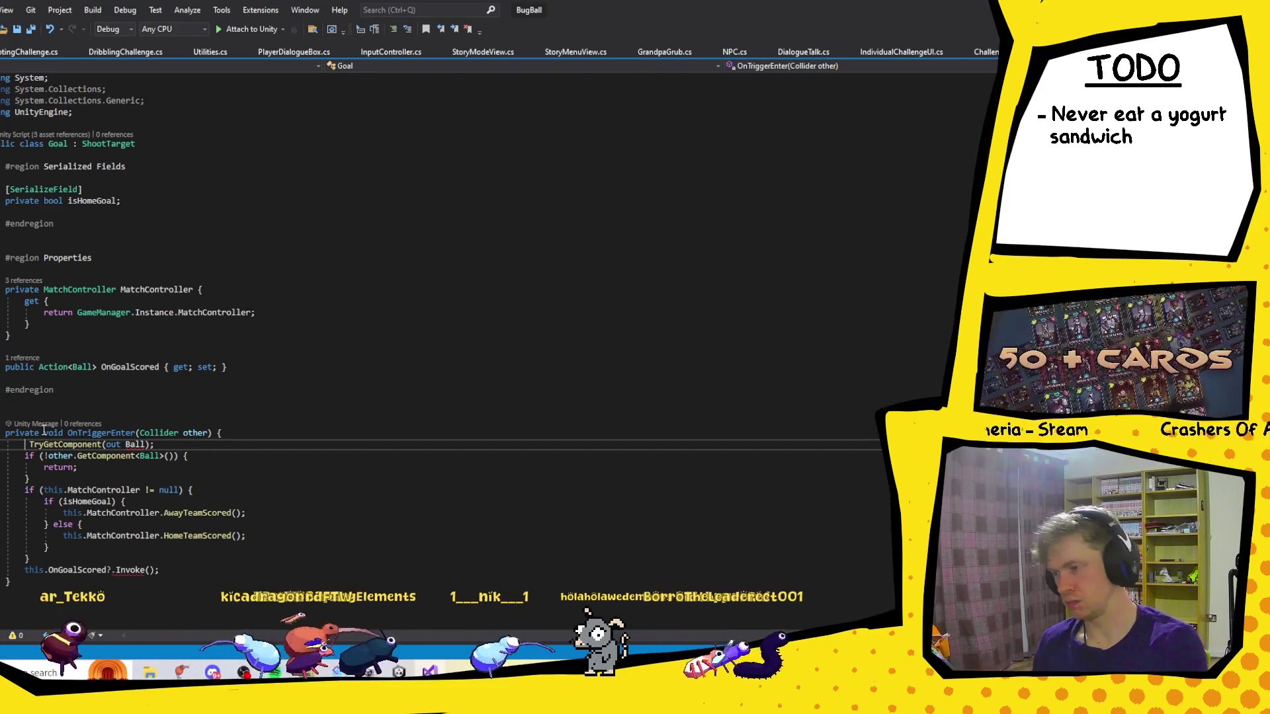
pyautogui.write('other.')
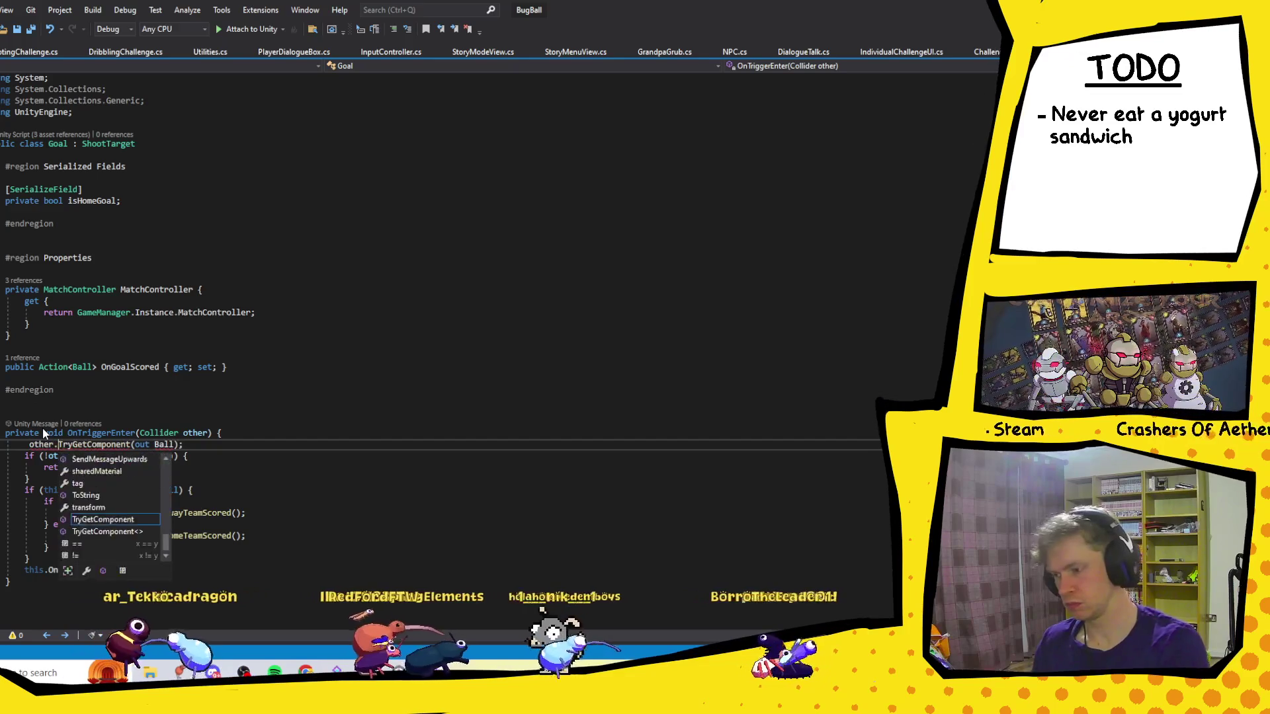
pyautogui.press('Escape')
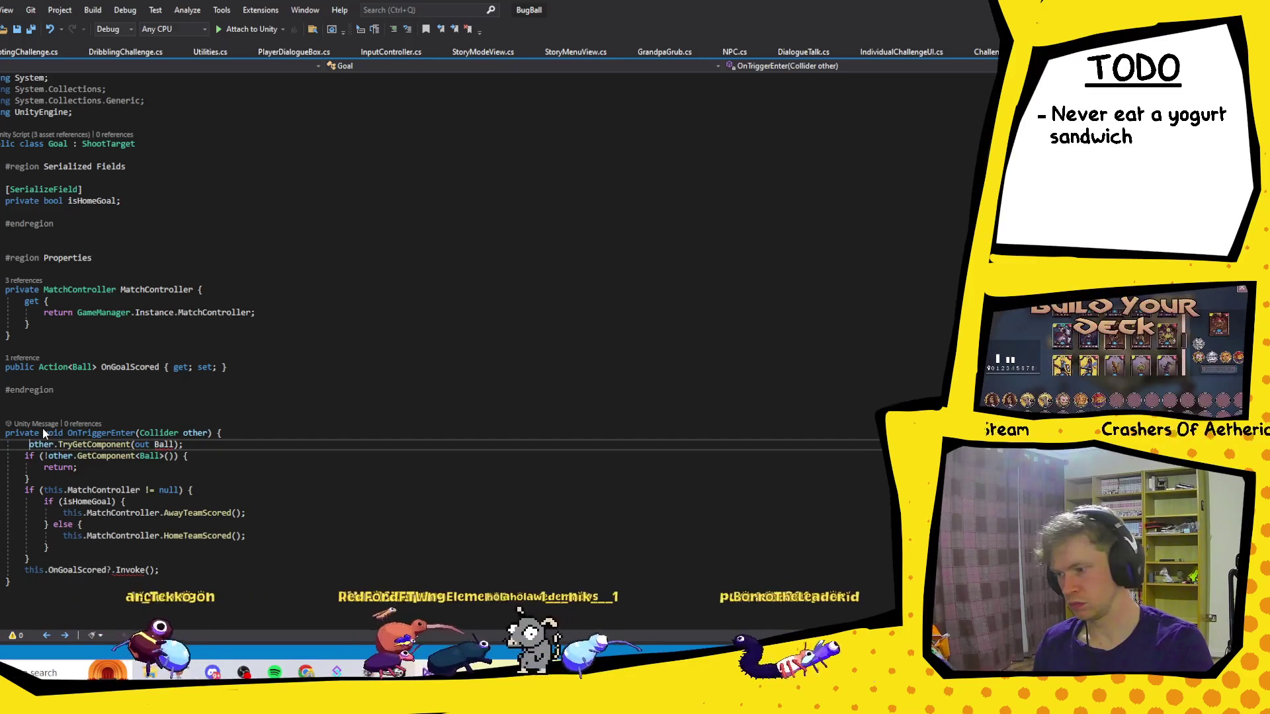
pyautogui.write('Ball ball =')
pyautogui.click(224, 432)
pyautogui.moveTo(228, 443); pyautogui.dragTo(188, 444)
pyautogui.press('BackSpace')
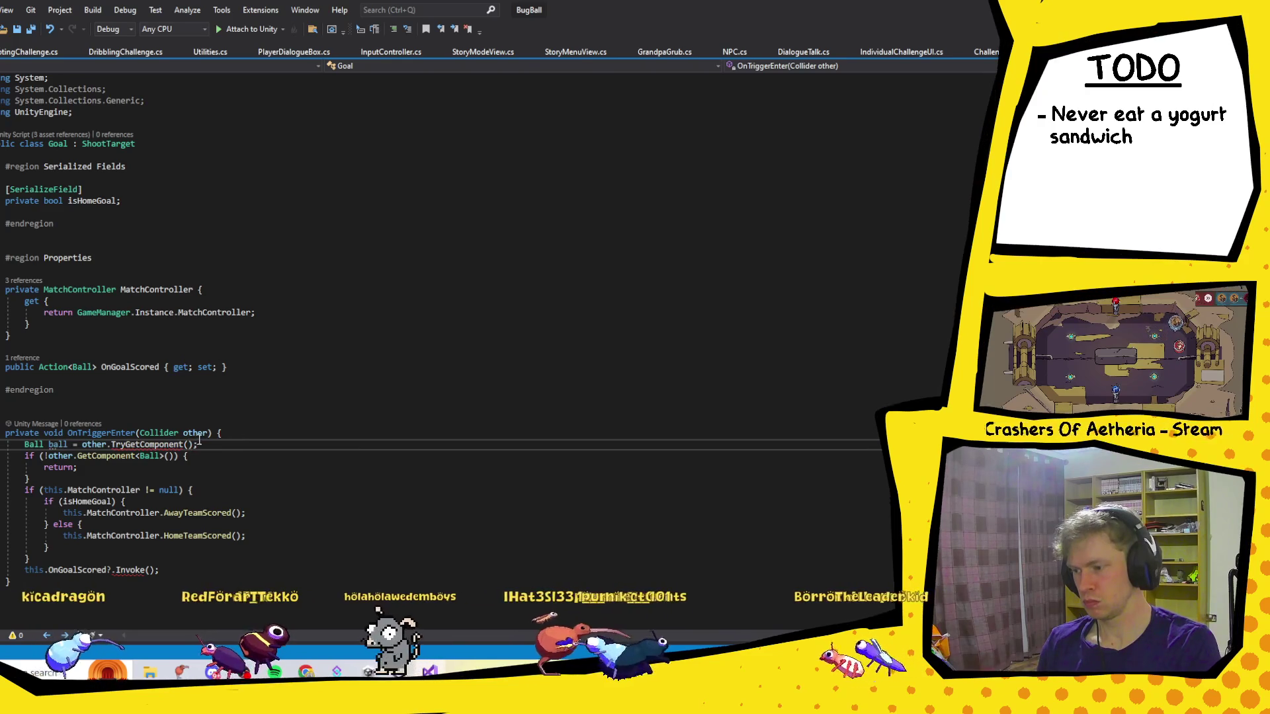
pyautogui.write('out ')
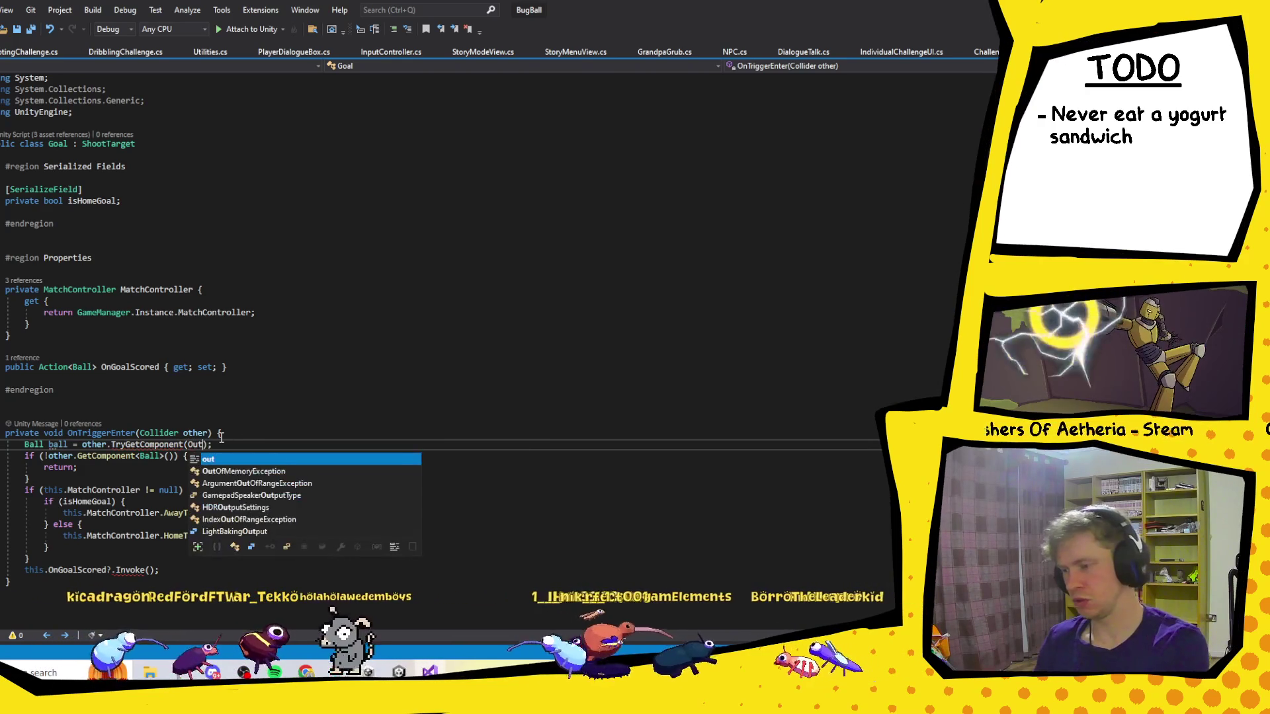
pyautogui.write('Ball')
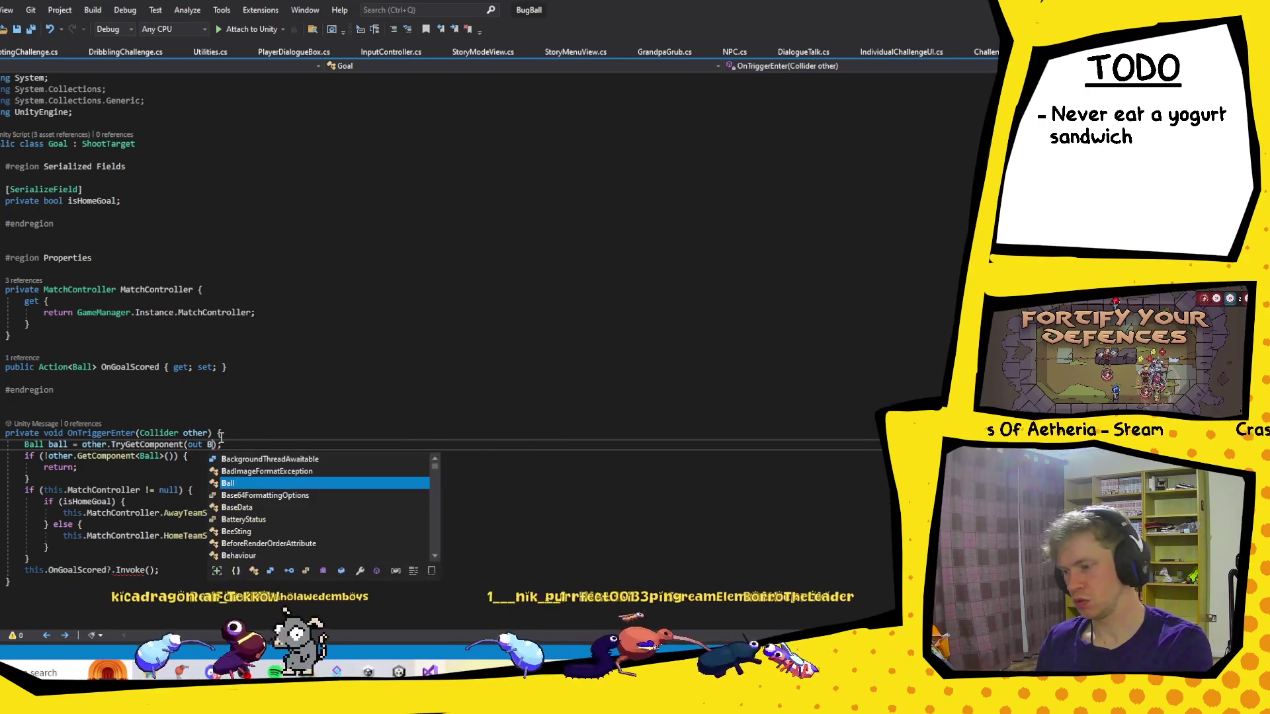
pyautogui.write(' ball')
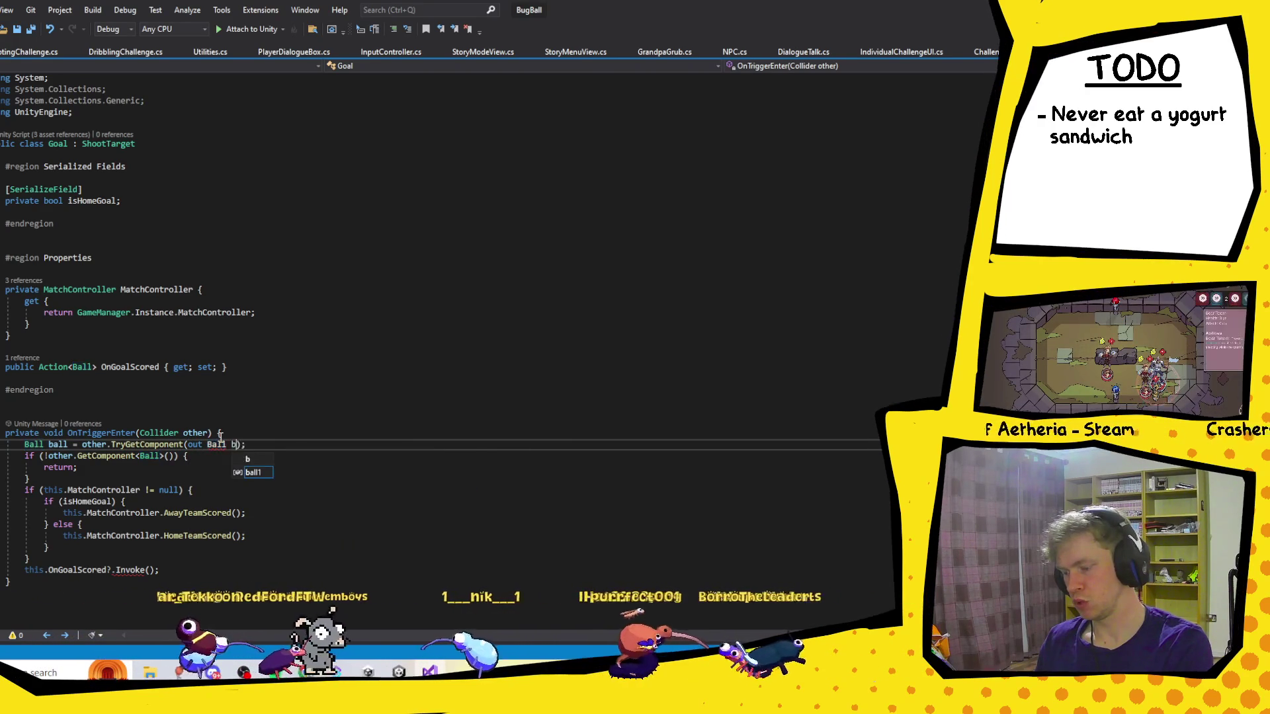
pyautogui.moveTo(277, 444); pyautogui.dragTo(299, 451)
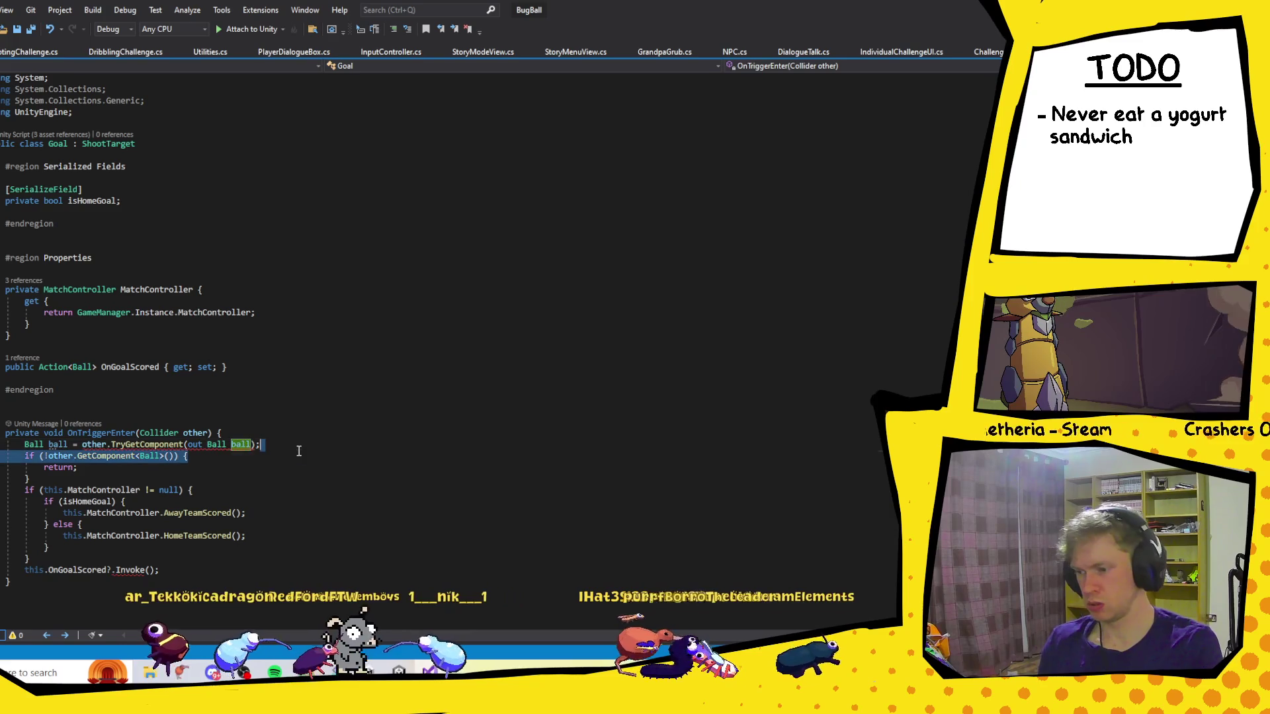
pyautogui.click(82, 444)
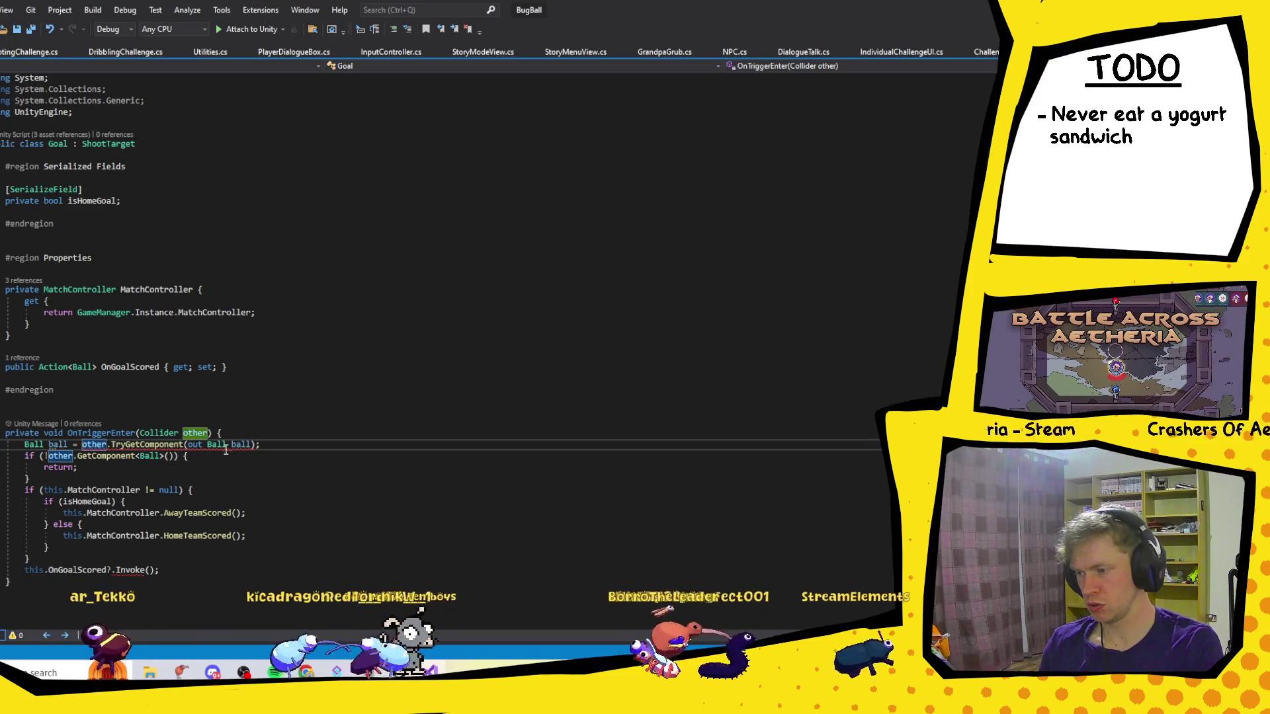
pyautogui.click(250, 444)
pyautogui.press('BackSpace')
pyautogui.press('BackSpace')
pyautogui.press('BackSpace')
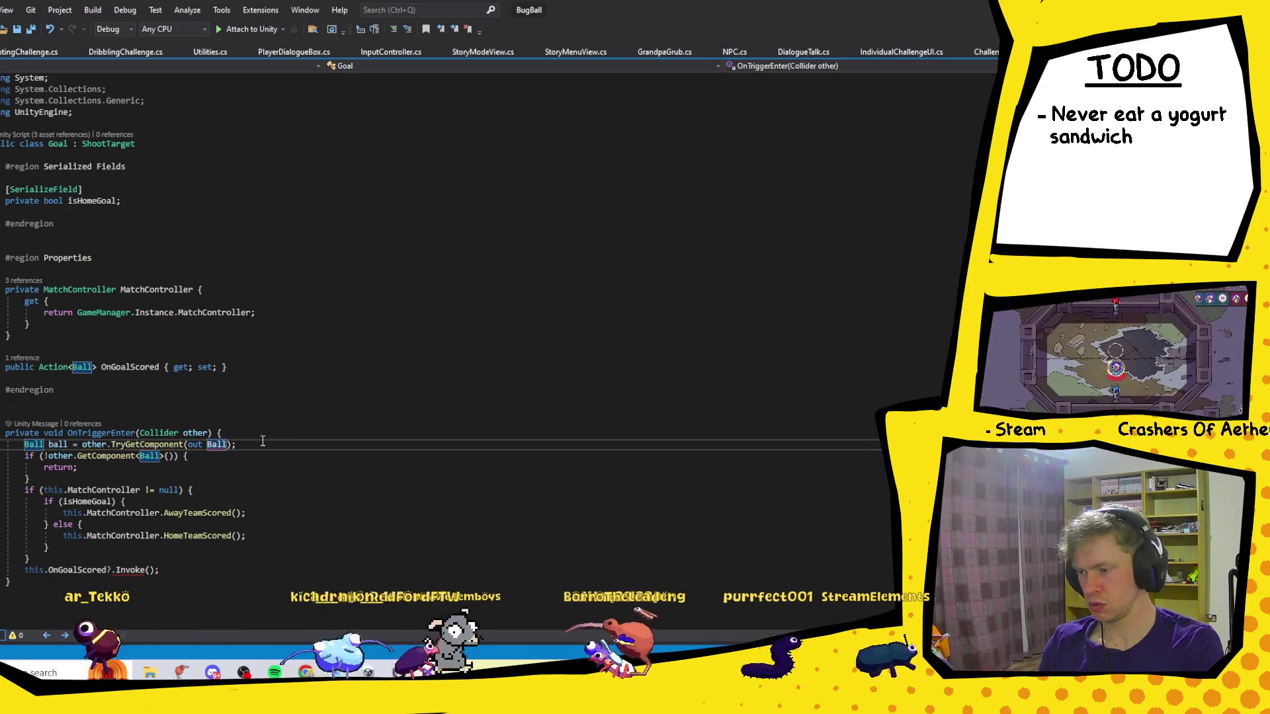
pyautogui.press('BackSpace')
pyautogui.press('BackSpace')
pyautogui.press('BackSpace')
pyautogui.press('End')
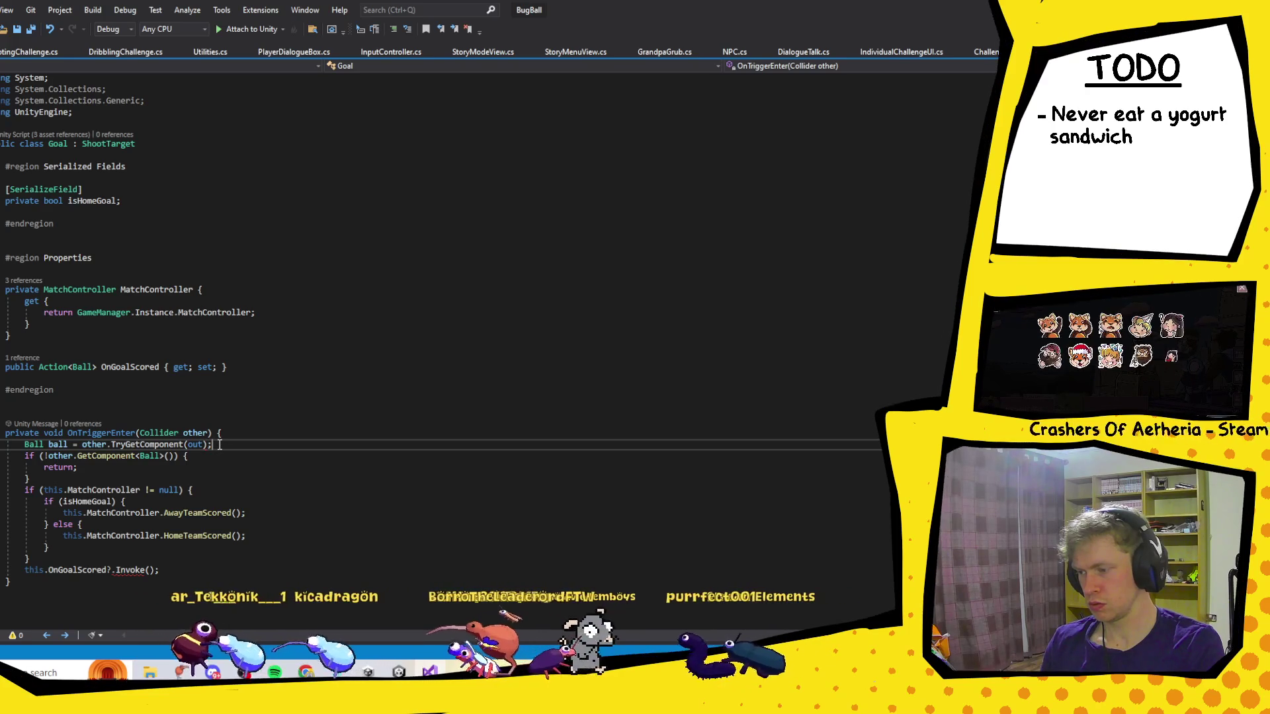
# Add an if(ball == null) guard that returns early.
pyautogui.press('Return')
pyautogui.write('if(ba')
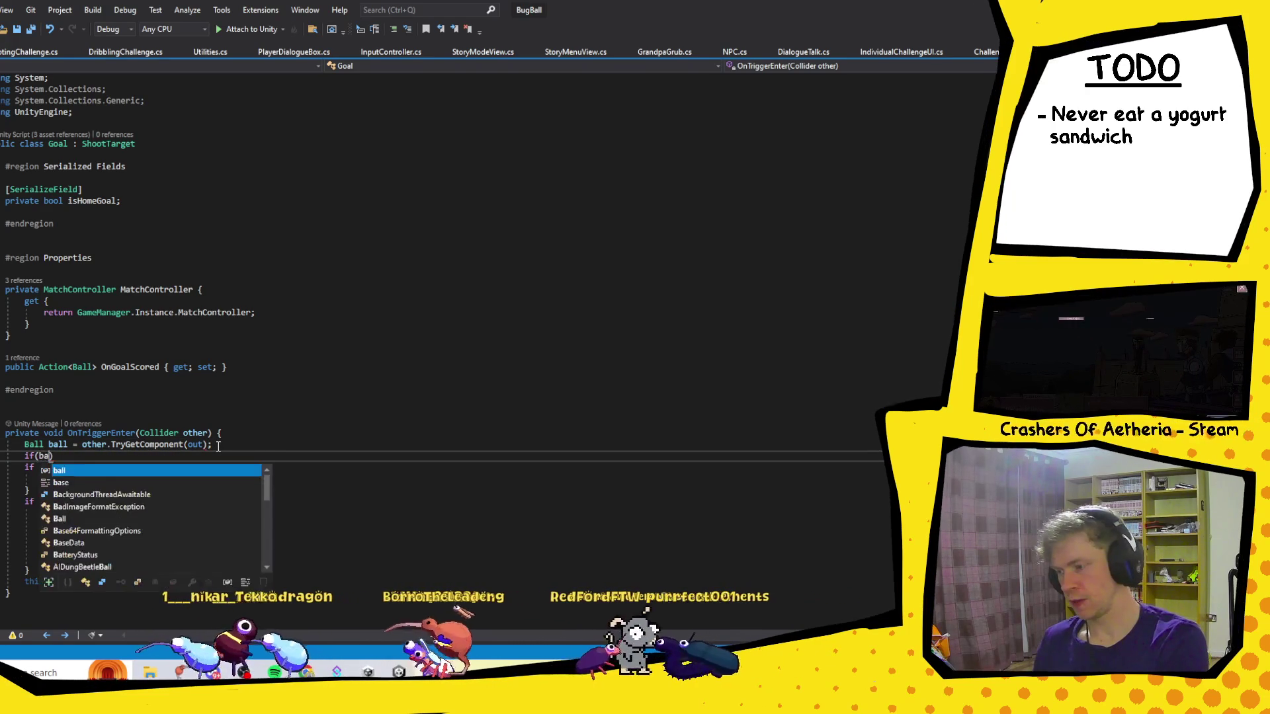
pyautogui.write('ll == null)')
pyautogui.press('Return')
pyautogui.write('return;')
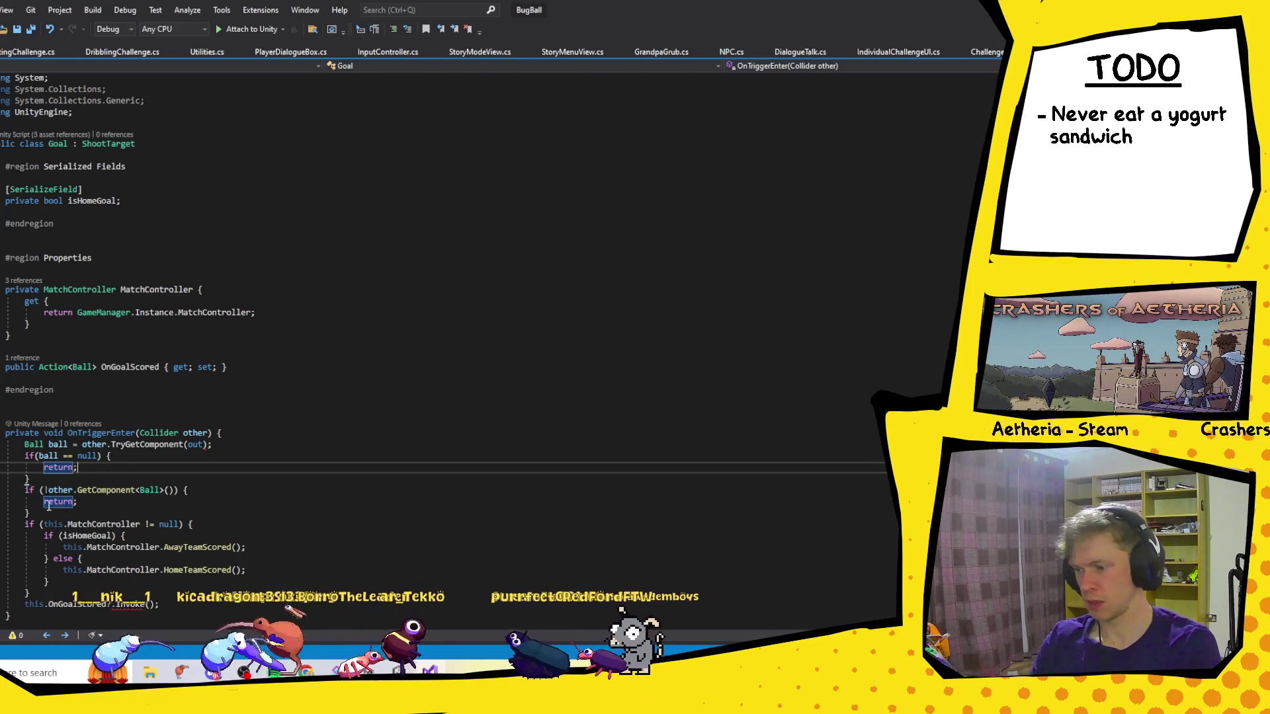
# Make the line other.TryGetComponent(out Ball ball); and drop the 'Ball ball =' assignment.
pyautogui.moveTo(39, 516); pyautogui.dragTo(59, 484)
pyautogui.click(205, 444)
pyautogui.write('LinkedList')
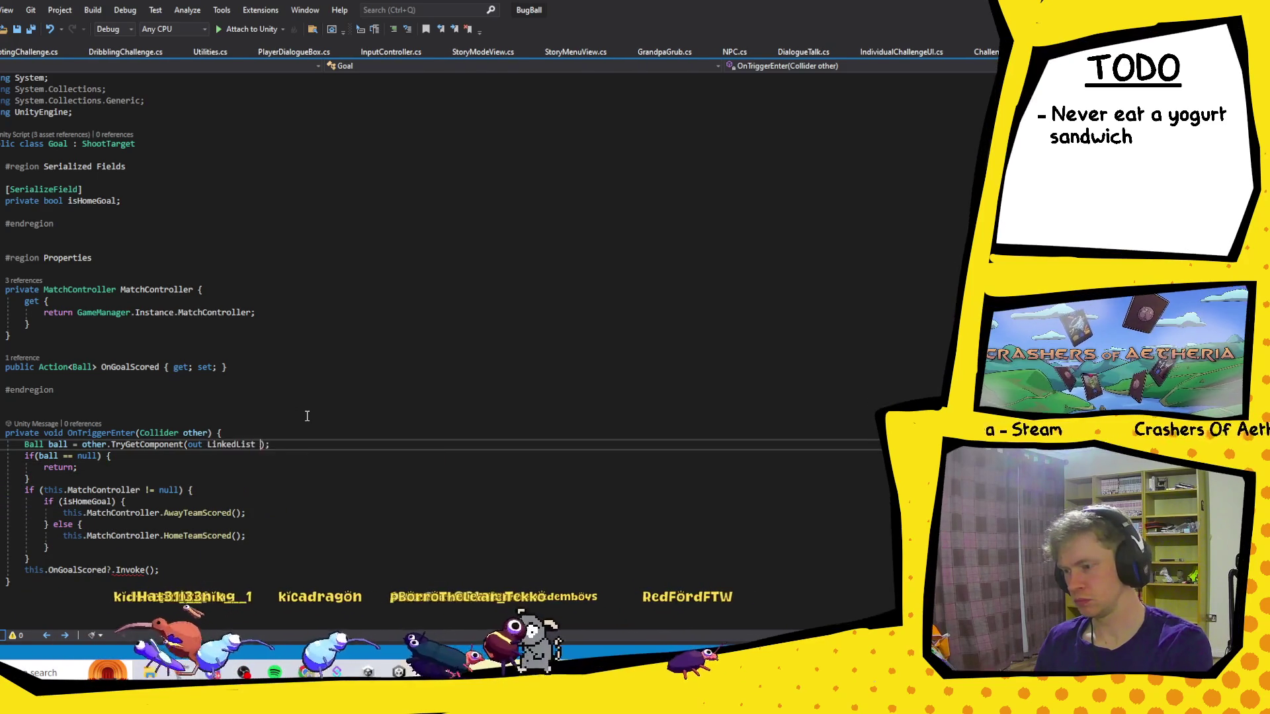
pyautogui.press('BackSpace')
pyautogui.press('BackSpace')
pyautogui.press('BackSpace')
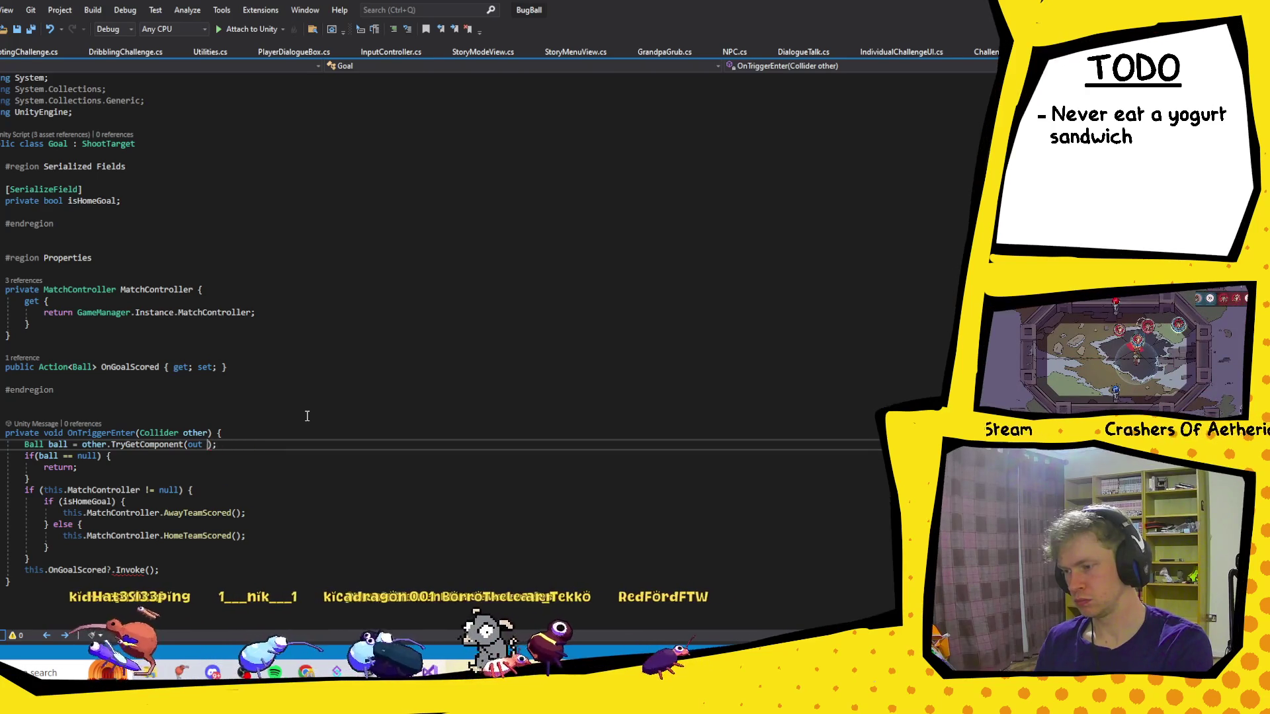
pyautogui.write('Ball ball')
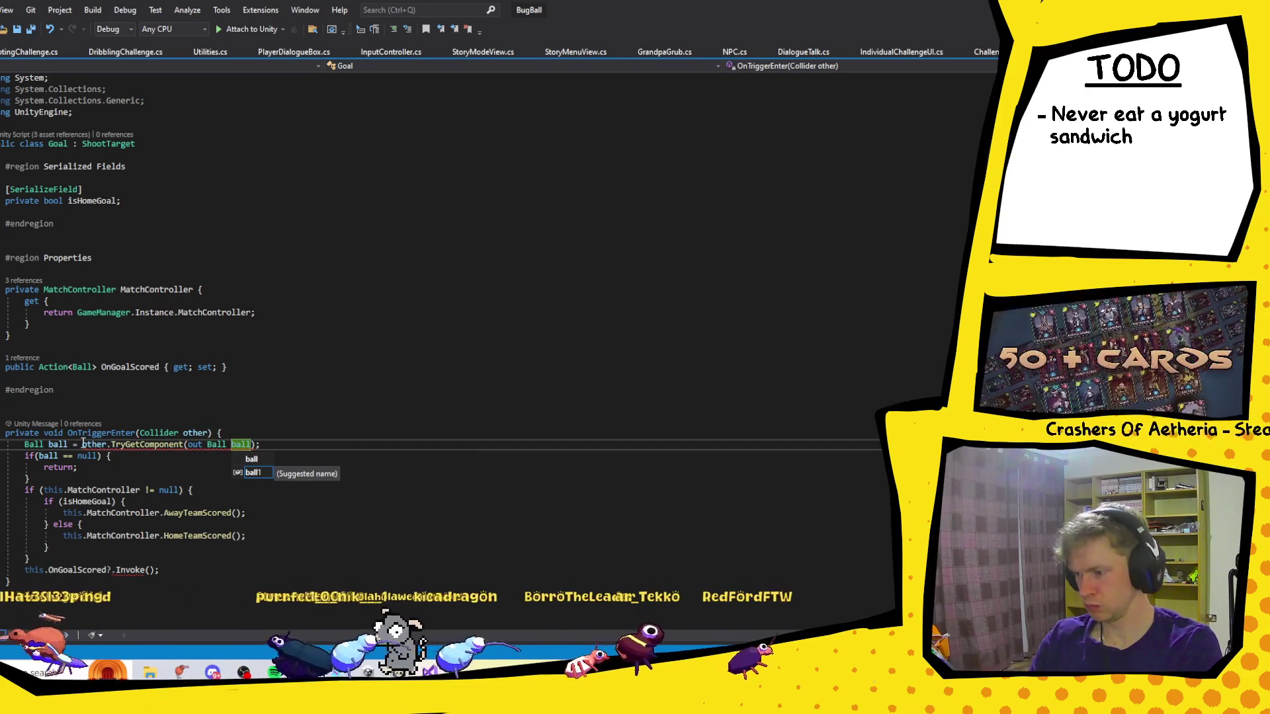
pyautogui.press('Return')
pyautogui.press('Home')
pyautogui.hotkey('ctrl', 'shift', 'Right')
pyautogui.hotkey('ctrl', 'shift', 'Right')
pyautogui.hotkey('ctrl', 'shift', 'Right')
pyautogui.press('Delete')
# Pass ball as the argument to OnGoalScored?.Invoke.
pyautogui.click(275, 438)
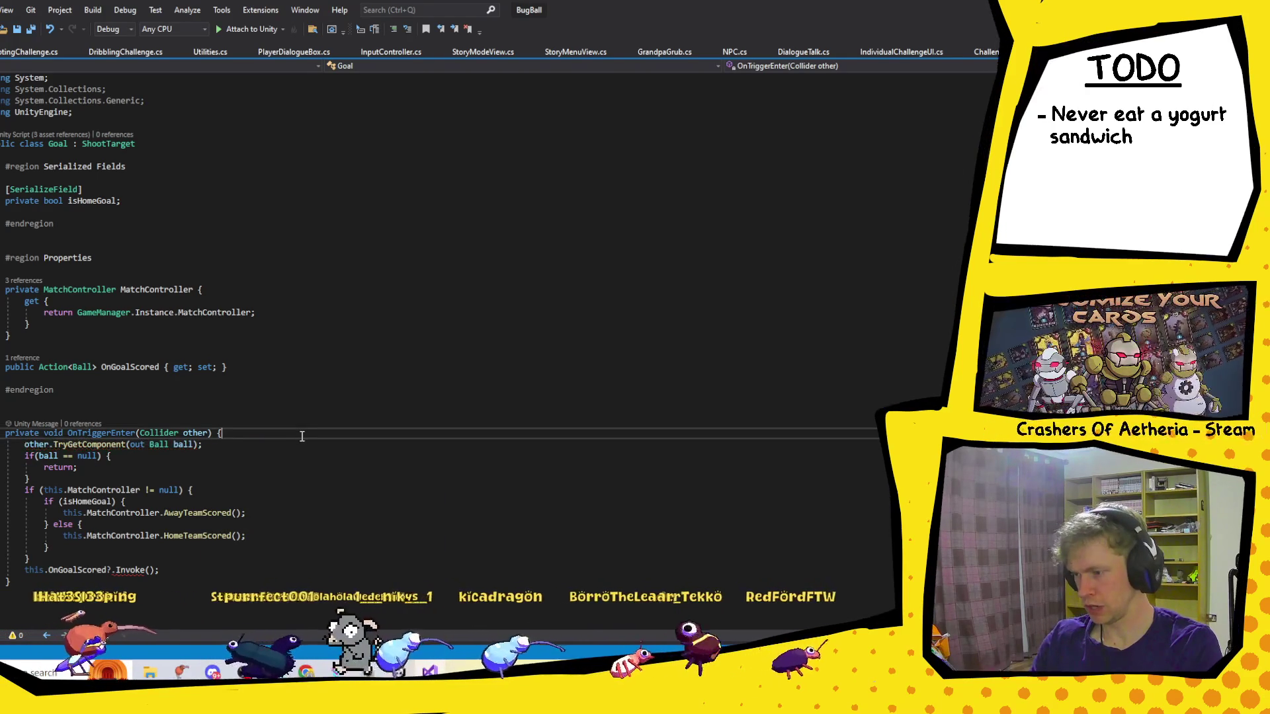
pyautogui.click(146, 570)
pyautogui.write('ball')
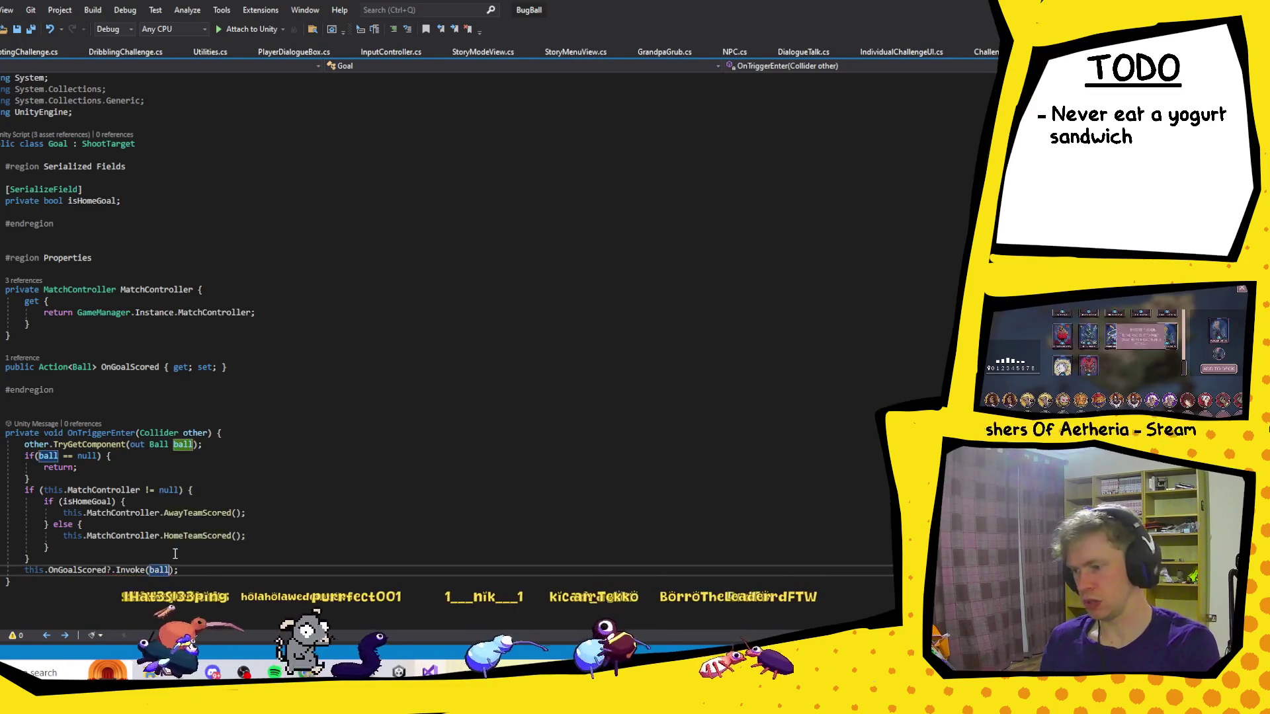
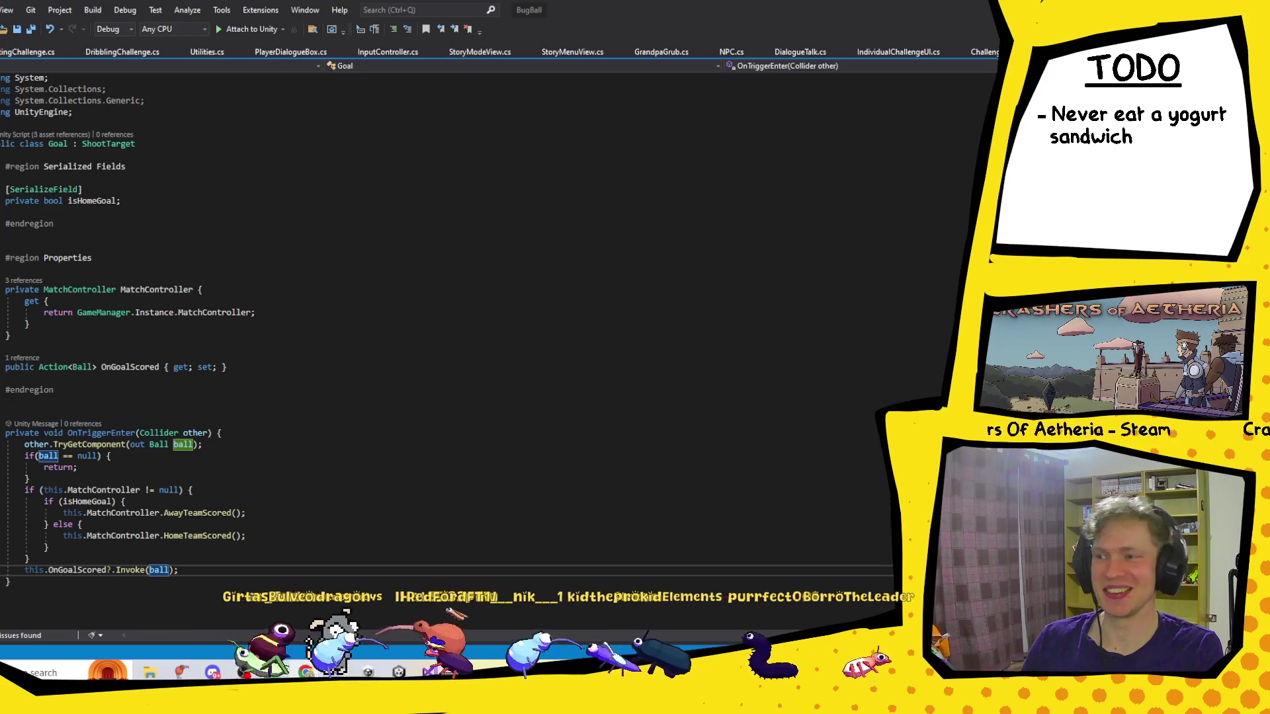
# Switch from Visual Studio back to the Unity editor.
pyautogui.hotkey('alt', 'Tab')
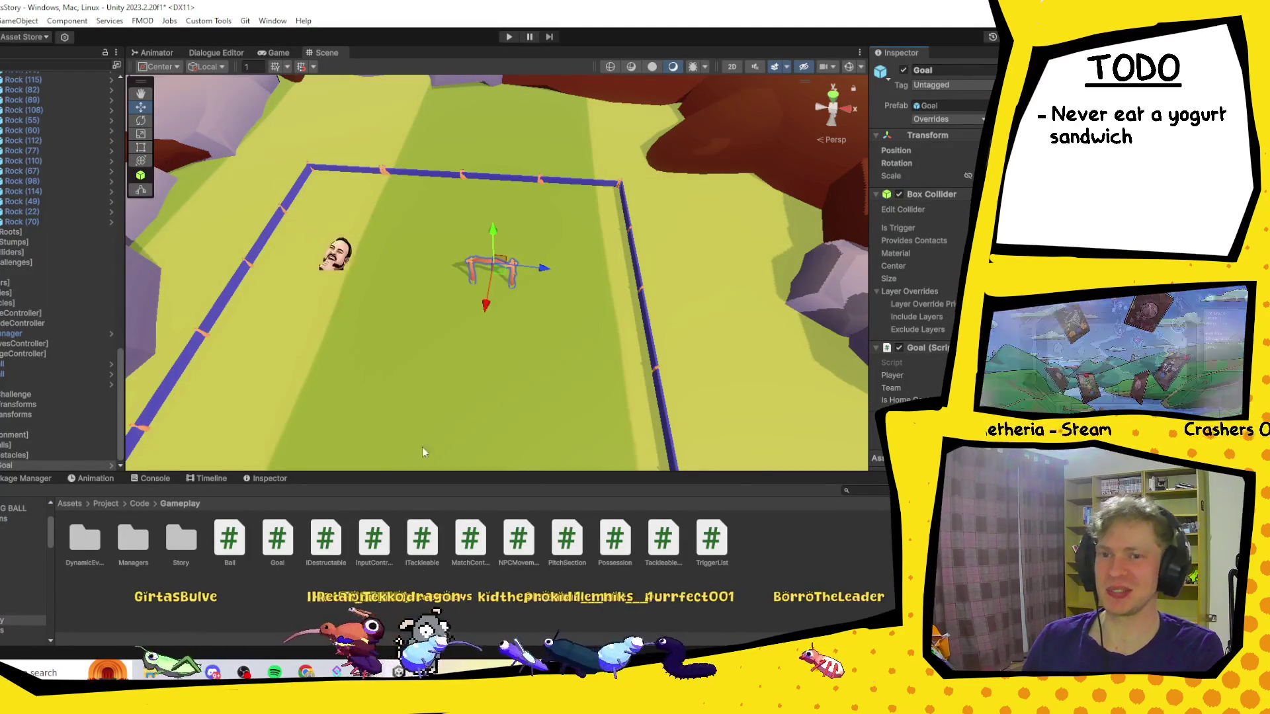
# Collapse the Rocks, Floors and Environment groups in the Hierarchy.
pyautogui.click(823, 520)
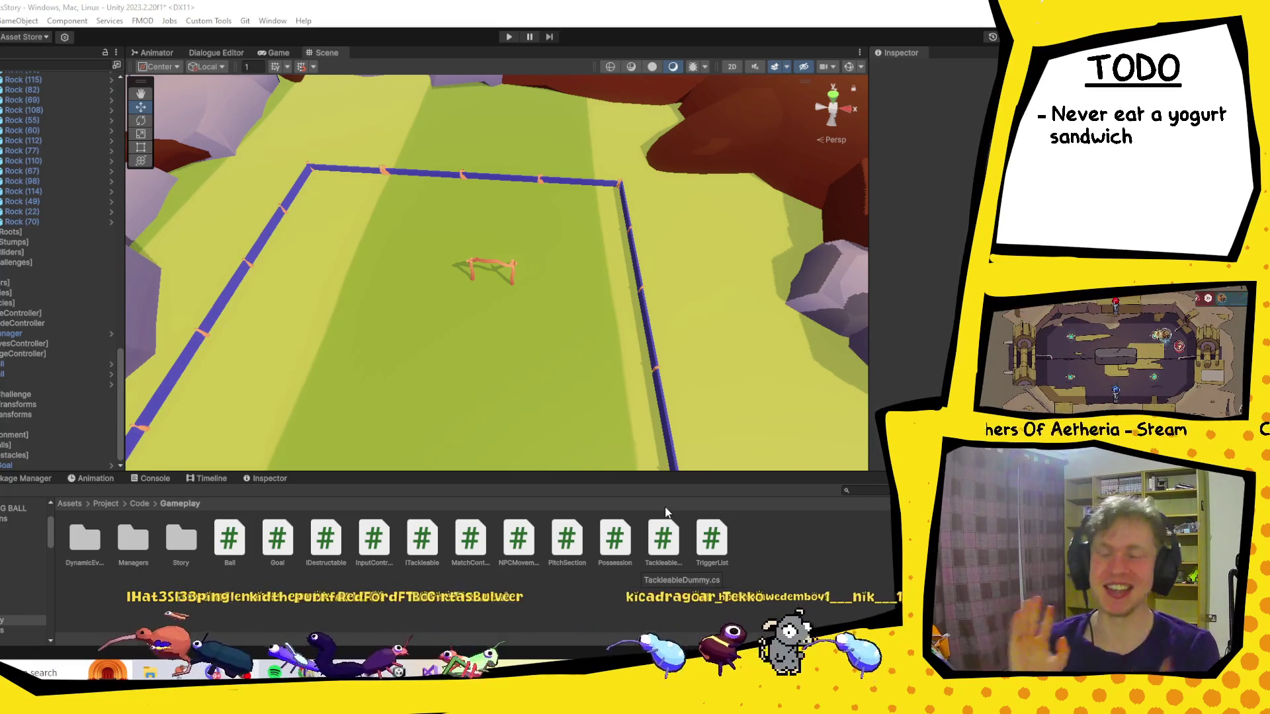
pyautogui.click(14, 465)
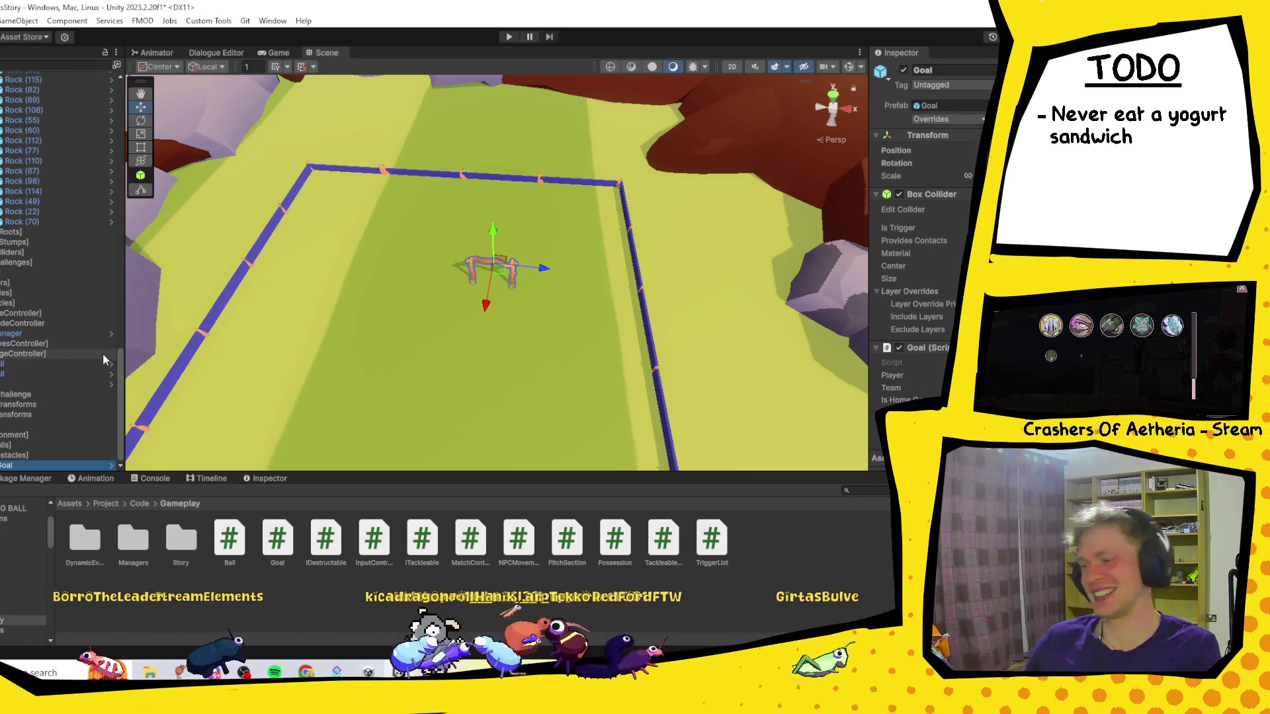
pyautogui.scroll(10, 86, 337)
pyautogui.scroll(10, 86, 340)
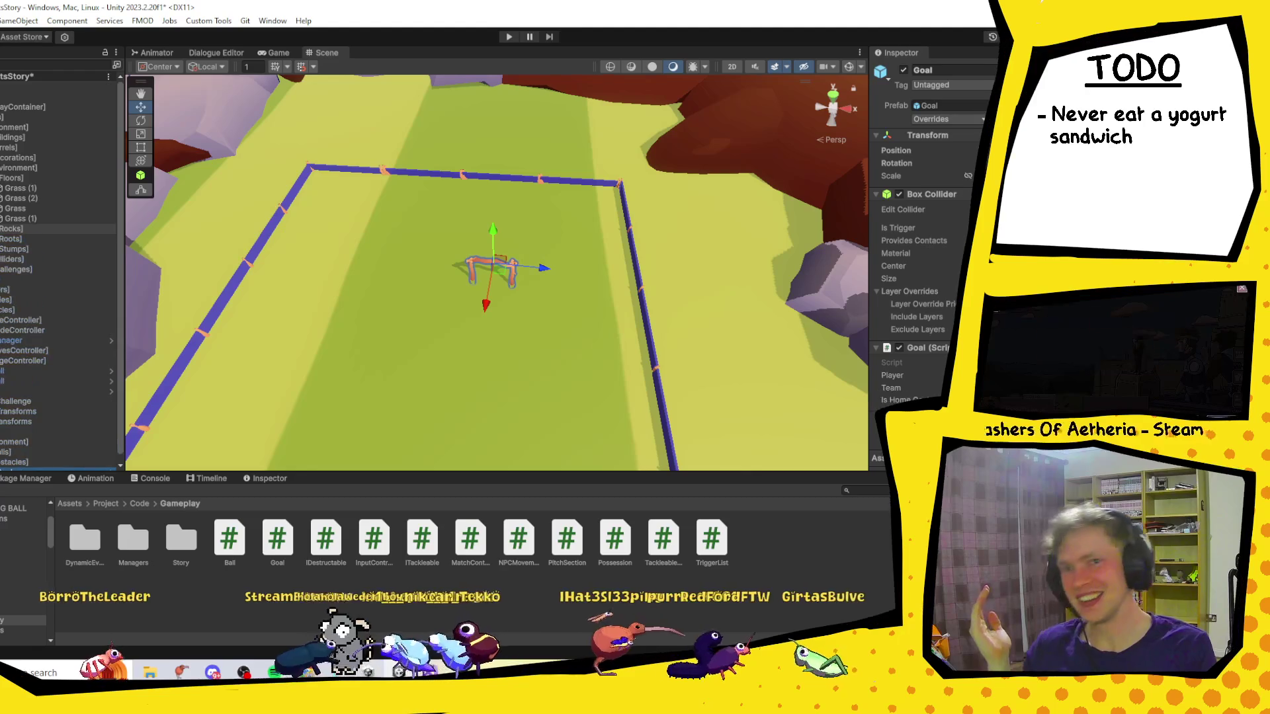
pyautogui.click(2, 228)
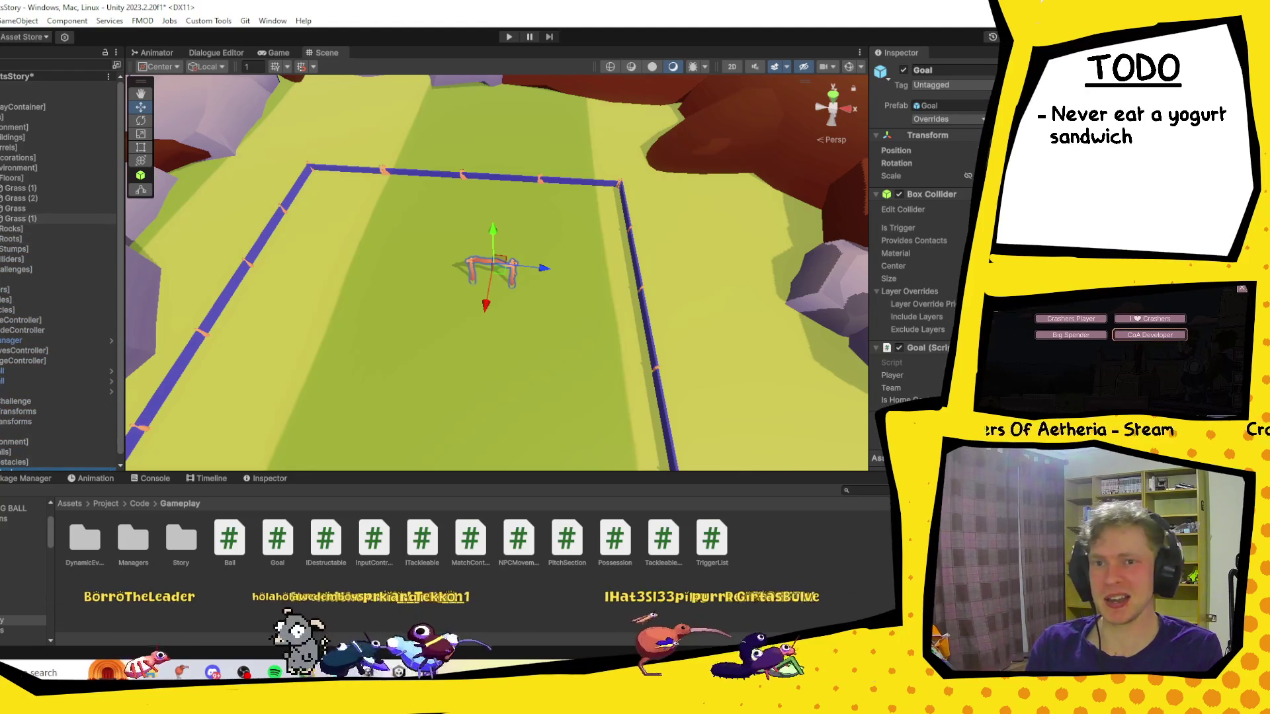
pyautogui.click(2, 178)
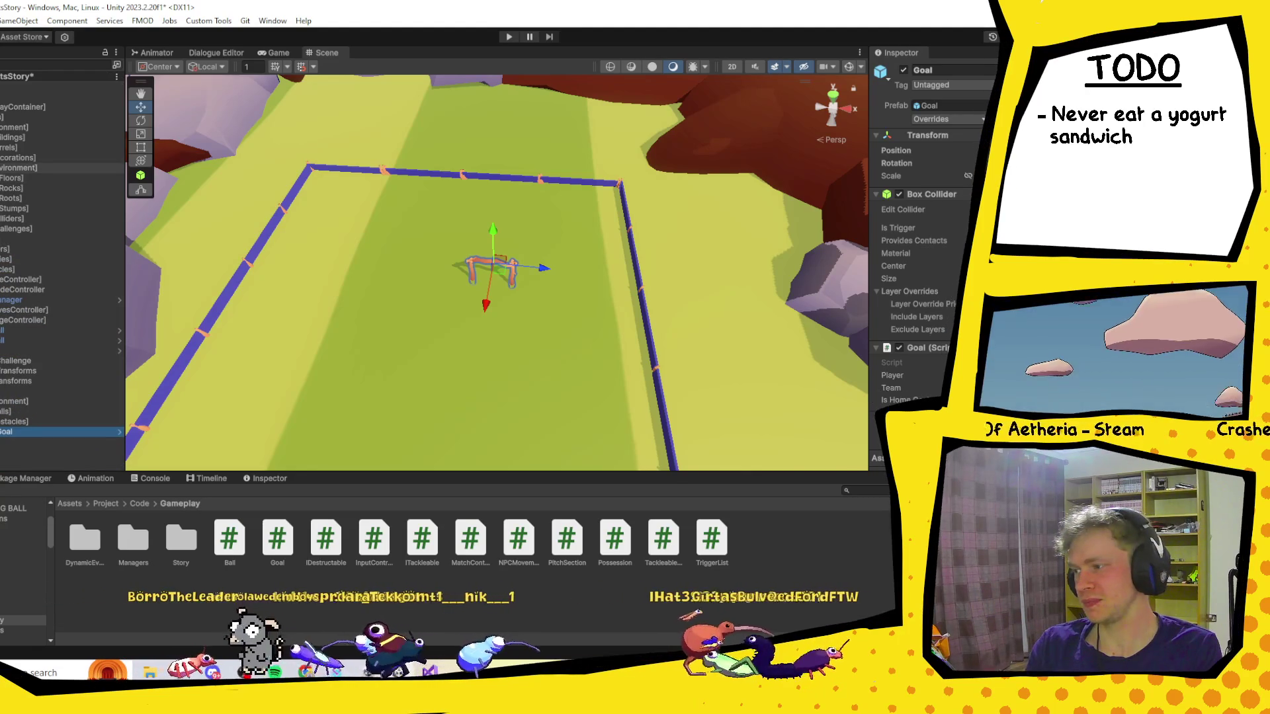
pyautogui.click(20, 127)
pyautogui.click(2, 127)
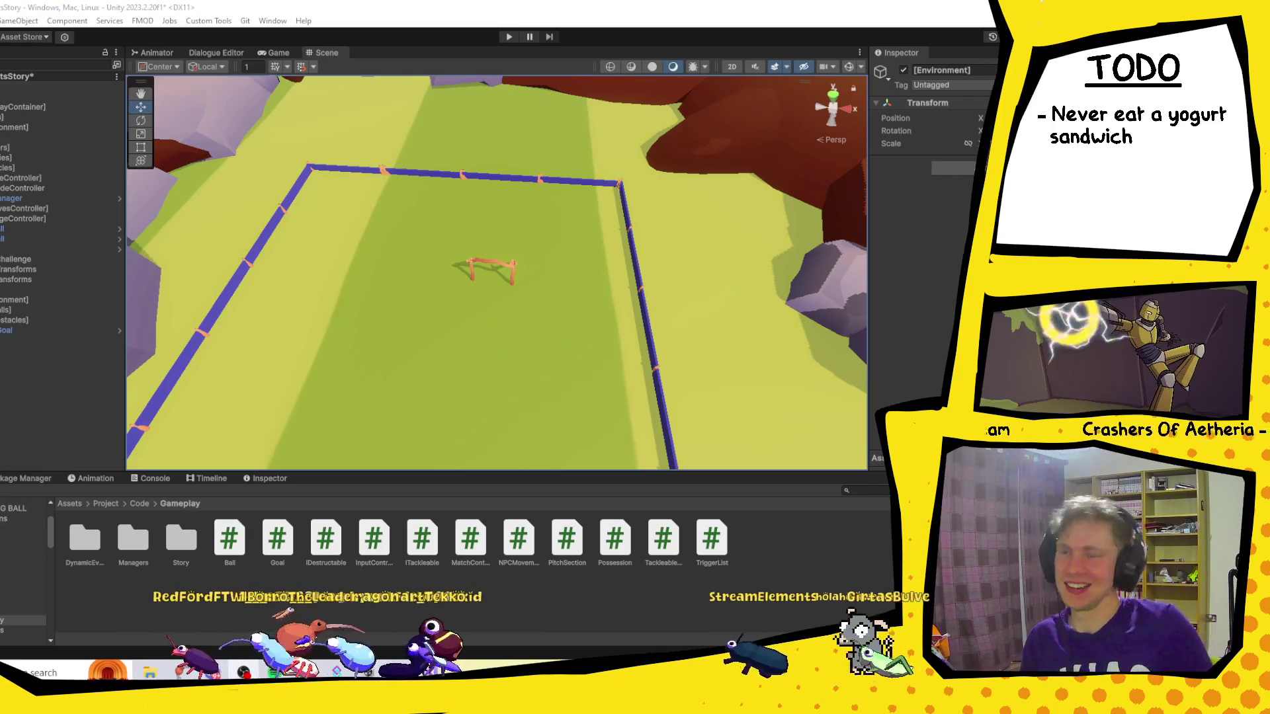
pyautogui.click(41, 332)
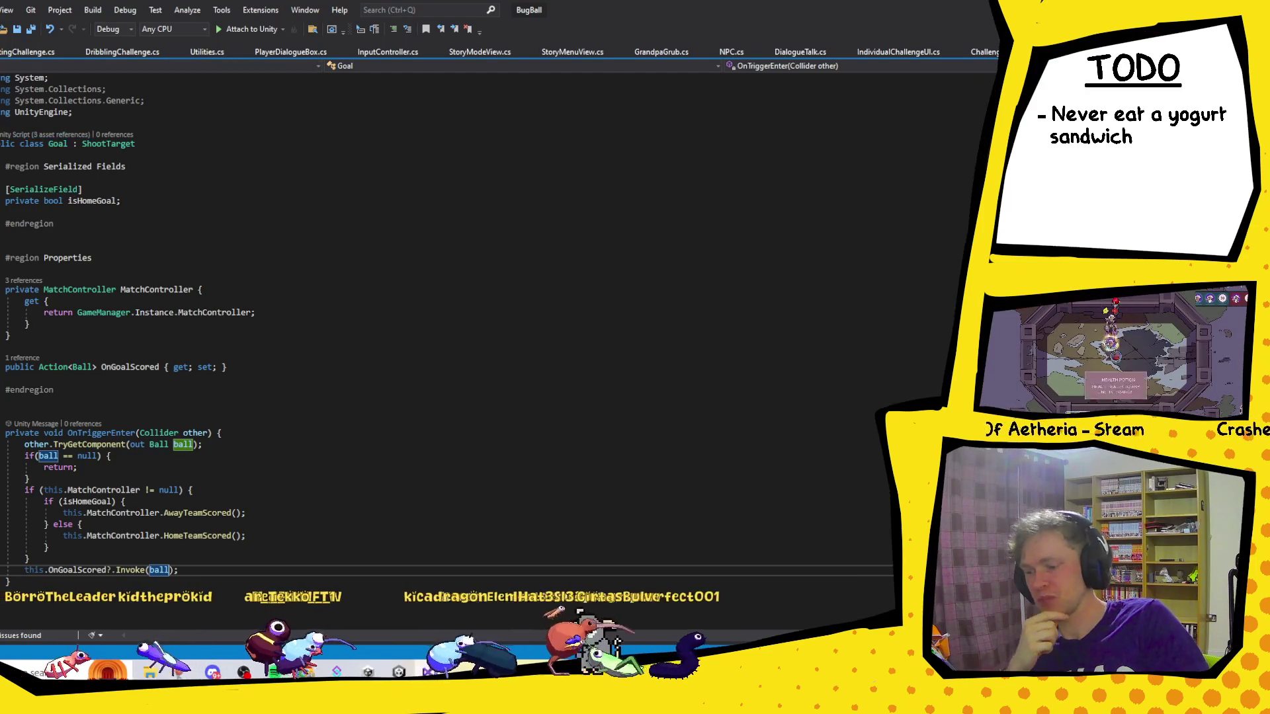
pyautogui.hotkey('alt', 'Tab')
pyautogui.click(15, 299)
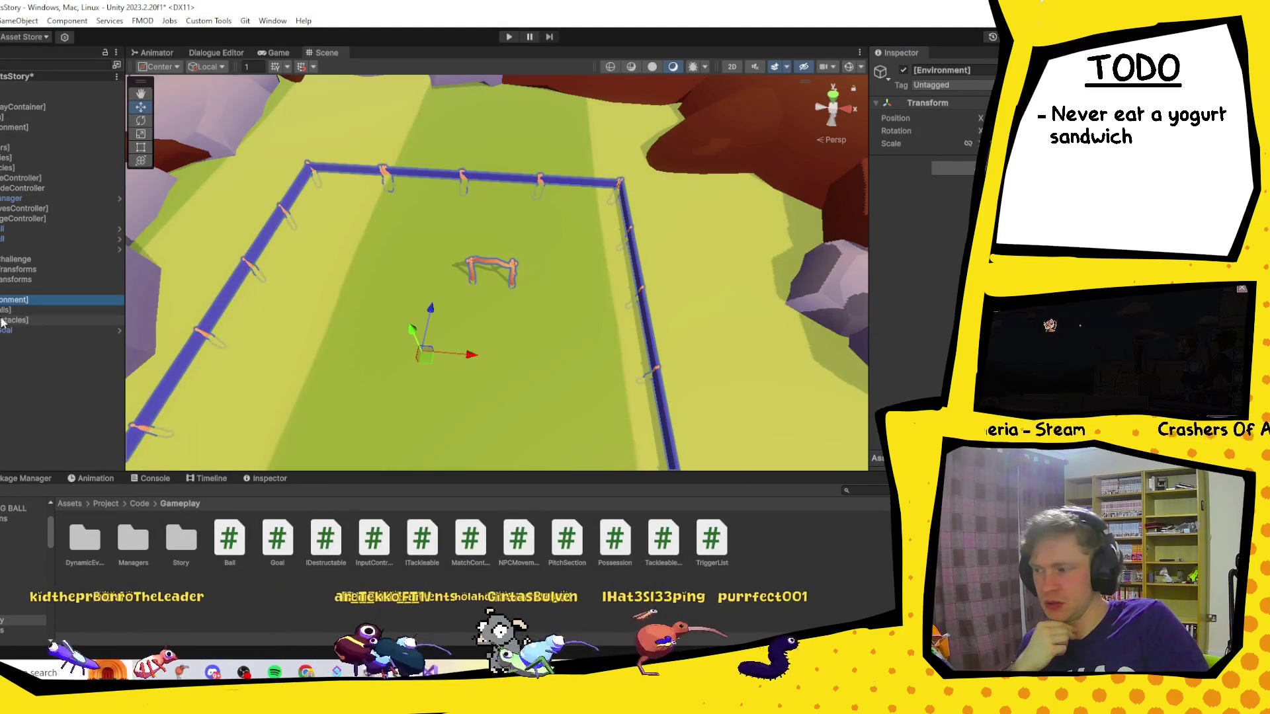
# Assign a sprite as the Shooting Challenge's challenge image.
pyautogui.click(14, 259)
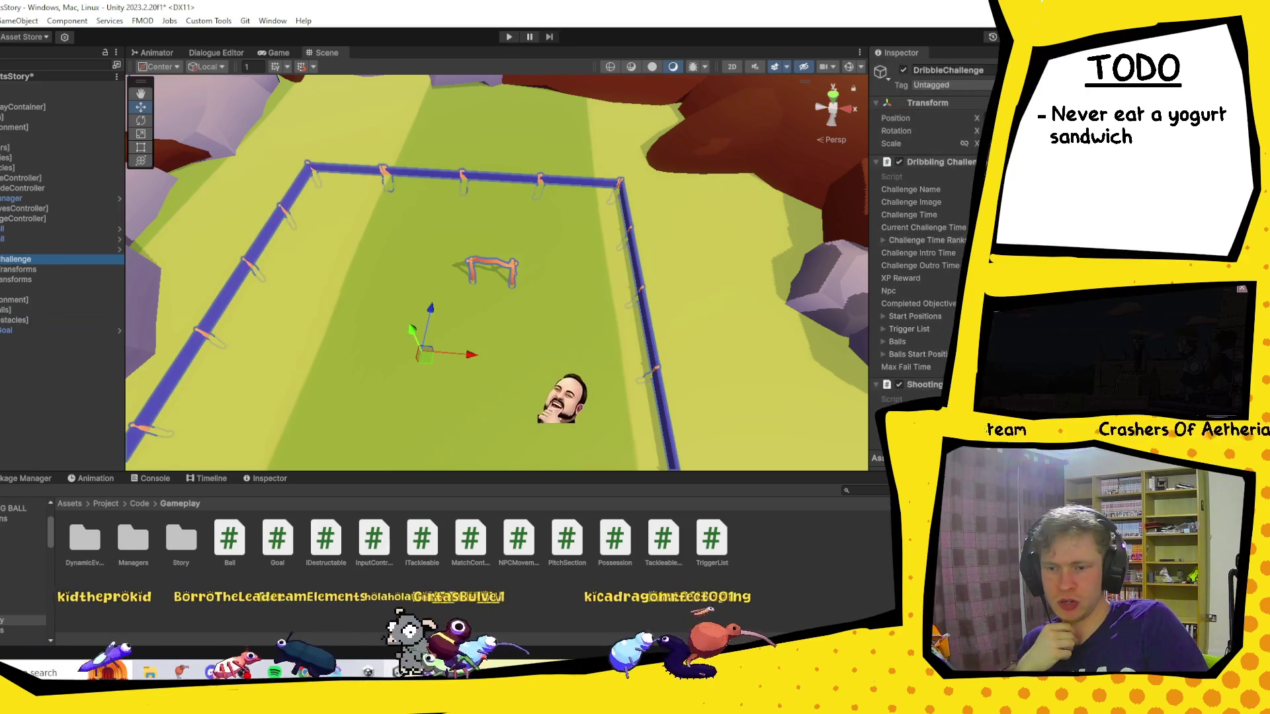
pyautogui.scroll(-3, 926, 265)
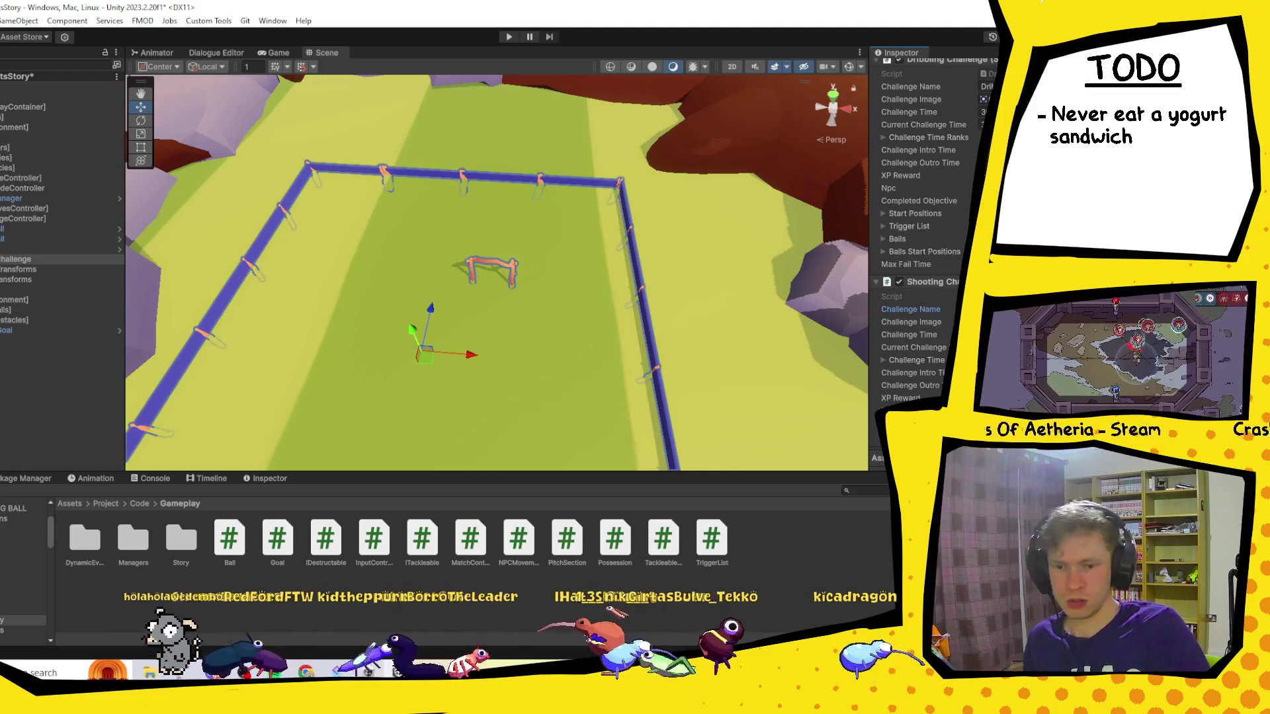
pyautogui.click(989, 322)
pyautogui.scroll(-5, 841, 405)
pyautogui.doubleClick(841, 405)
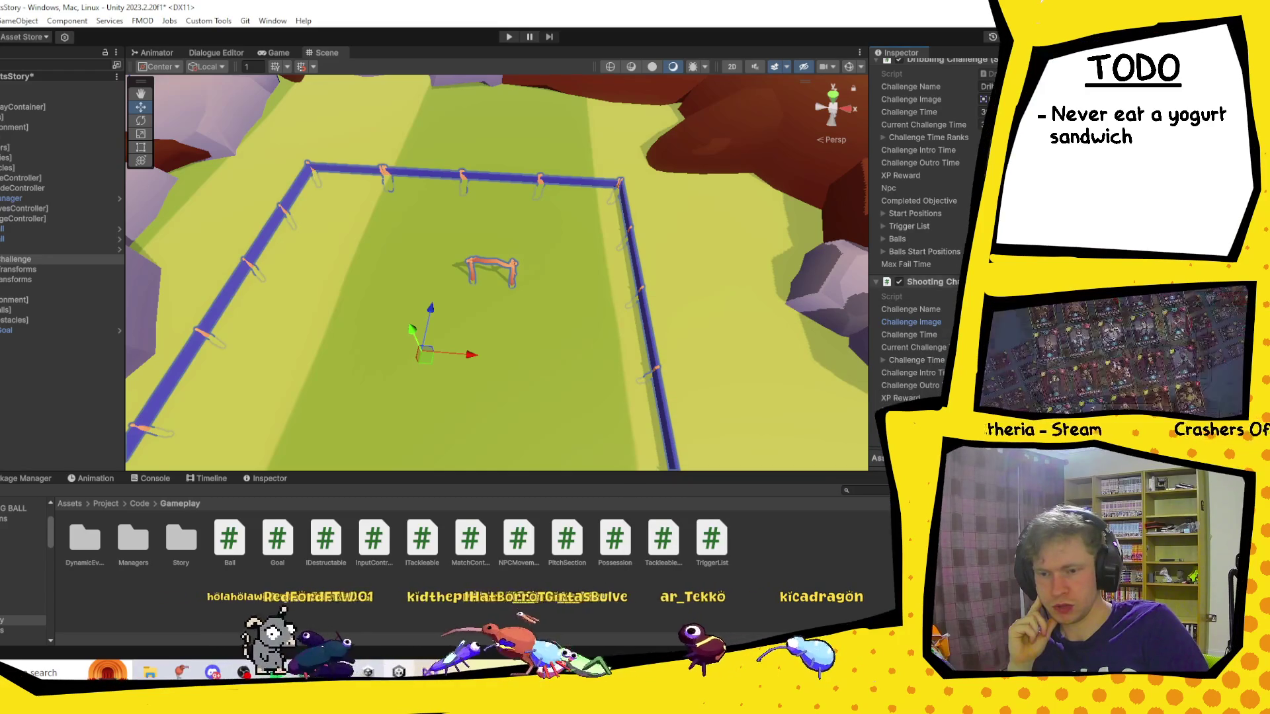
# Expand both challenges' Challenge Time Ranks and give the Shooting Challenge five entries.
pyautogui.click(909, 335)
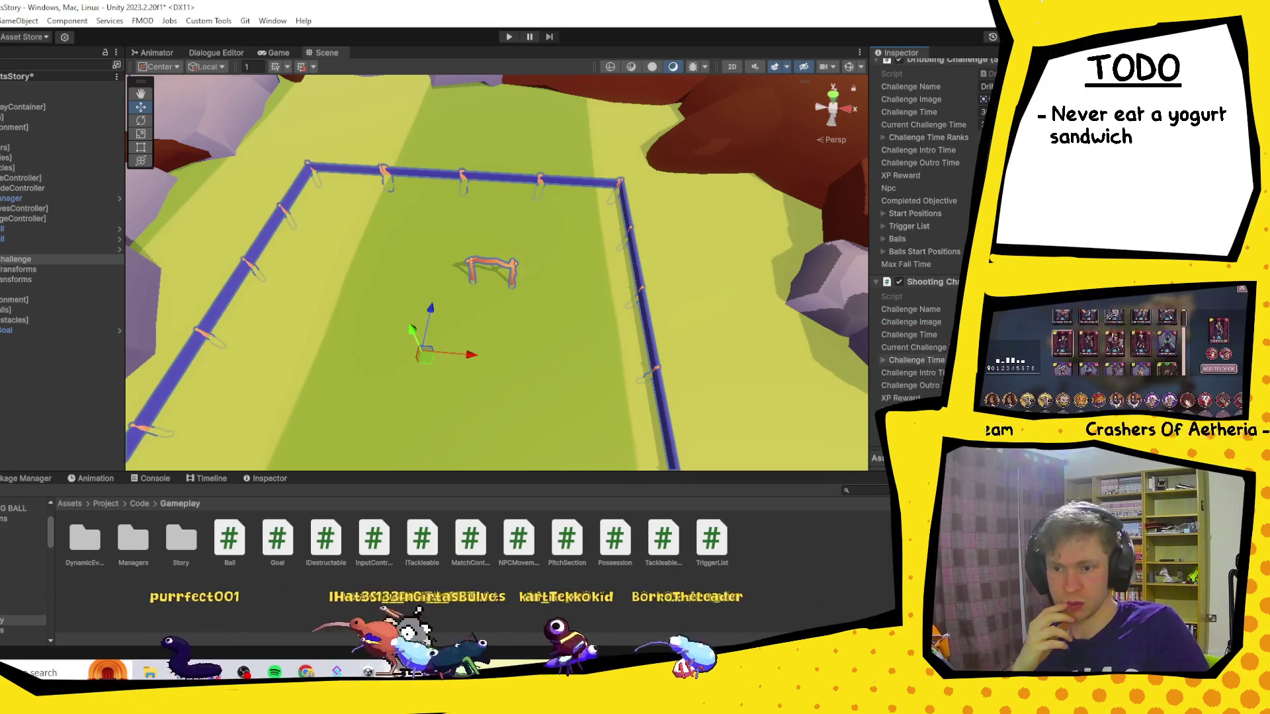
pyautogui.click(882, 360)
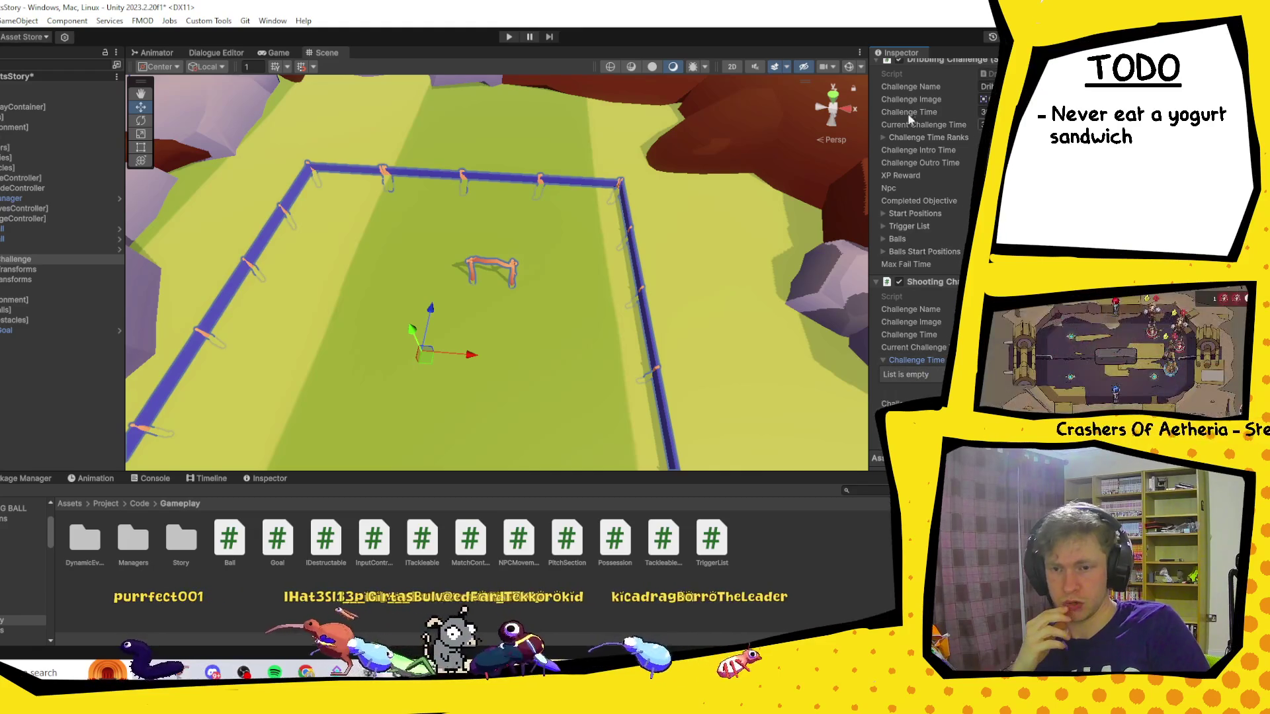
pyautogui.click(884, 137)
pyautogui.scroll(-2, 918, 192)
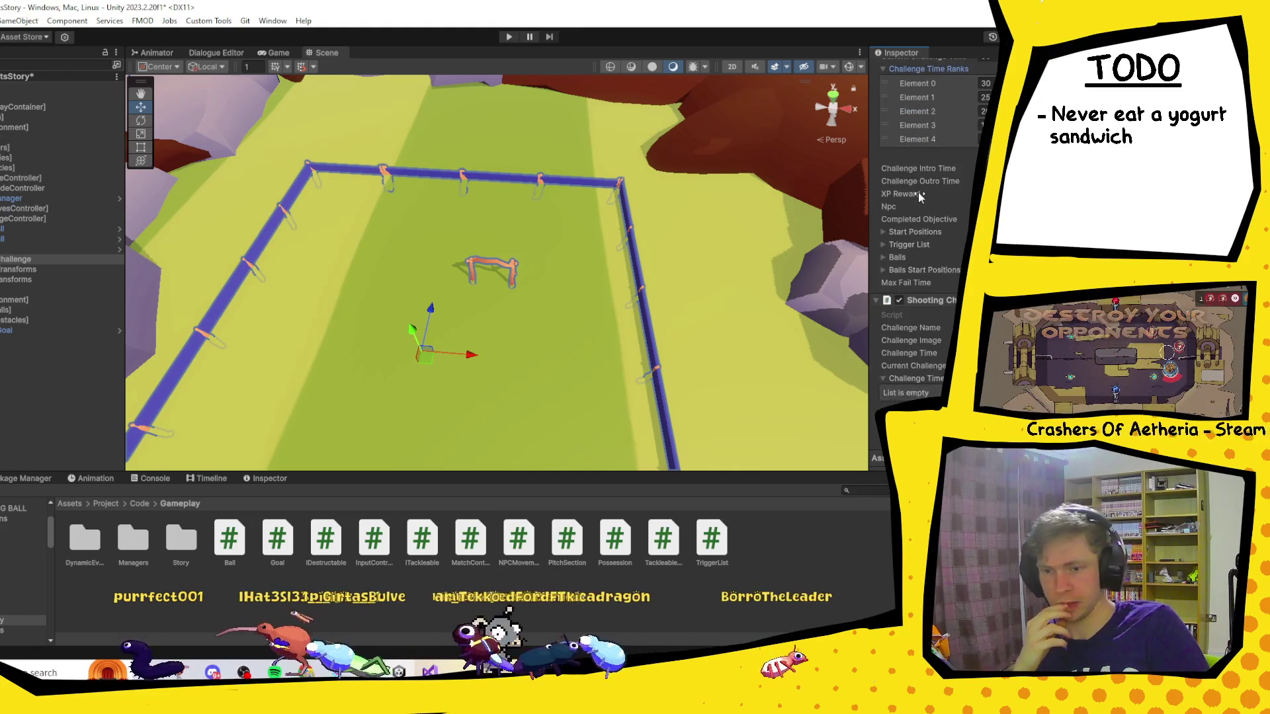
pyautogui.scroll(-1, 888, 137)
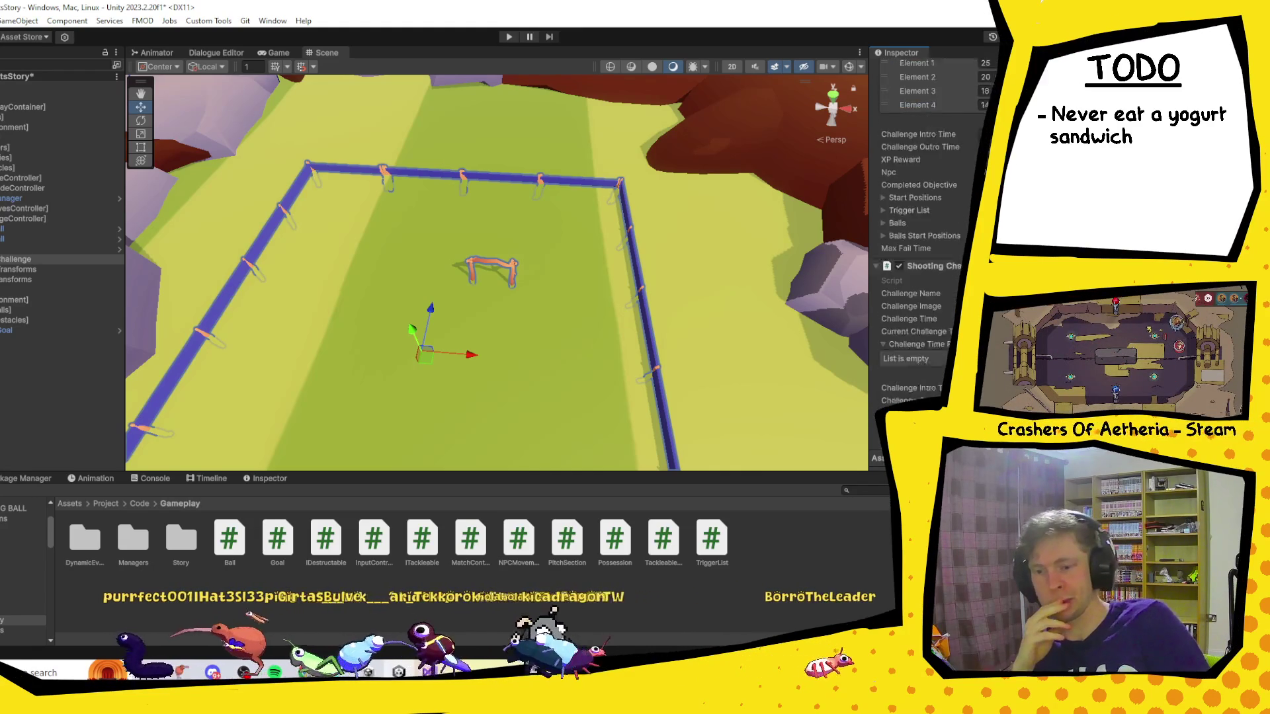
pyautogui.scroll(-1, 926, 231)
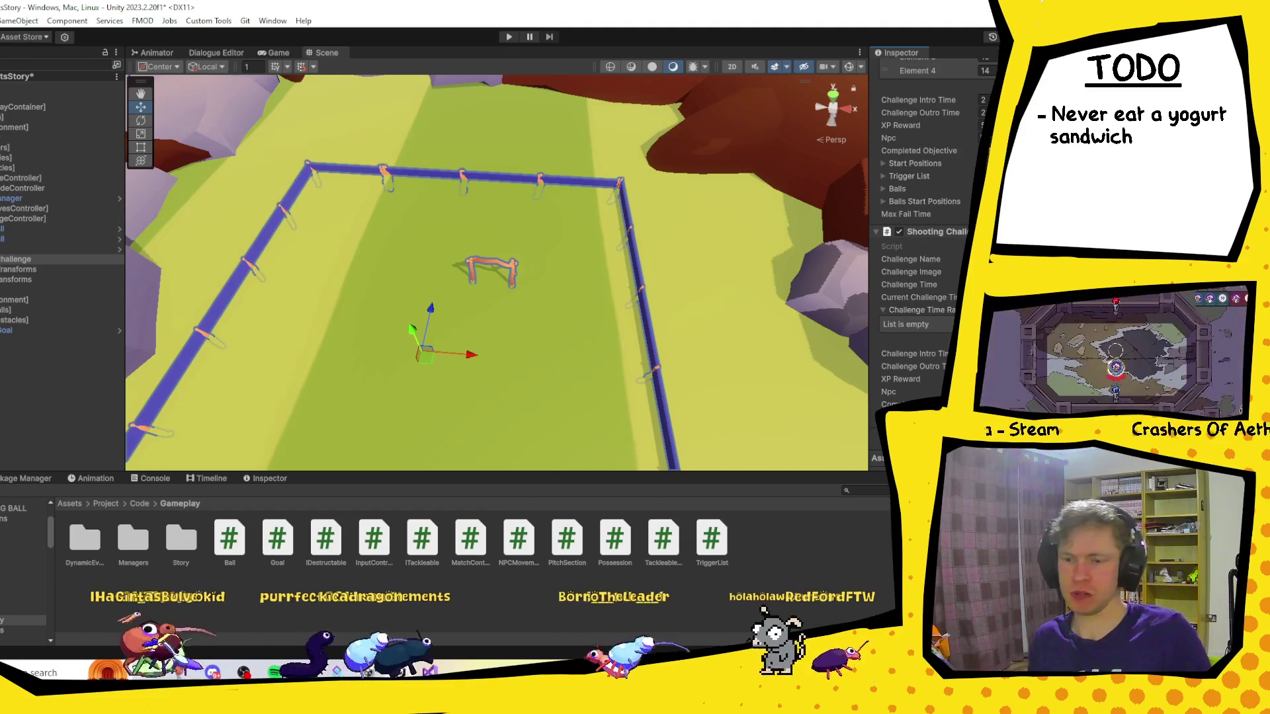
pyautogui.scroll(4, 886, 119)
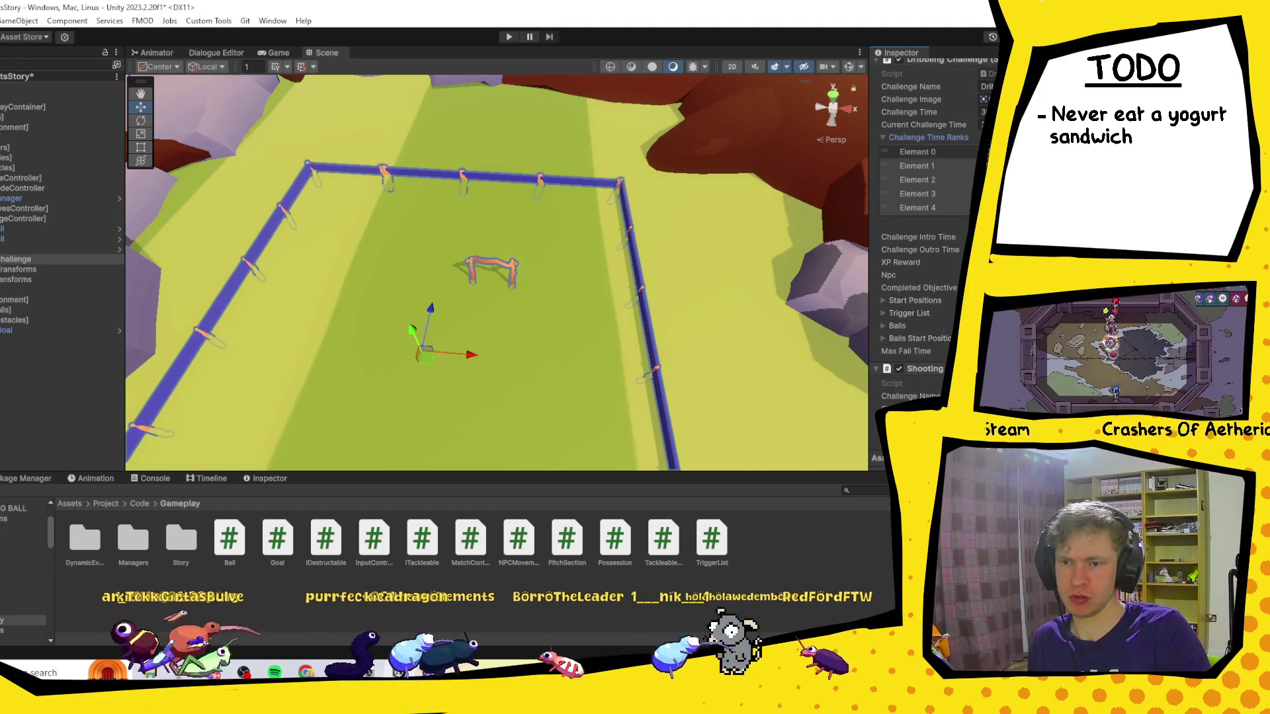
pyautogui.scroll(-3, 926, 198)
pyautogui.scroll(-1, 926, 198)
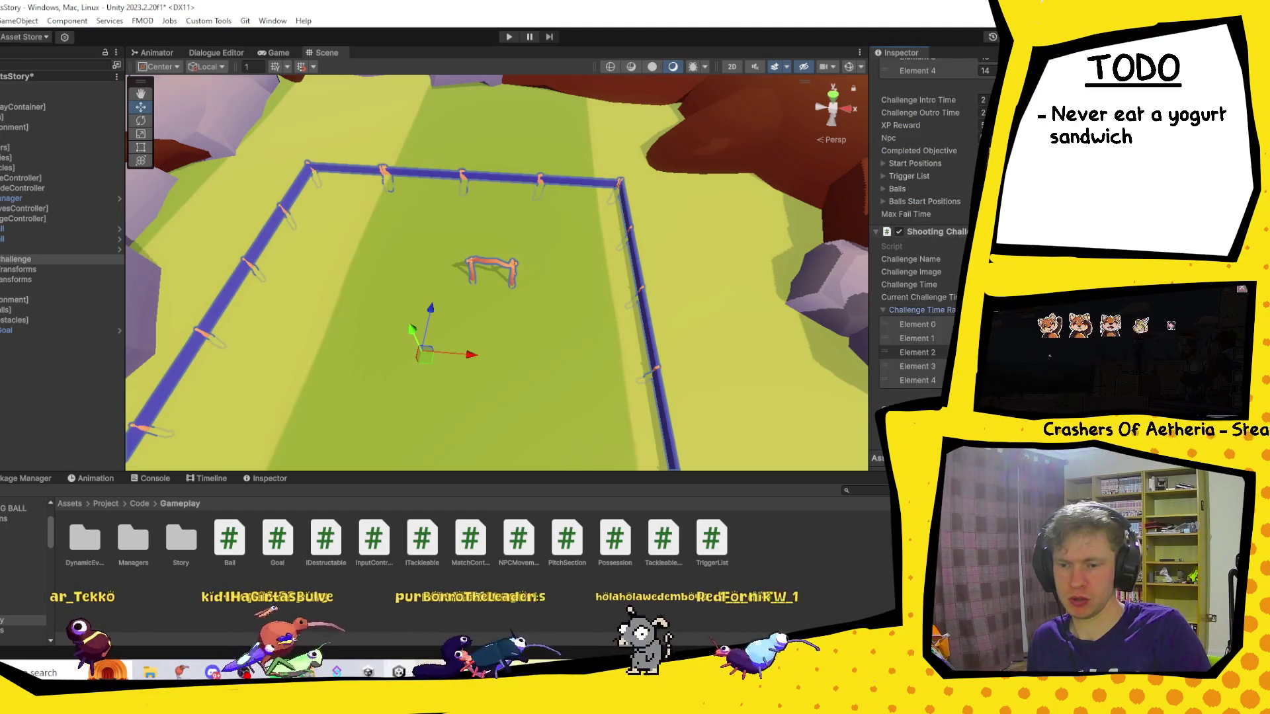
pyautogui.scroll(4, 926, 198)
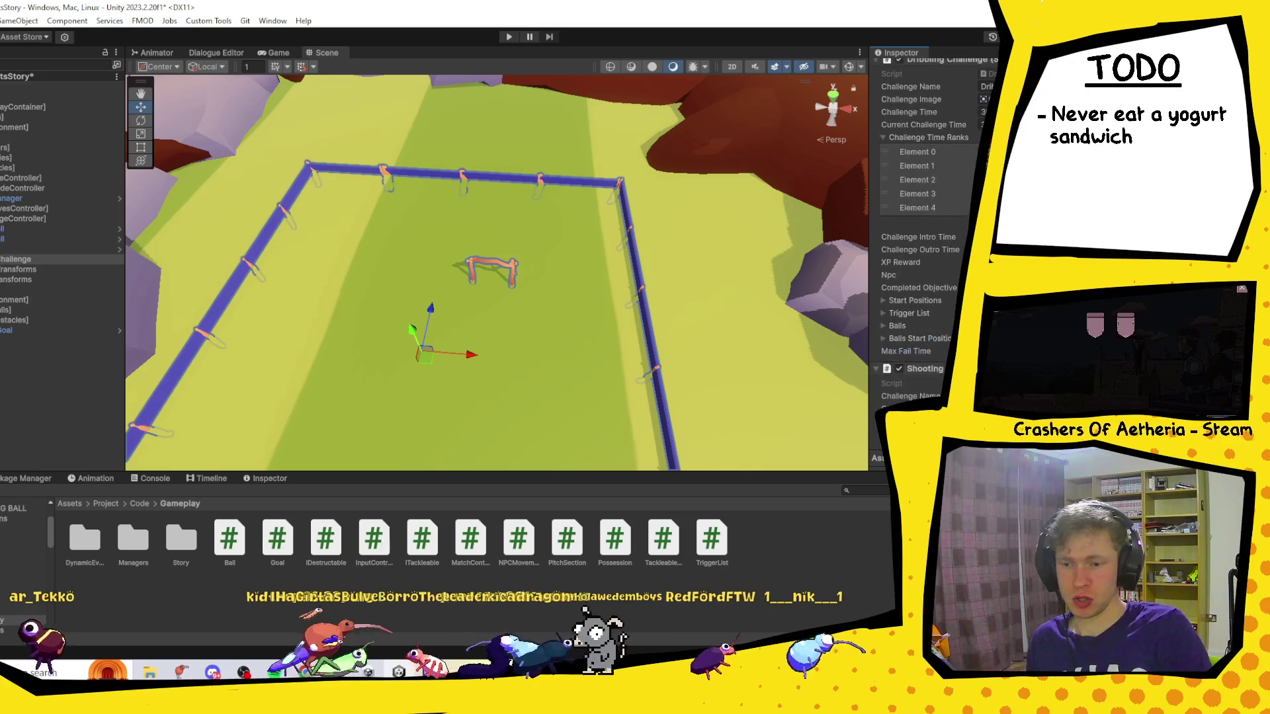
pyautogui.scroll(-6, 926, 231)
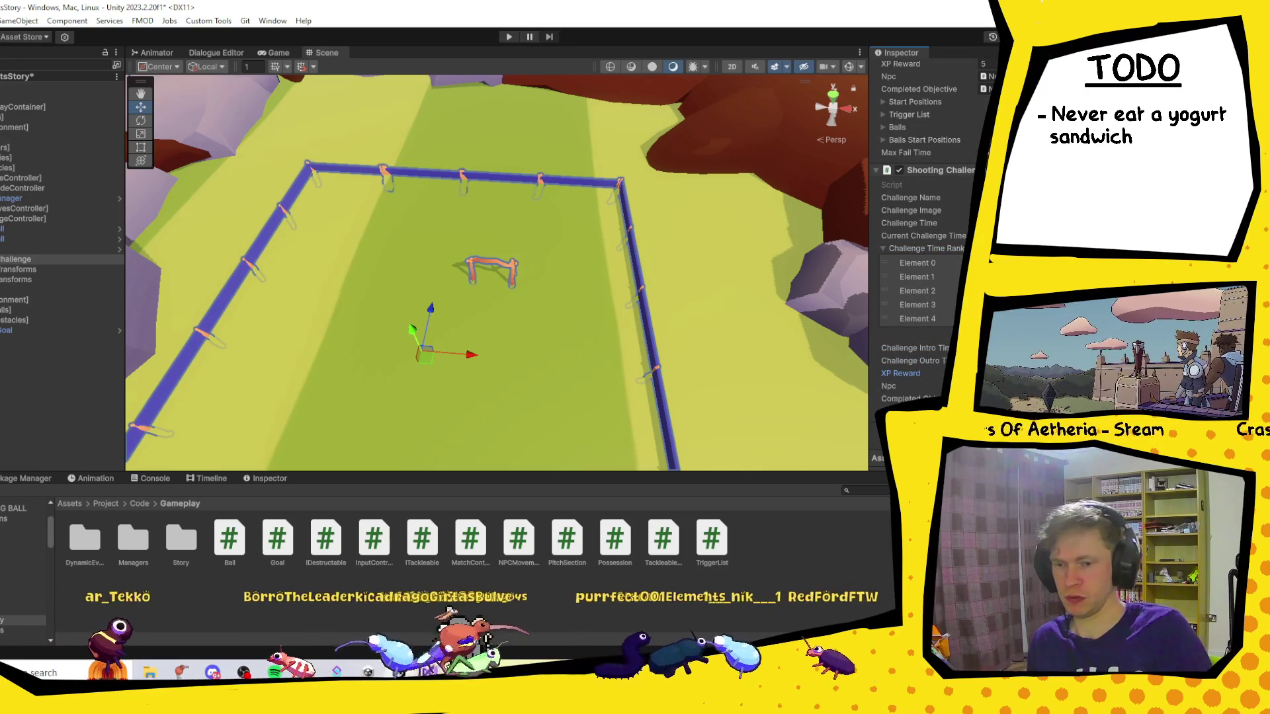
# Set the Shooting Challenge's Npc reference to None instead of GrandpaGrub.
pyautogui.click(985, 386)
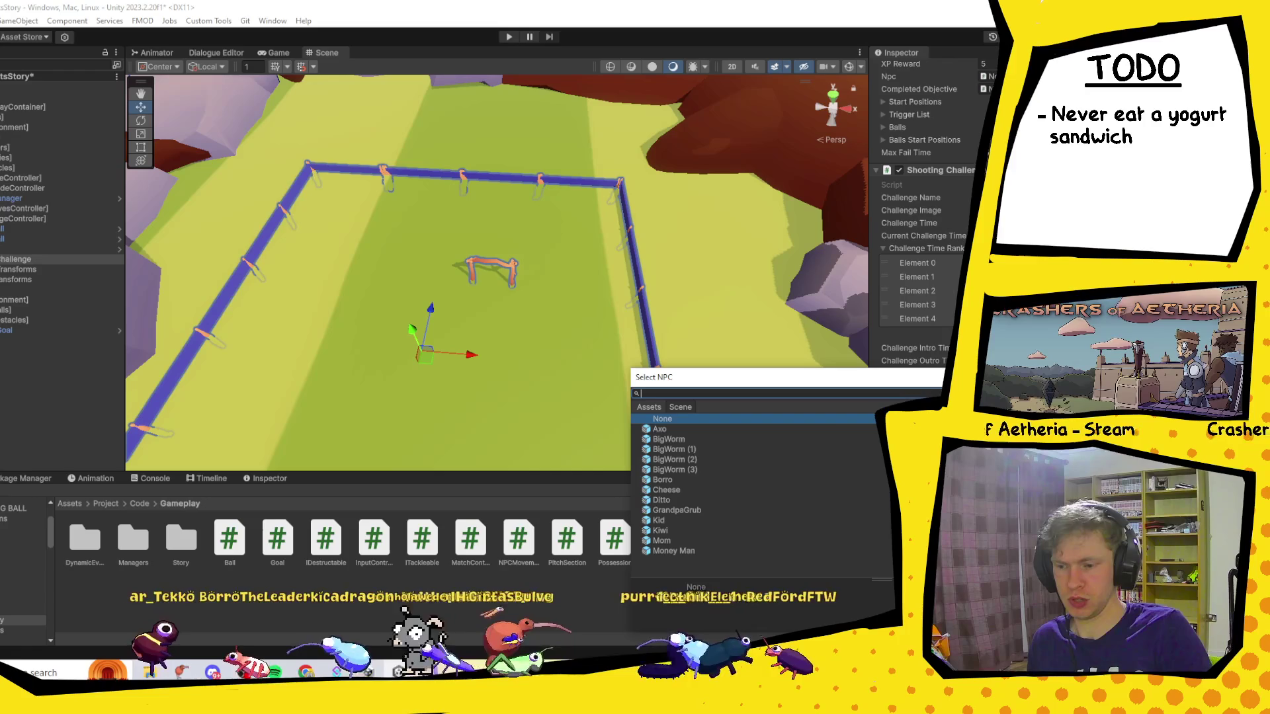
pyautogui.doubleClick(677, 511)
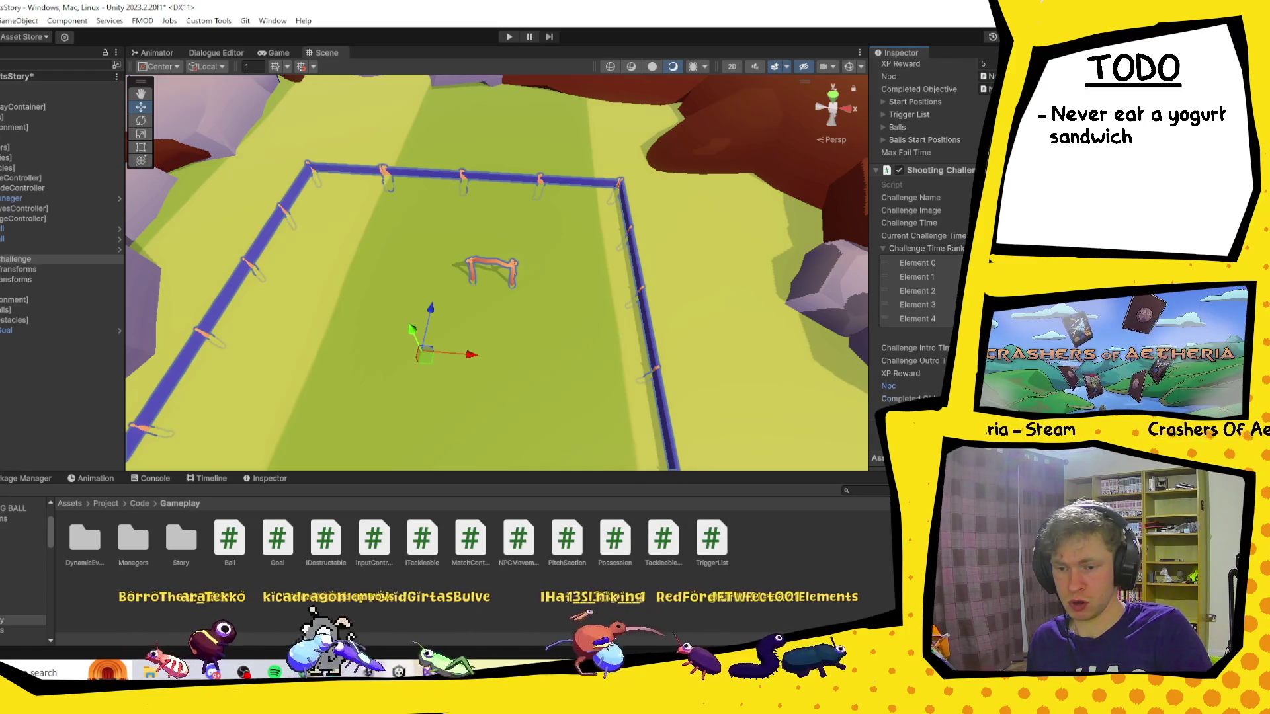
pyautogui.scroll(2, 926, 231)
pyautogui.scroll(-2, 926, 231)
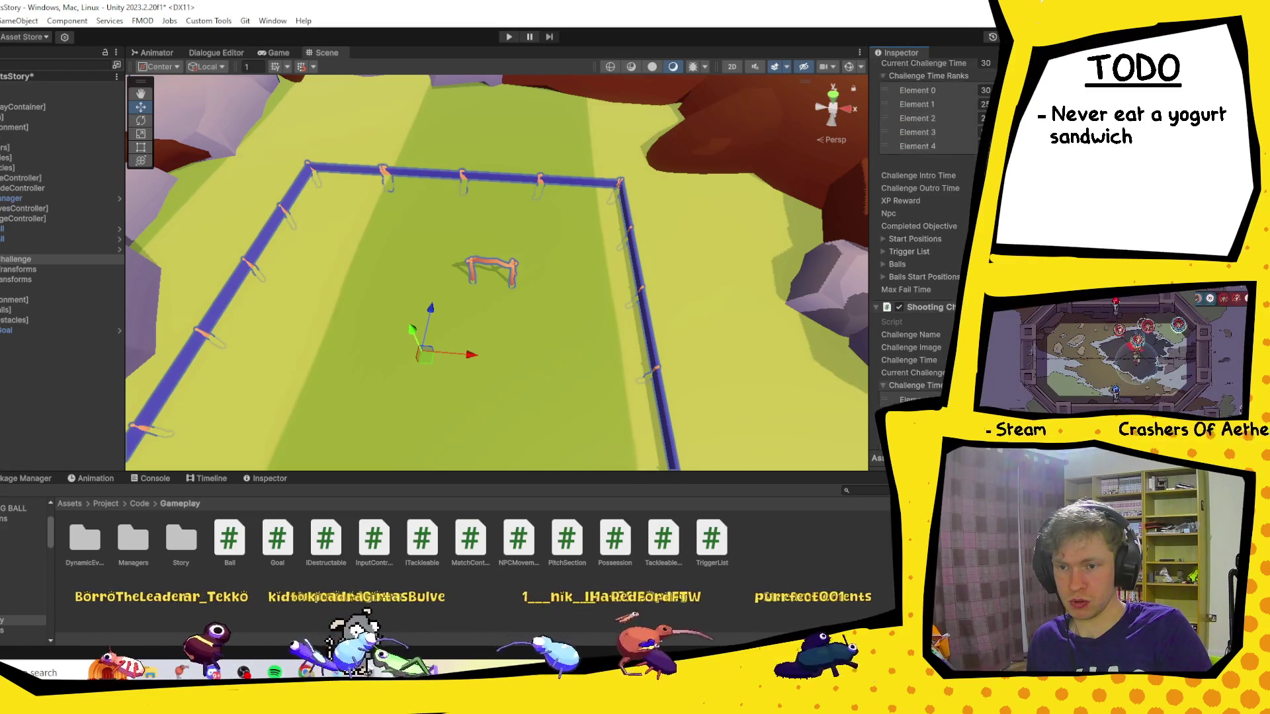
pyautogui.click(992, 386)
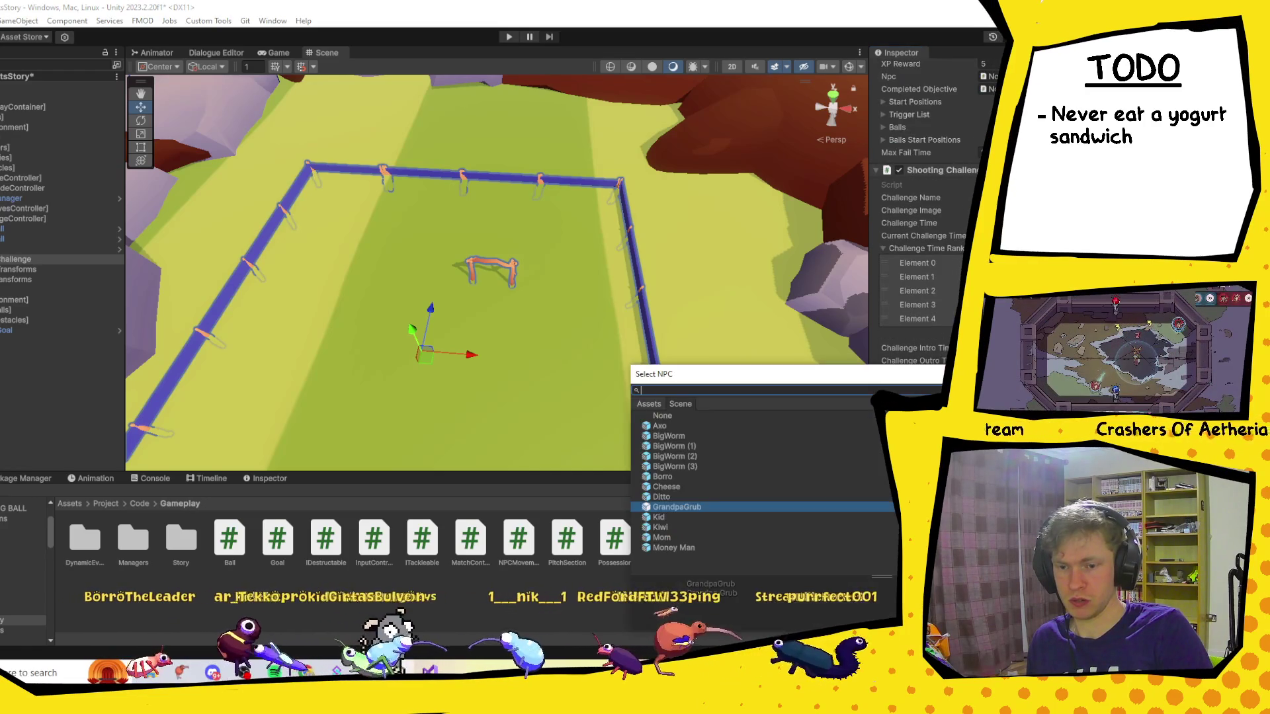
pyautogui.click(668, 417)
pyautogui.press('Return')
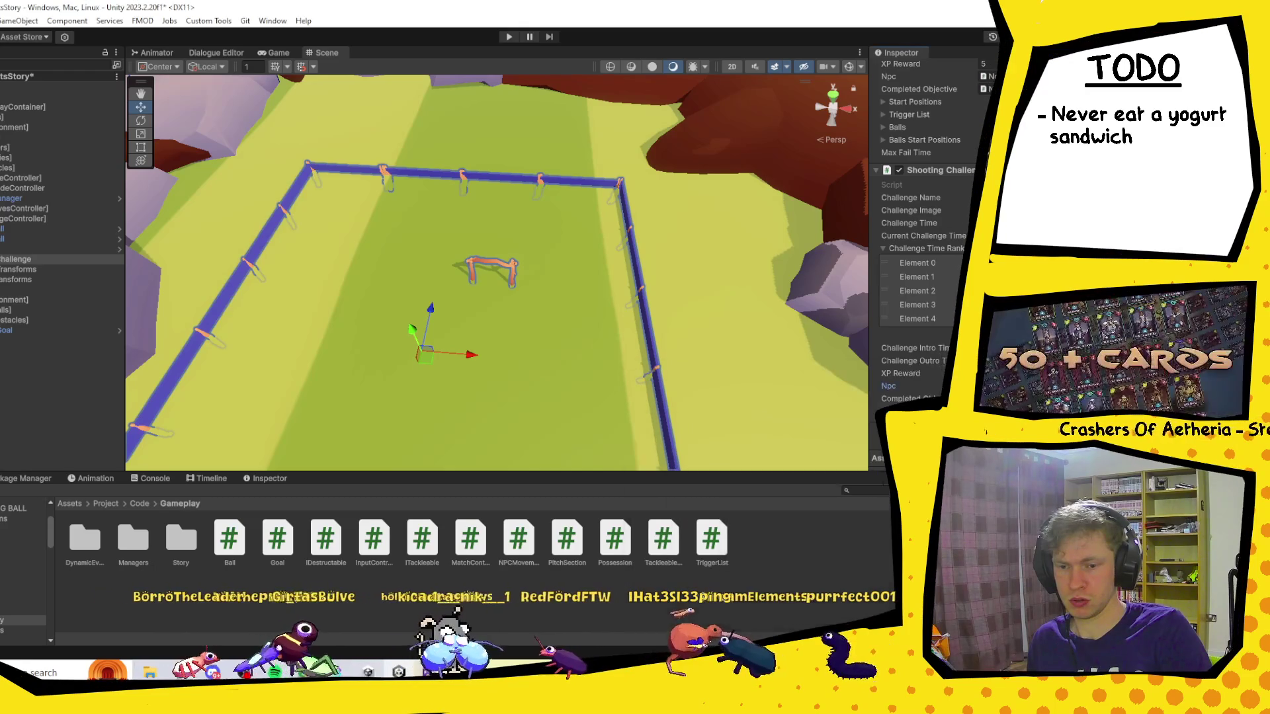
pyautogui.scroll(-5, 926, 265)
pyautogui.scroll(-3, 926, 265)
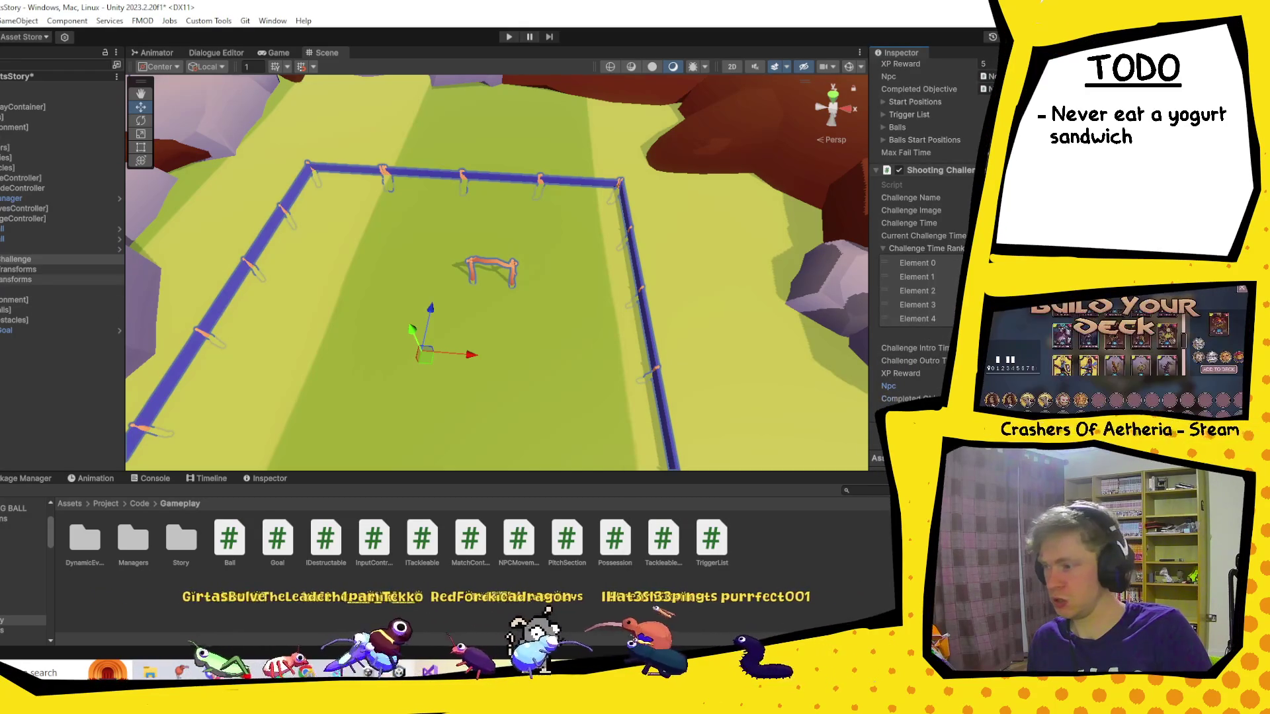
# Select the four child objects under Challenge in the Hierarchy.
pyautogui.click(13, 258)
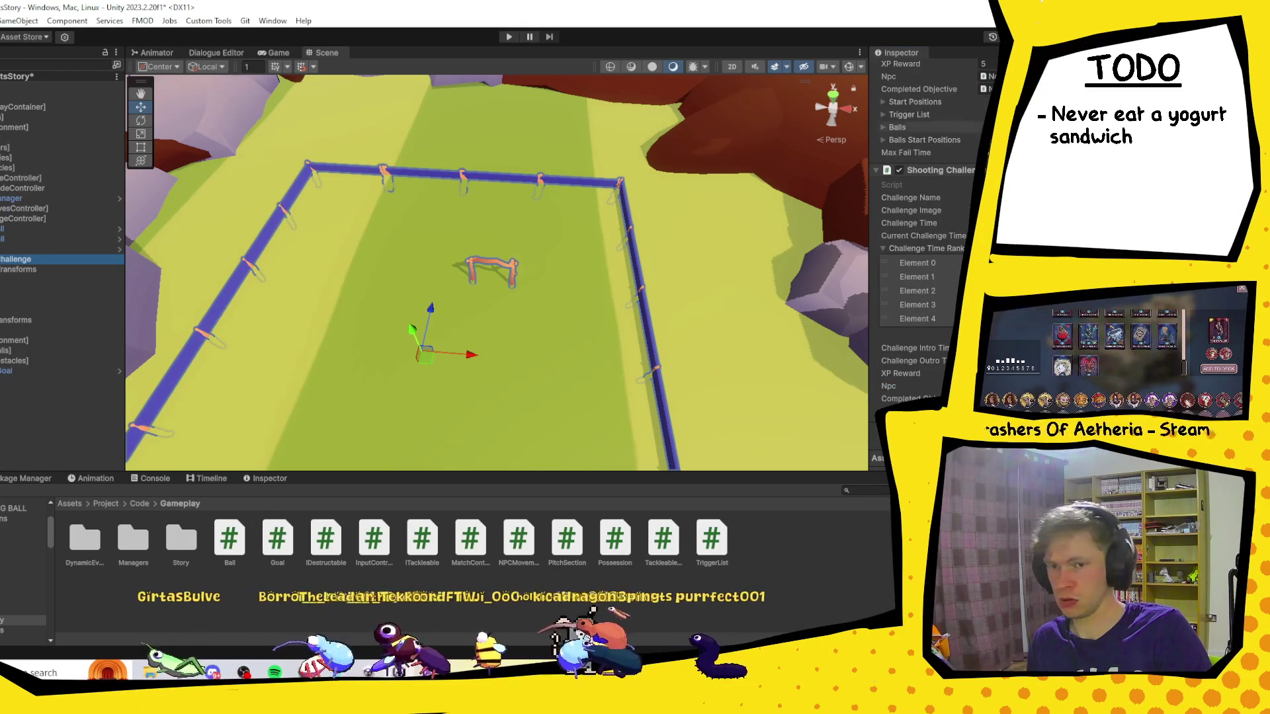
pyautogui.click(15, 279)
pyautogui.hotkey('shift', 'Down')
pyautogui.hotkey('shift', 'Down')
pyautogui.hotkey('shift', 'Down')
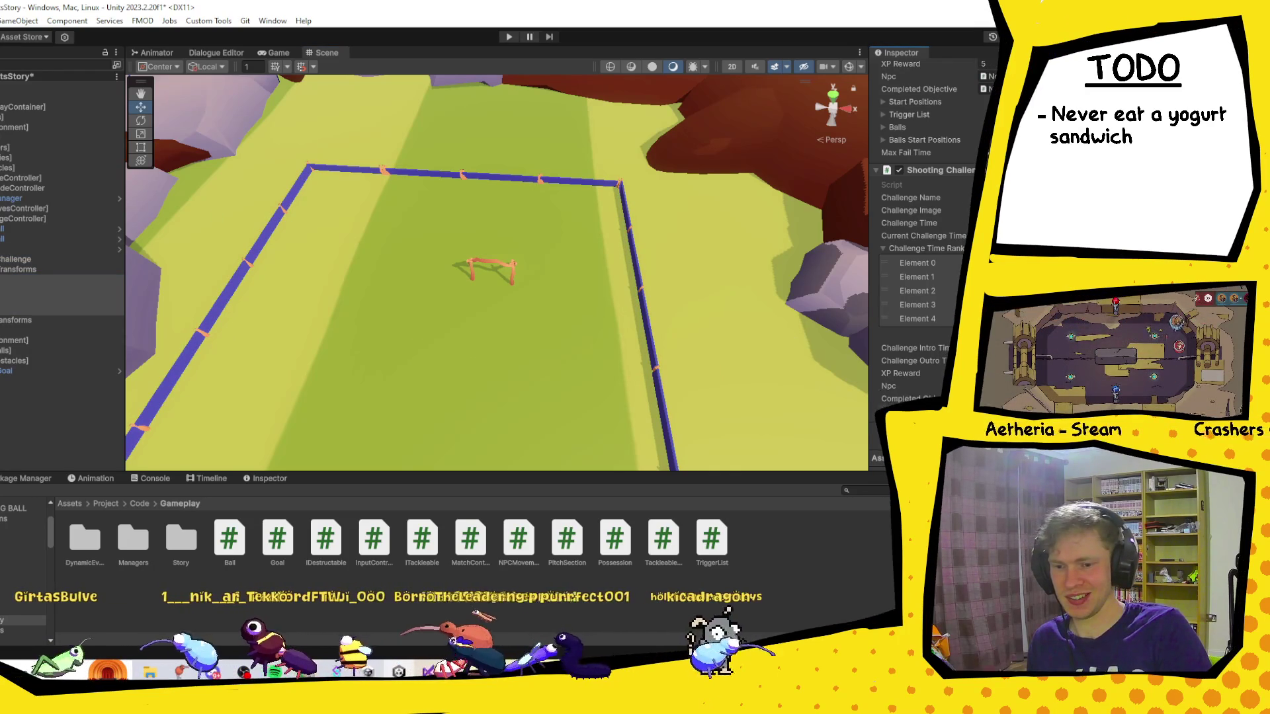
# Delete the four selected empty child objects.
pyautogui.press('Delete')
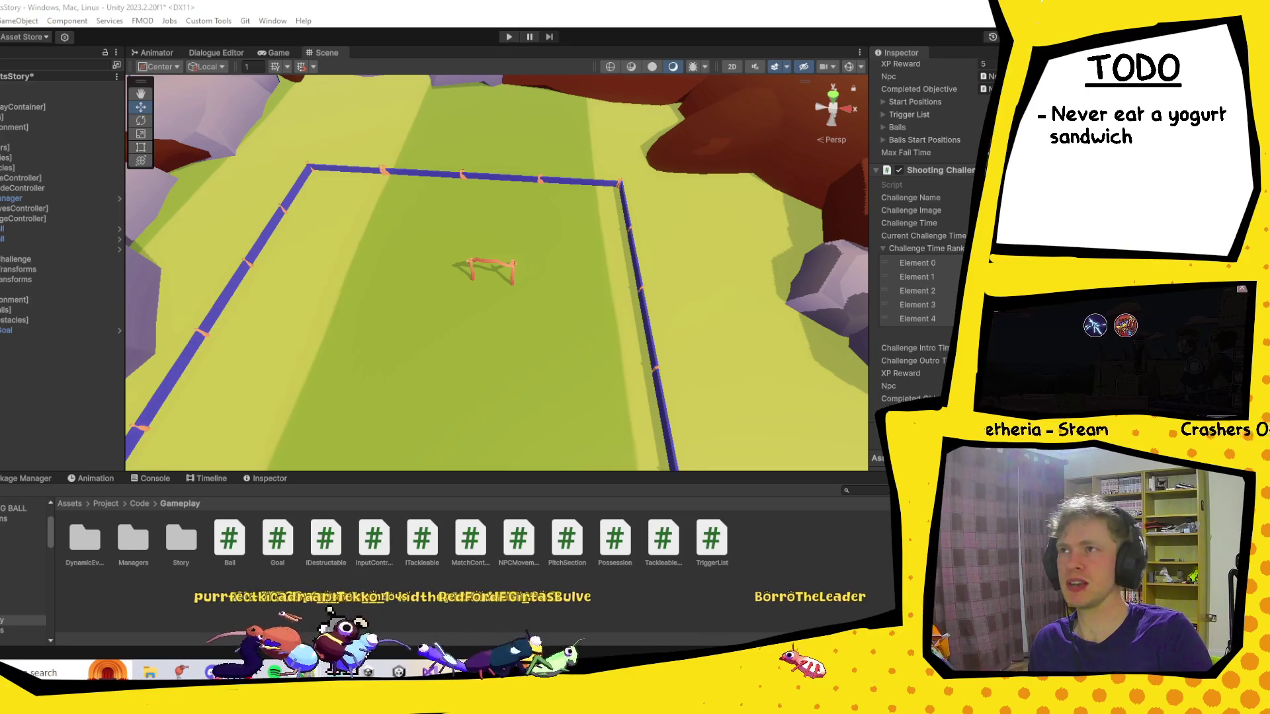
# Maximize the browser window playing the toilet-repair video.
pyautogui.press('super+Up')
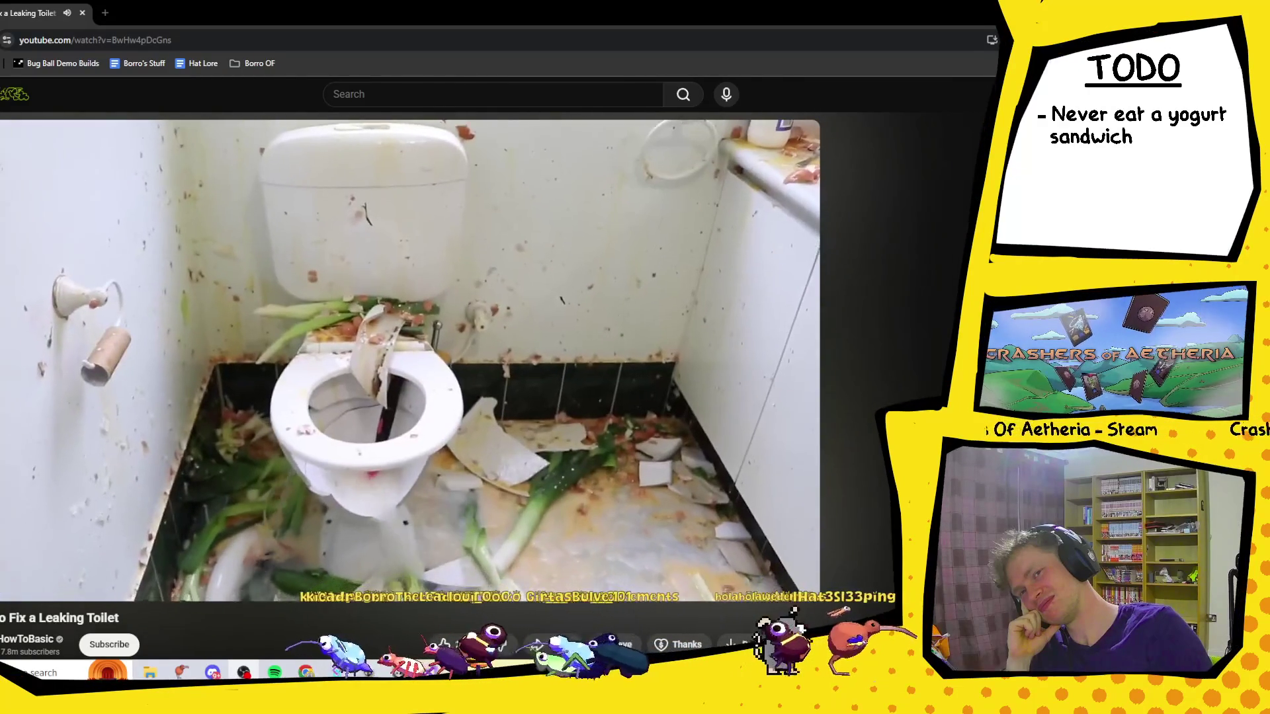
# Pause the toilet-repair video at 1:00.
pyautogui.click(455, 382)
# Switch back to the Unity editor.
pyautogui.hotkey('alt', 'Tab')
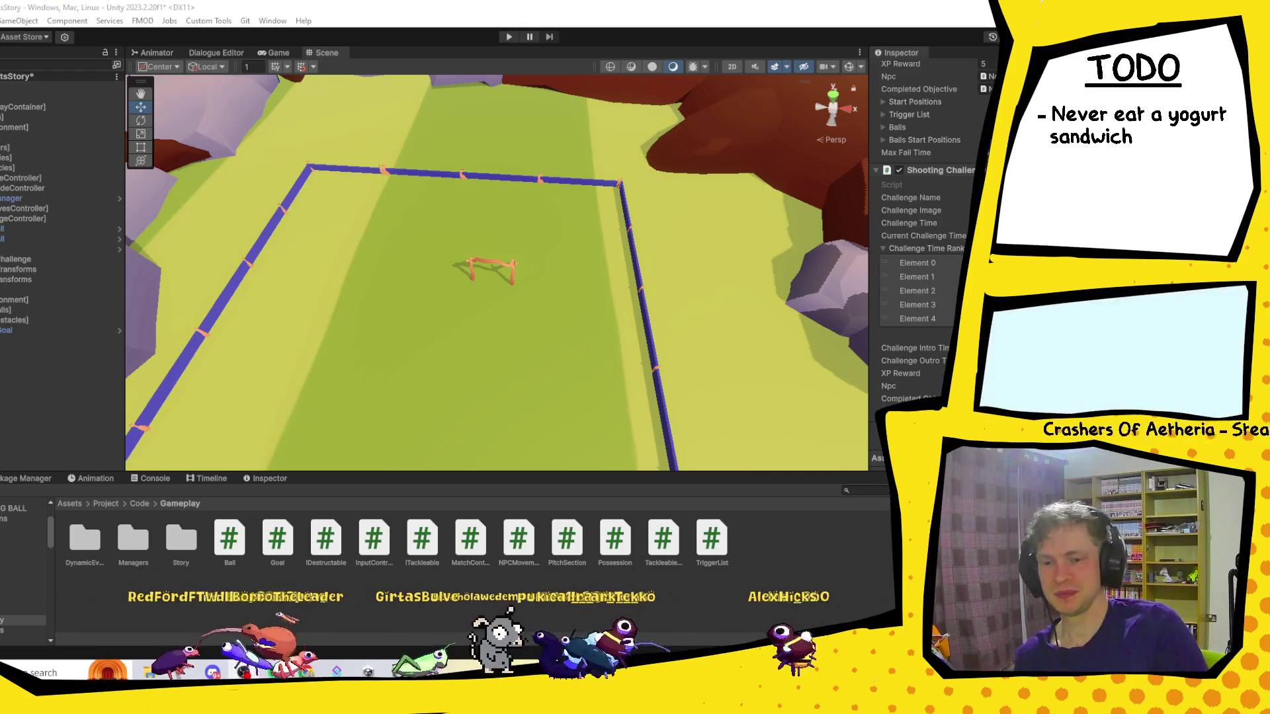
# Open ShootingChallenge.cs in Visual Studio from the component's Script field.
pyautogui.click(1026, 184)
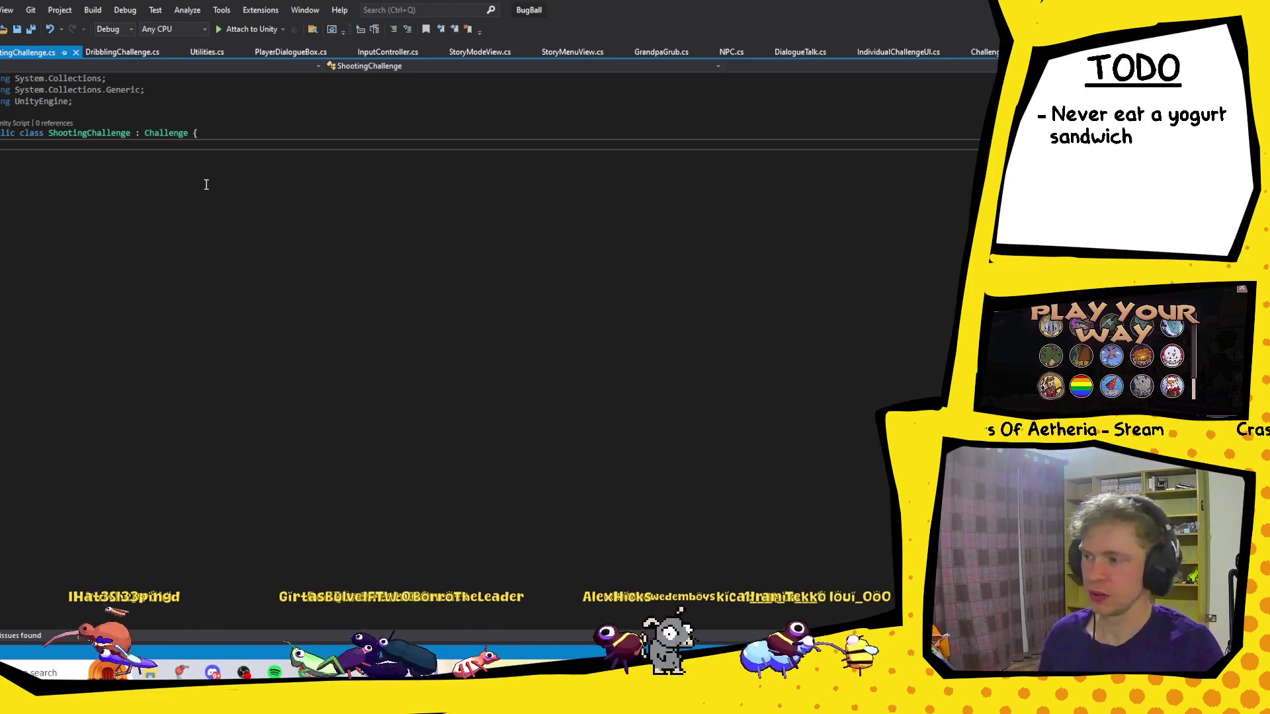
# Inspect the Challenge base class and its InitializeChallenge method with F12.
pyautogui.press('Return')
pyautogui.press('Return')
pyautogui.press('Return')
pyautogui.press('BackSpace')
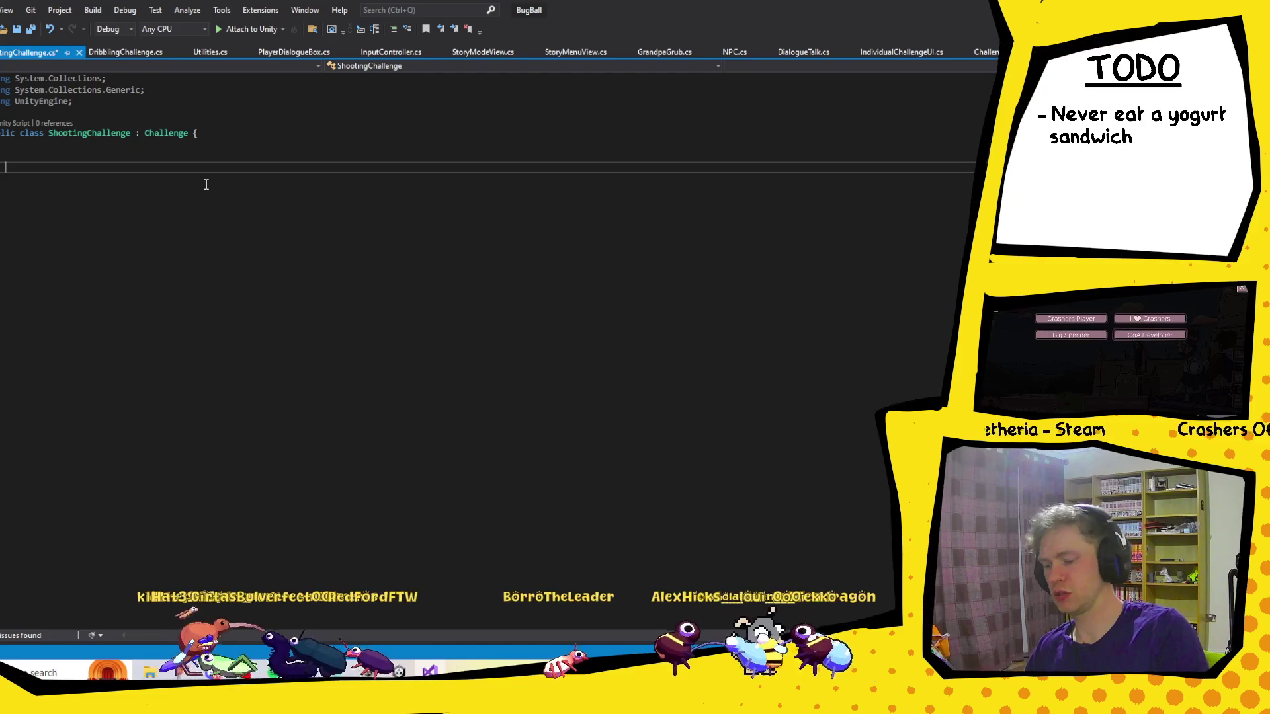
pyautogui.click(200, 133)
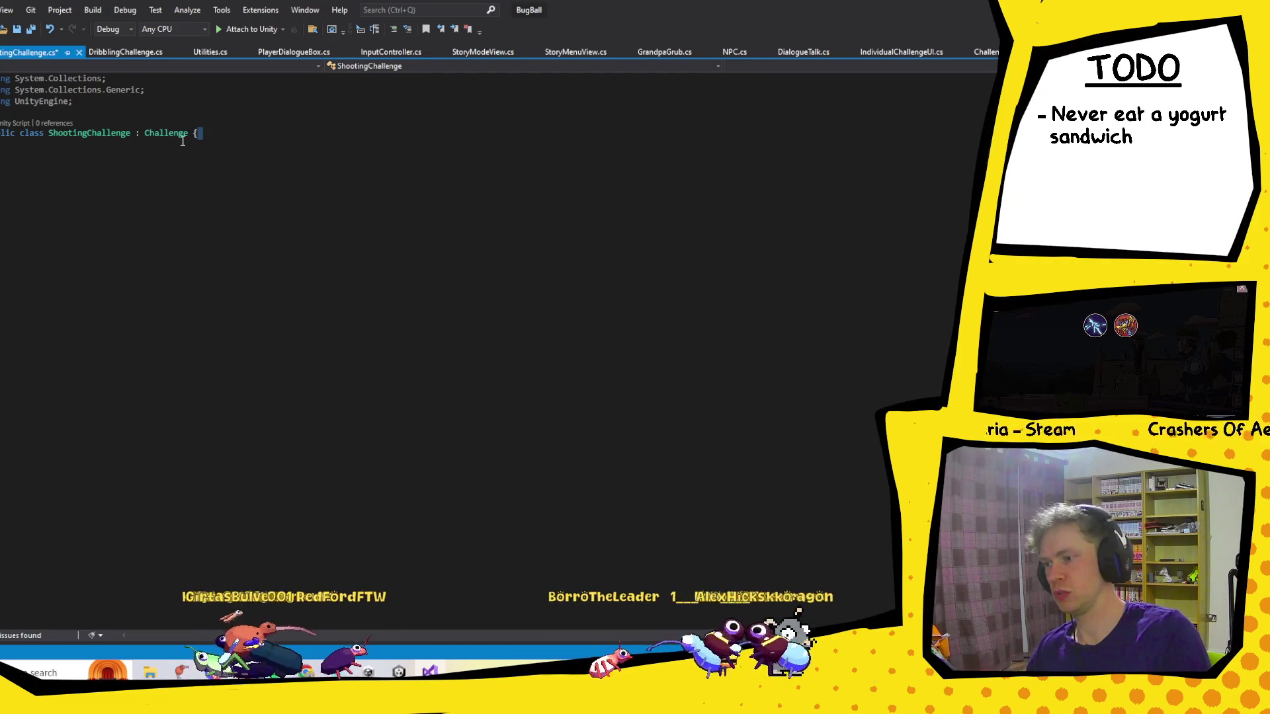
pyautogui.doubleClick(179, 136)
pyautogui.press('F12')
pyautogui.scroll(-10, 162, 218)
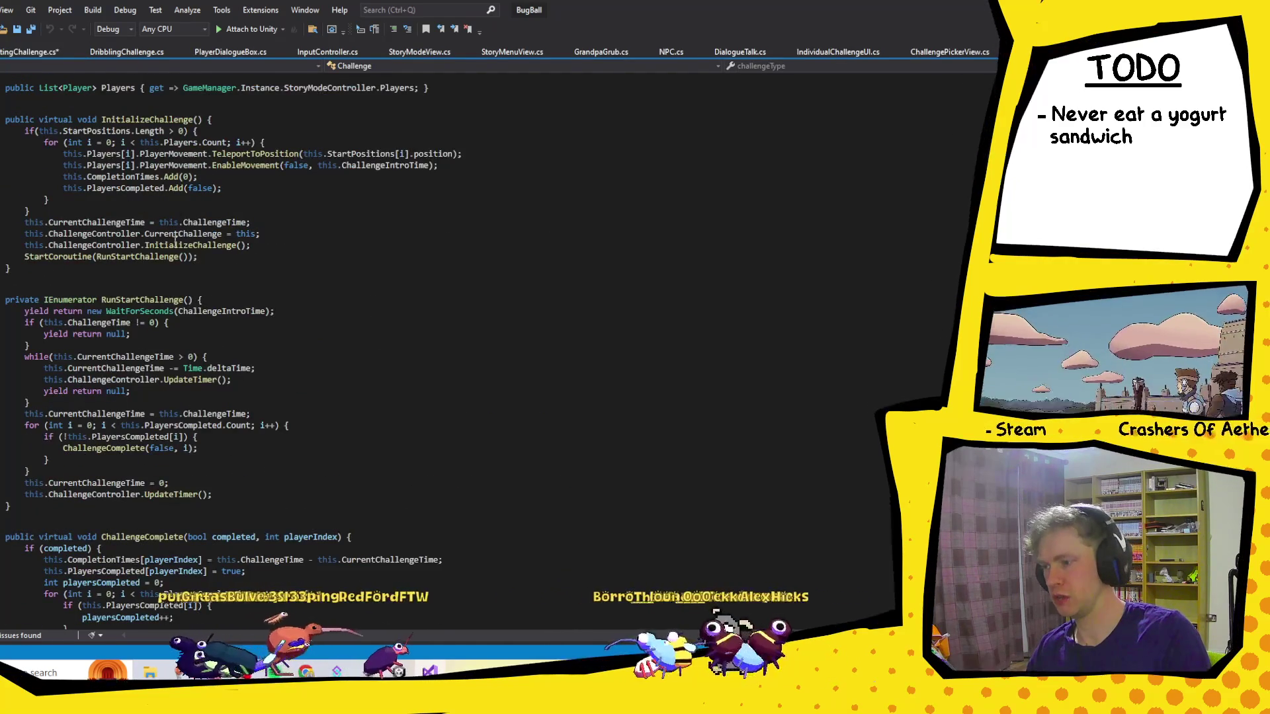
pyautogui.scroll(3, 162, 218)
pyautogui.click(218, 173)
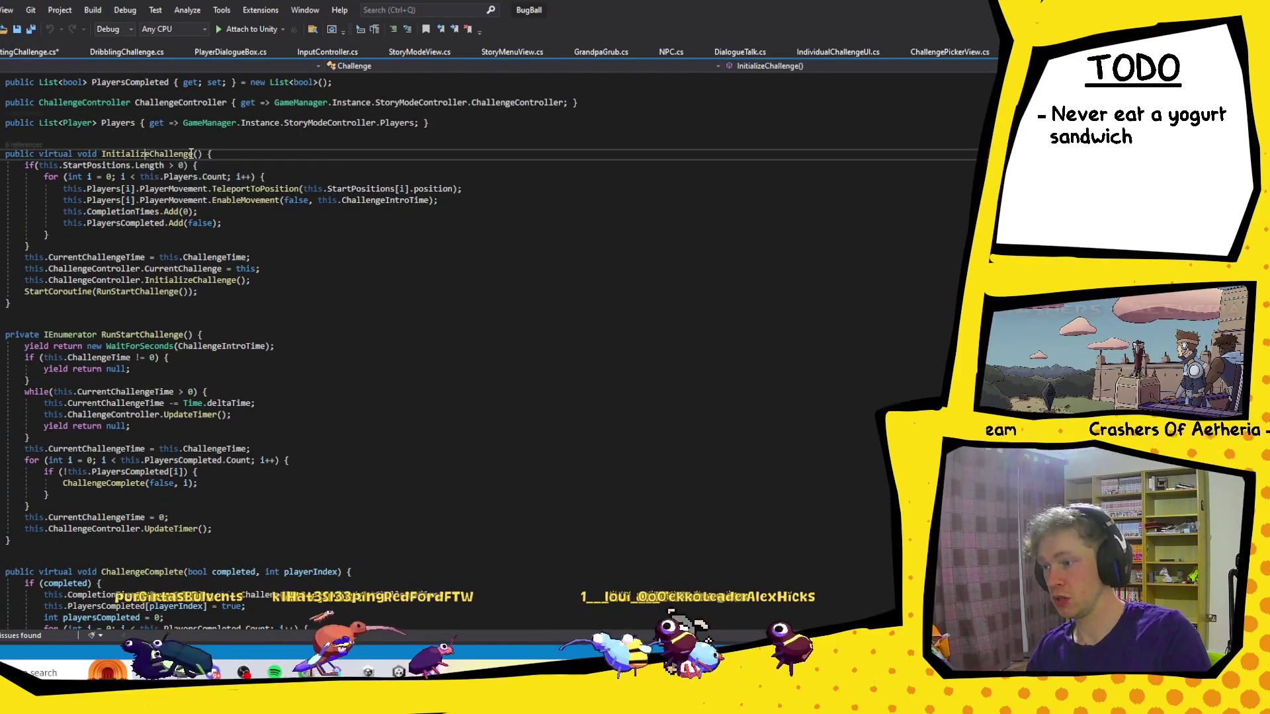
pyautogui.scroll(-7, 206, 262)
pyautogui.scroll(2, 206, 262)
pyautogui.scroll(-12, 223, 286)
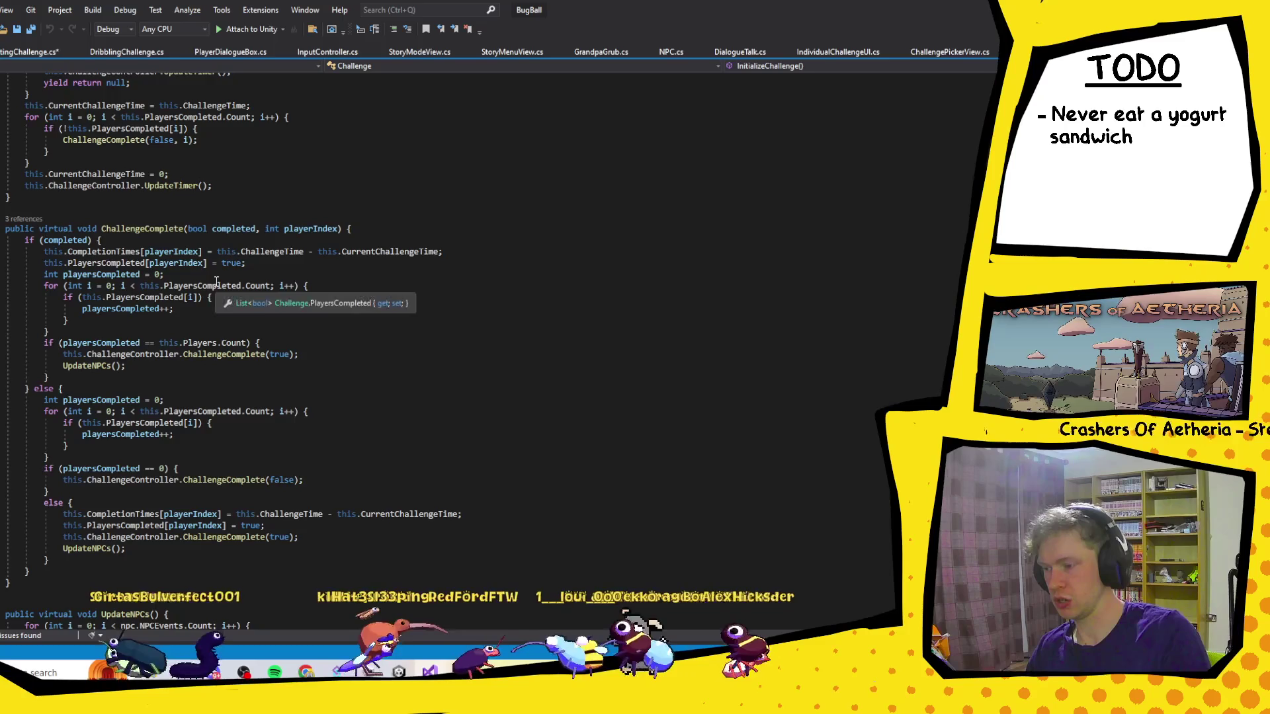
pyautogui.scroll(15, 223, 286)
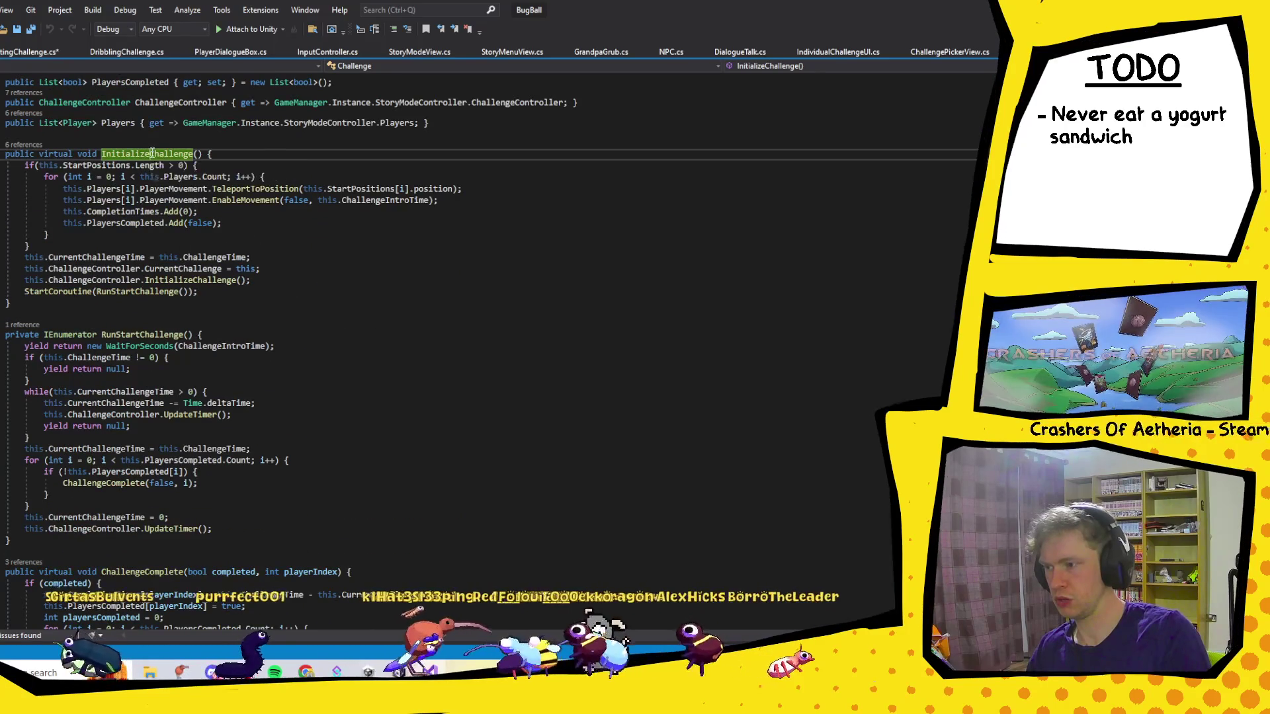
pyautogui.click(33, 51)
# Add a public override void InitializeChallenge() that calls base.InitializeChallenge().
pyautogui.click(94, 171)
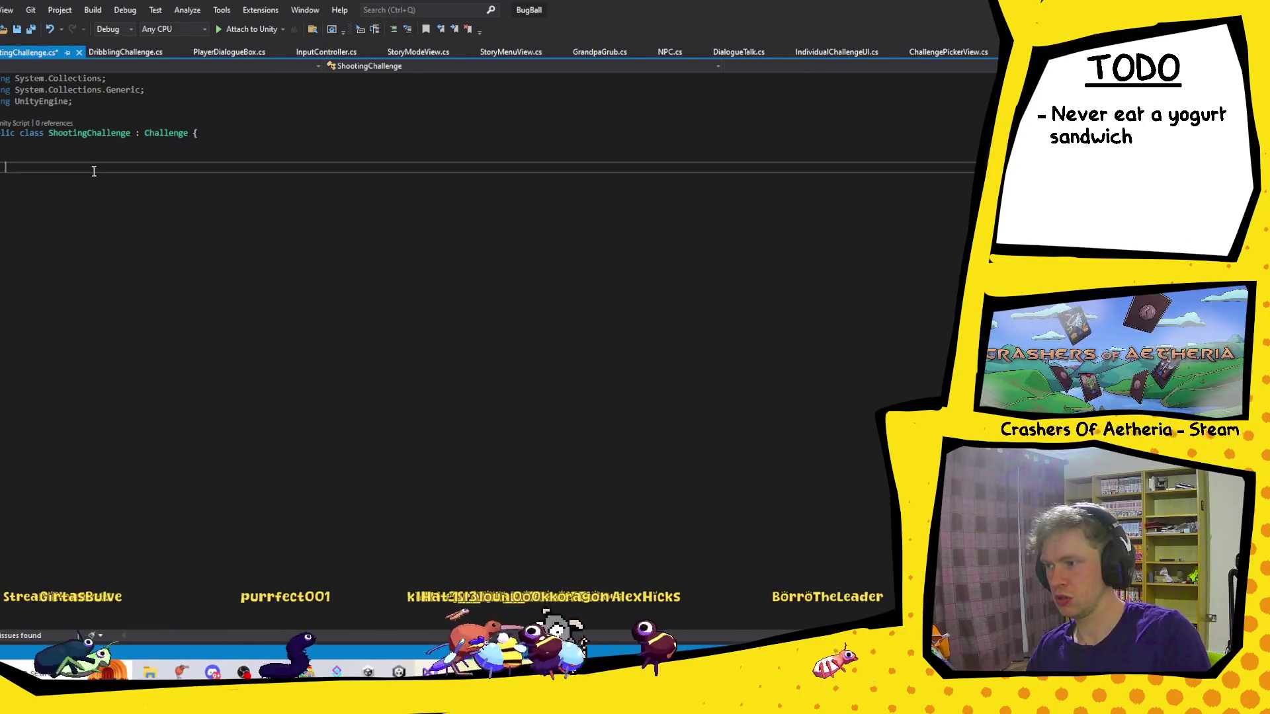
pyautogui.write('public vo')
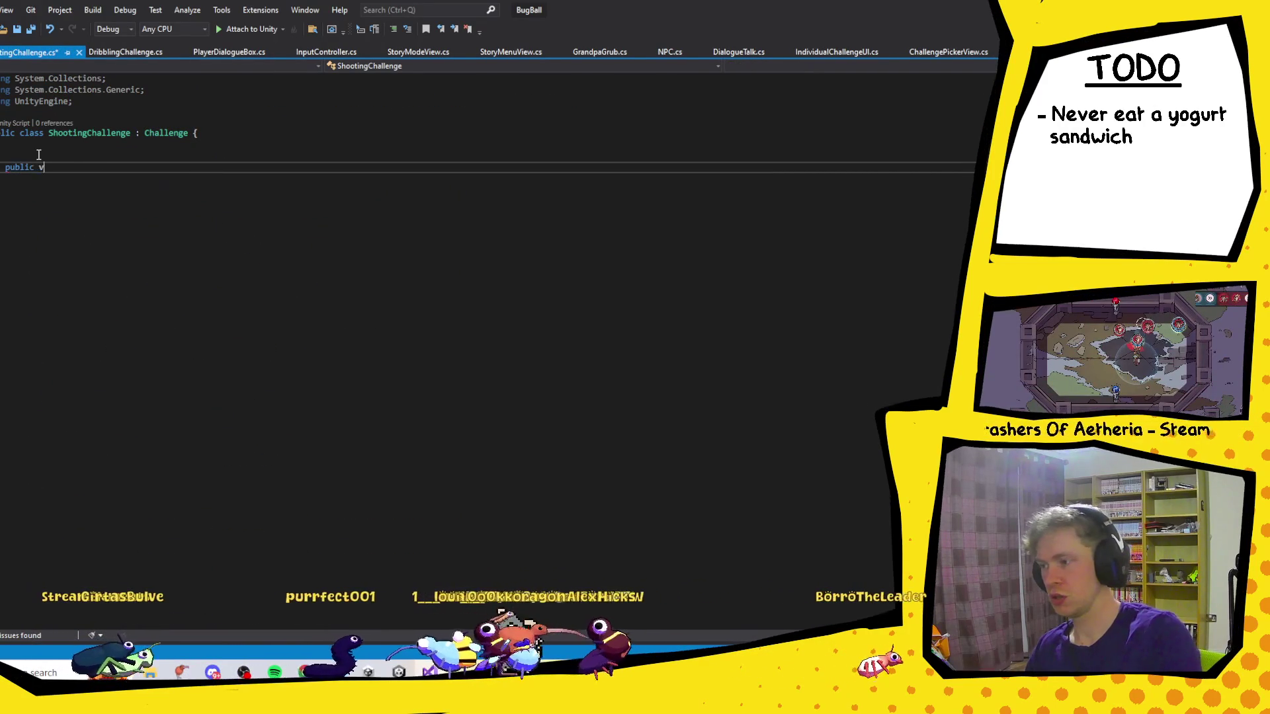
pyautogui.press('BackSpace')
pyautogui.press('BackSpace')
pyautogui.write('override boo')
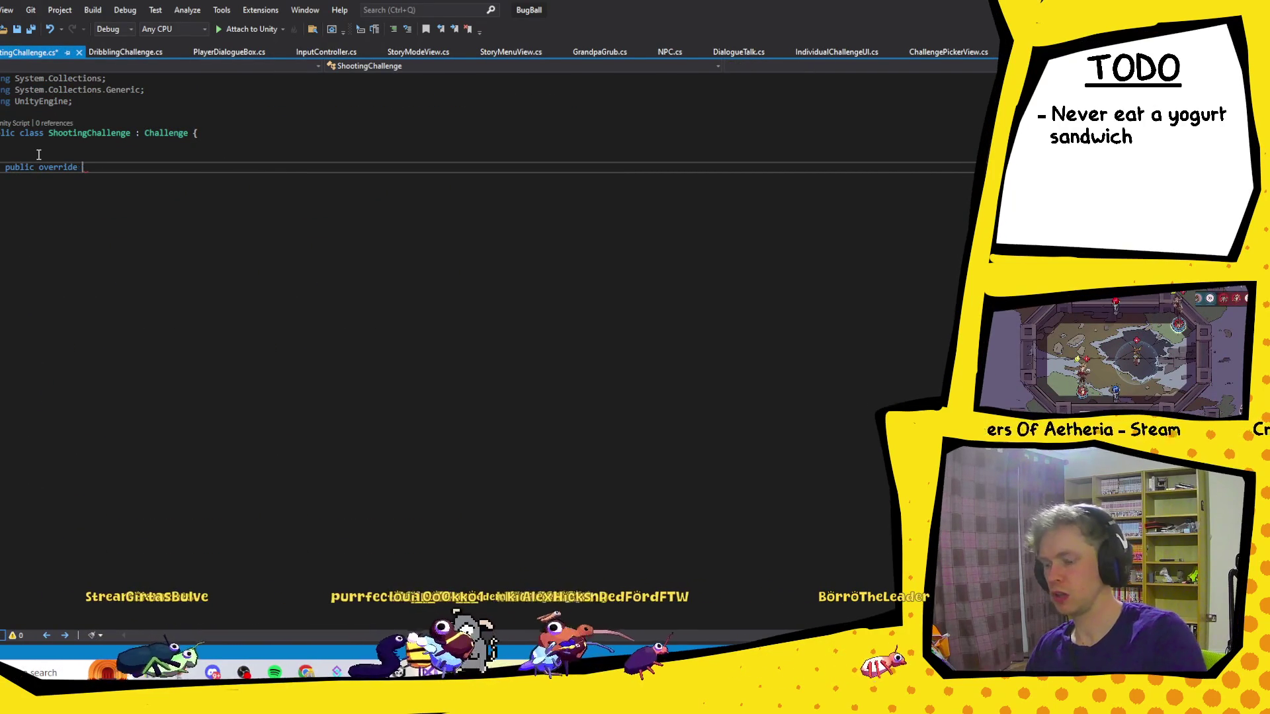
pyautogui.press('BackSpace')
pyautogui.press('BackSpace')
pyautogui.press('BackSpace')
pyautogui.write('void Ini')
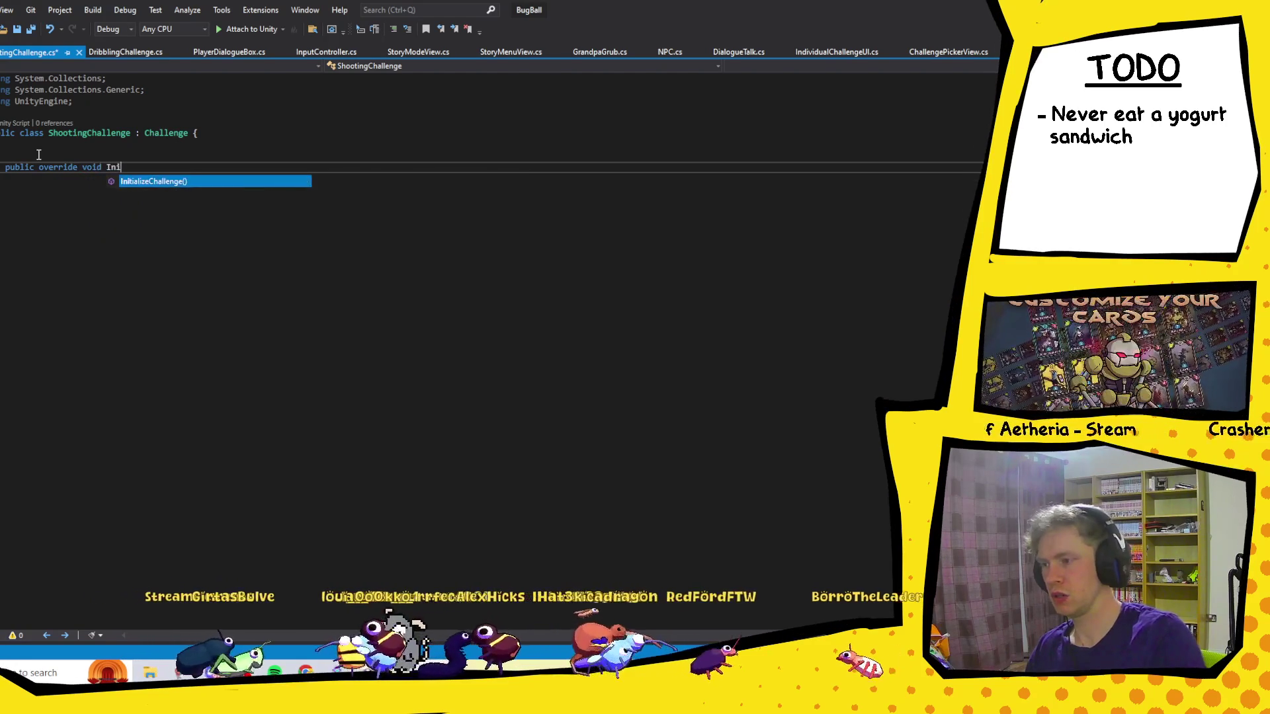
pyautogui.press('Return')
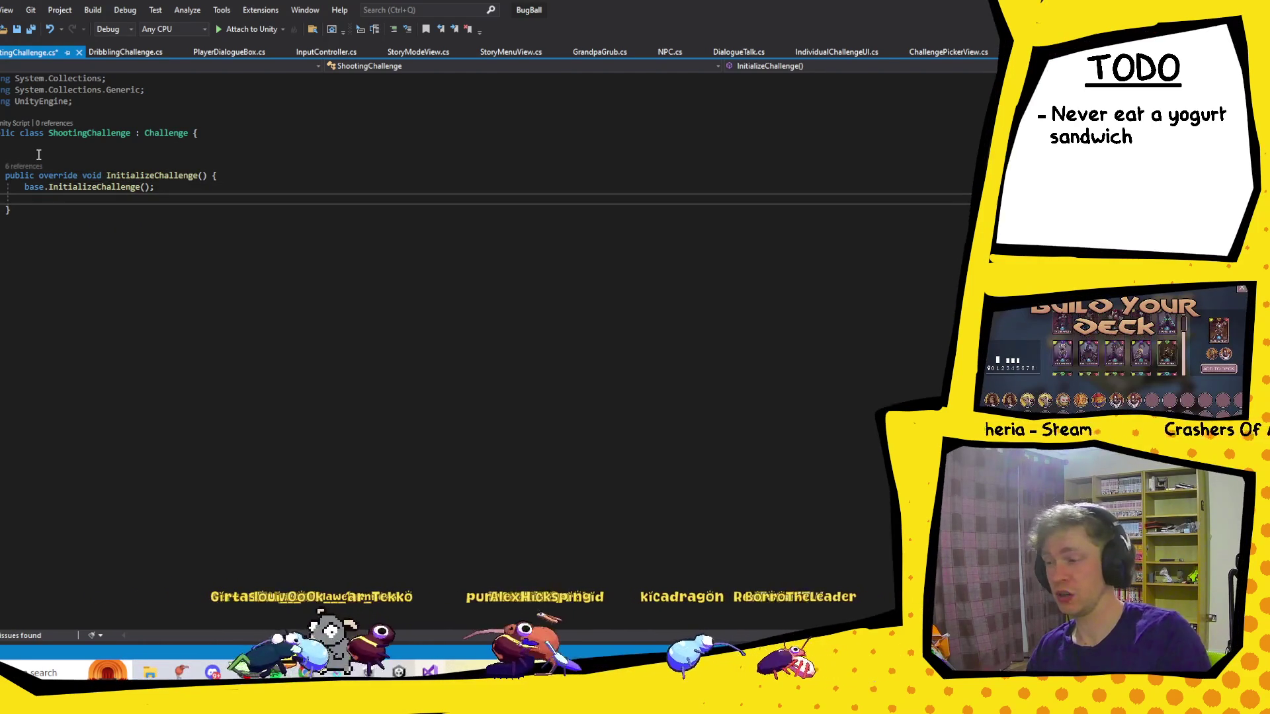
pyautogui.click(38, 154)
# Declare a [SerializeField] private List<List<Goal>> field above the InitializeChallenge override.
pyautogui.press('Return')
pyautogui.press('Up')
pyautogui.write('Ser')
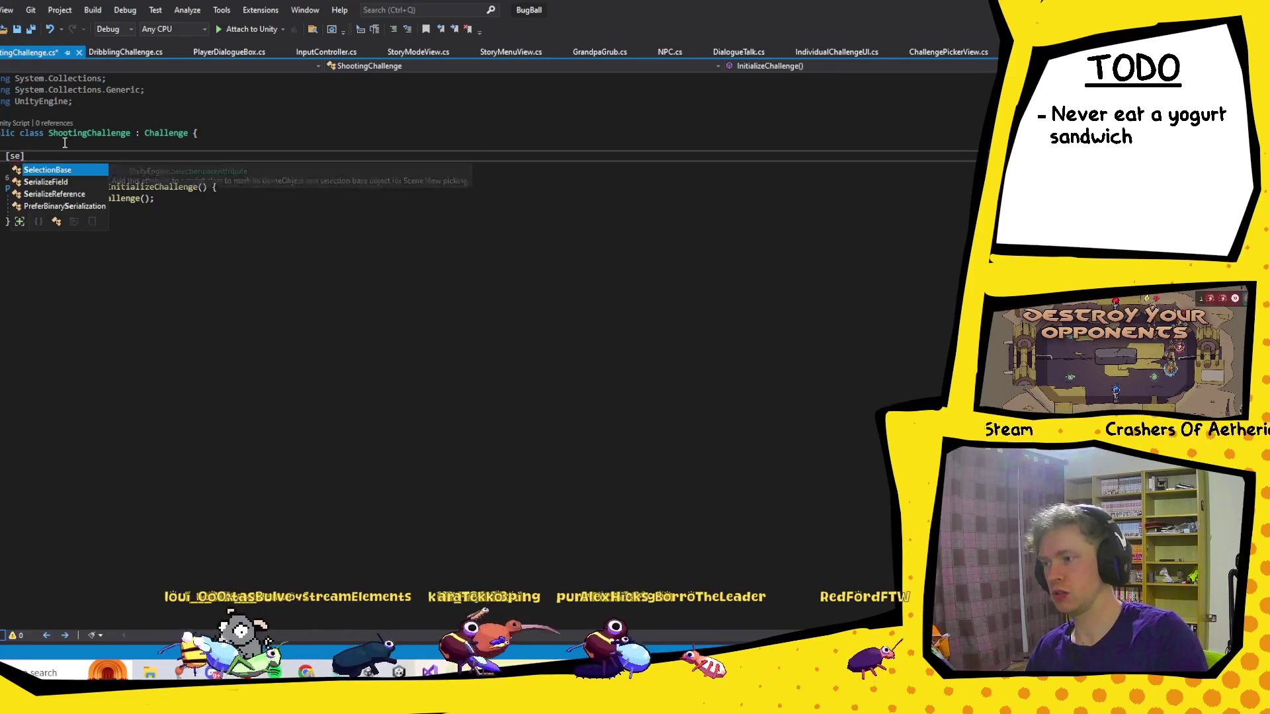
pyautogui.press('Tab')
pyautogui.press('End')
pyautogui.write('rivate ')
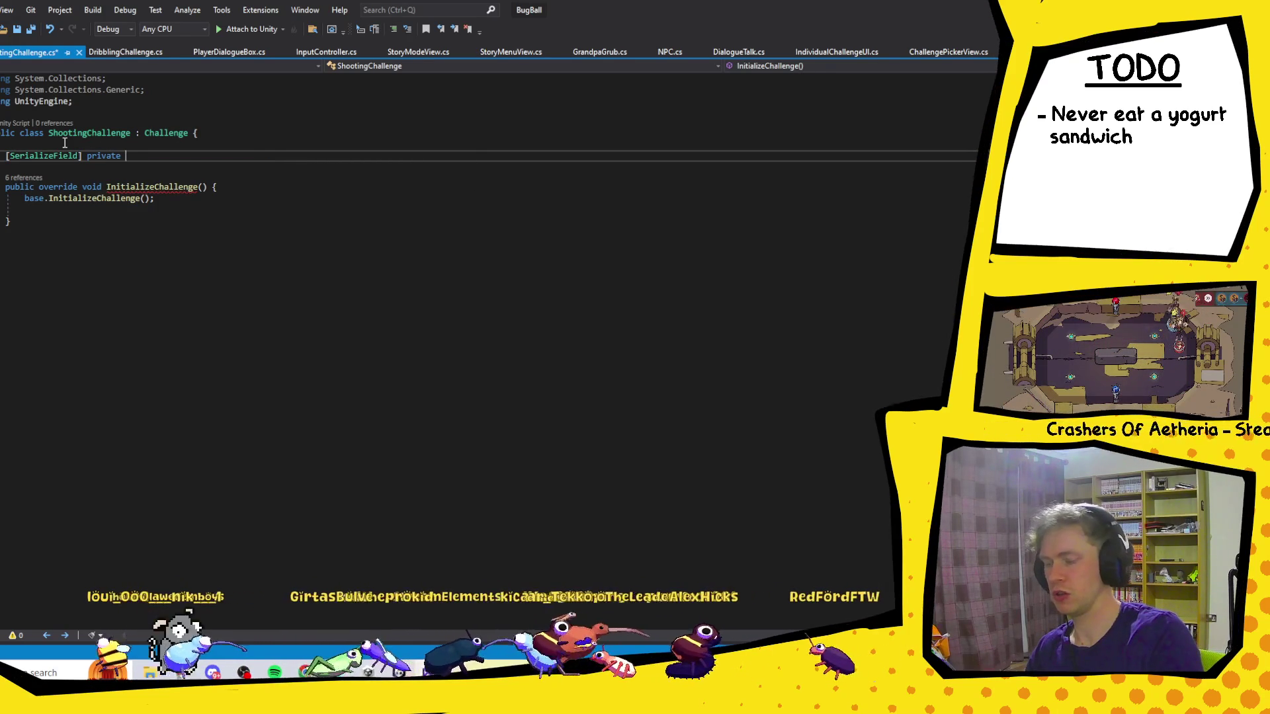
pyautogui.write('li')
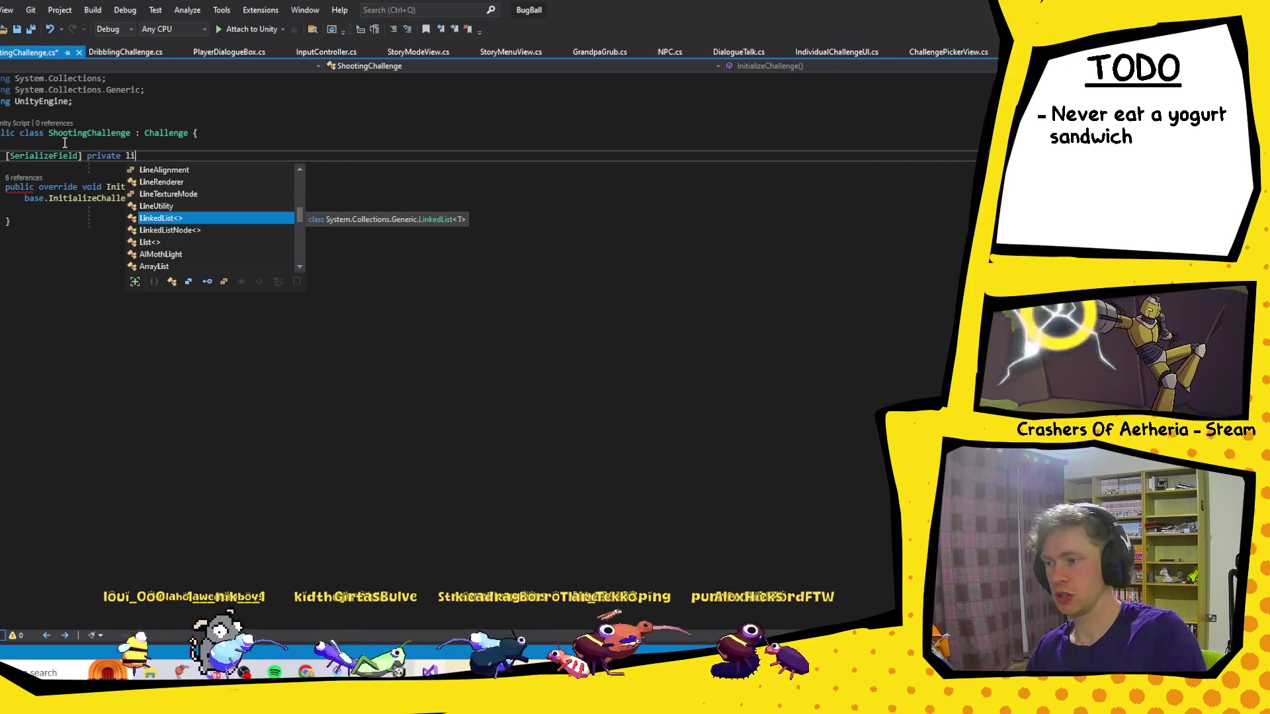
pyautogui.press('Tab')
pyautogui.press('BackSpace')
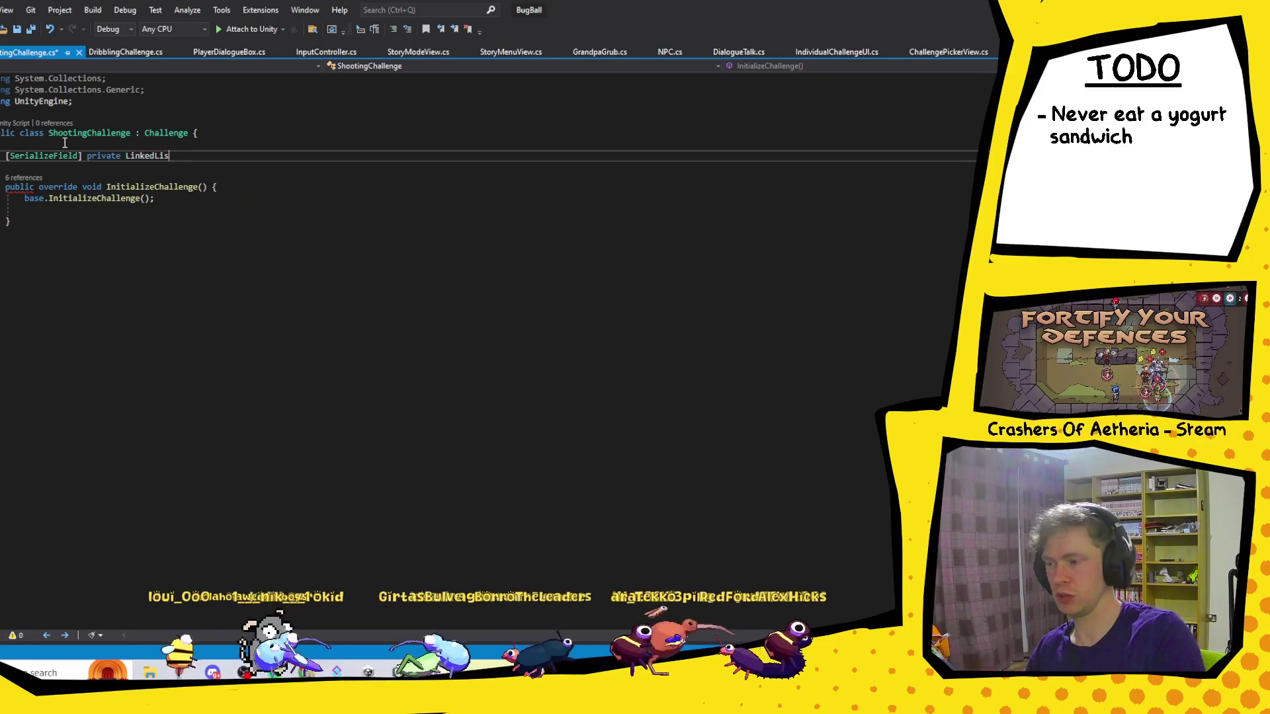
pyautogui.write('ist')
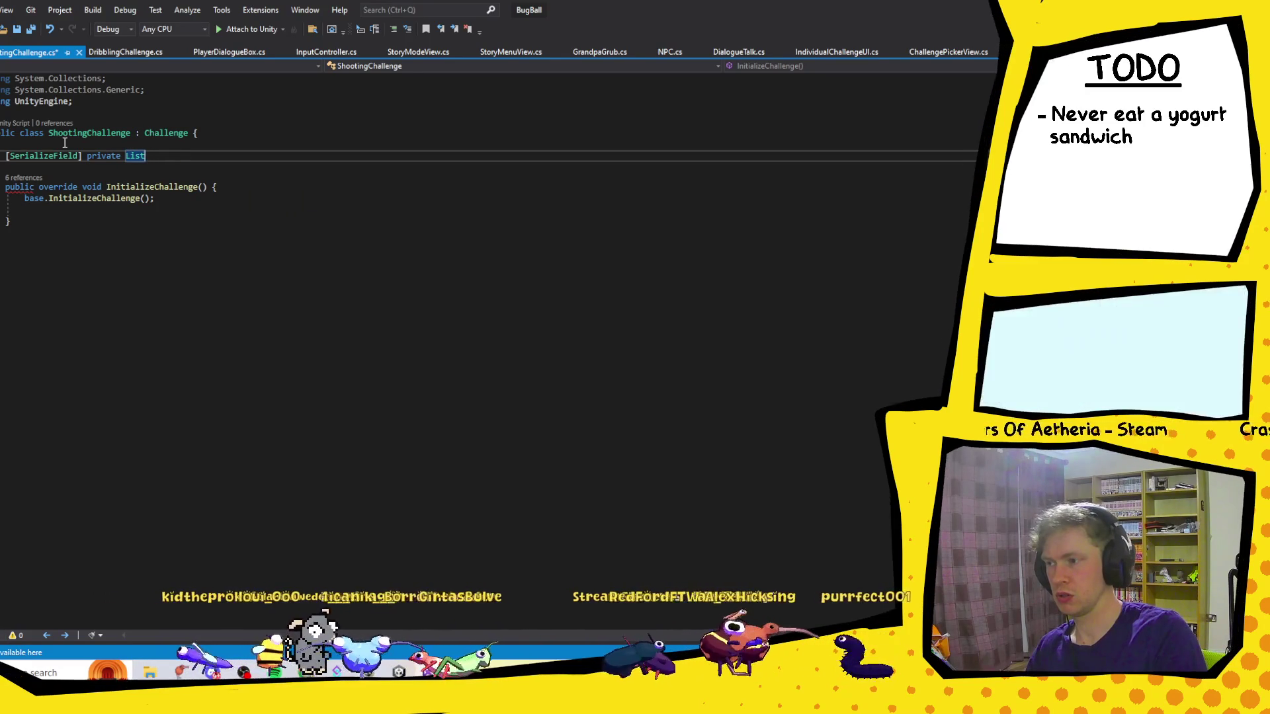
pyautogui.write('<Lis>')
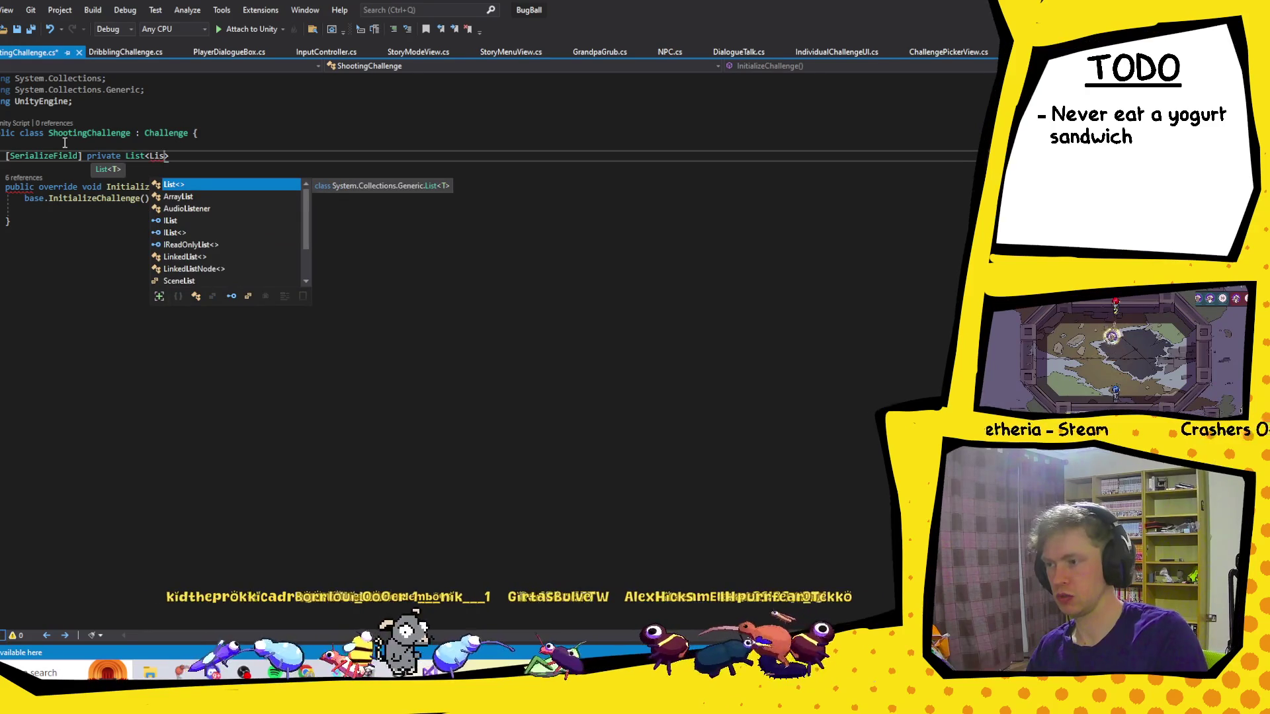
pyautogui.press('Tab')
pyautogui.write('<G')
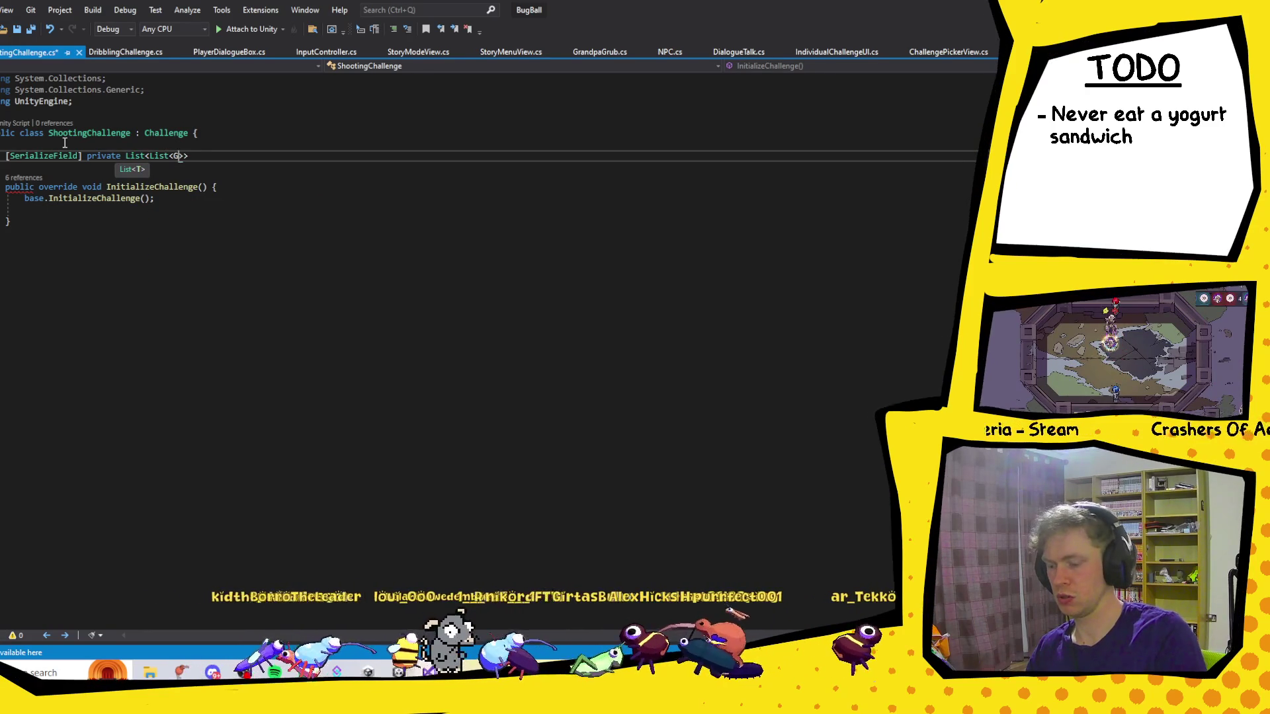
pyautogui.write('oal>>')
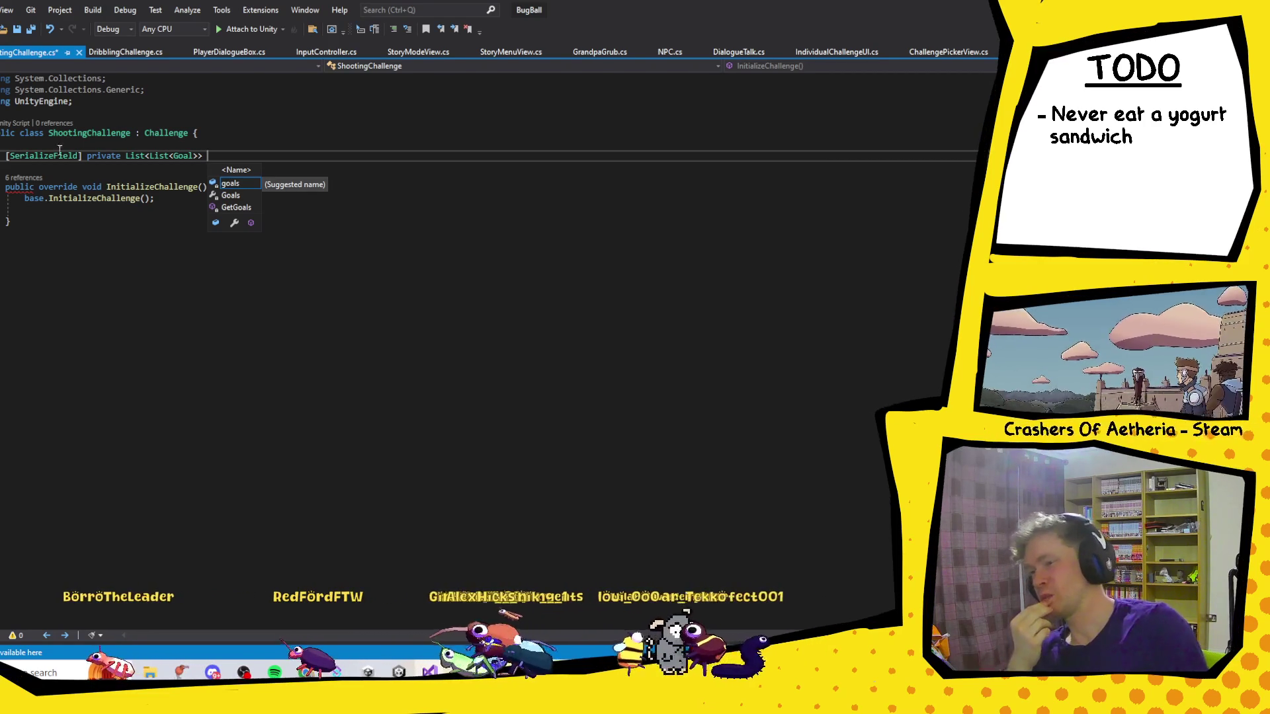
pyautogui.click(57, 161)
# Add a [System.Serializable] public class GoalList with an empty body above the field.
pyautogui.press('Return')
pyautogui.press('Return')
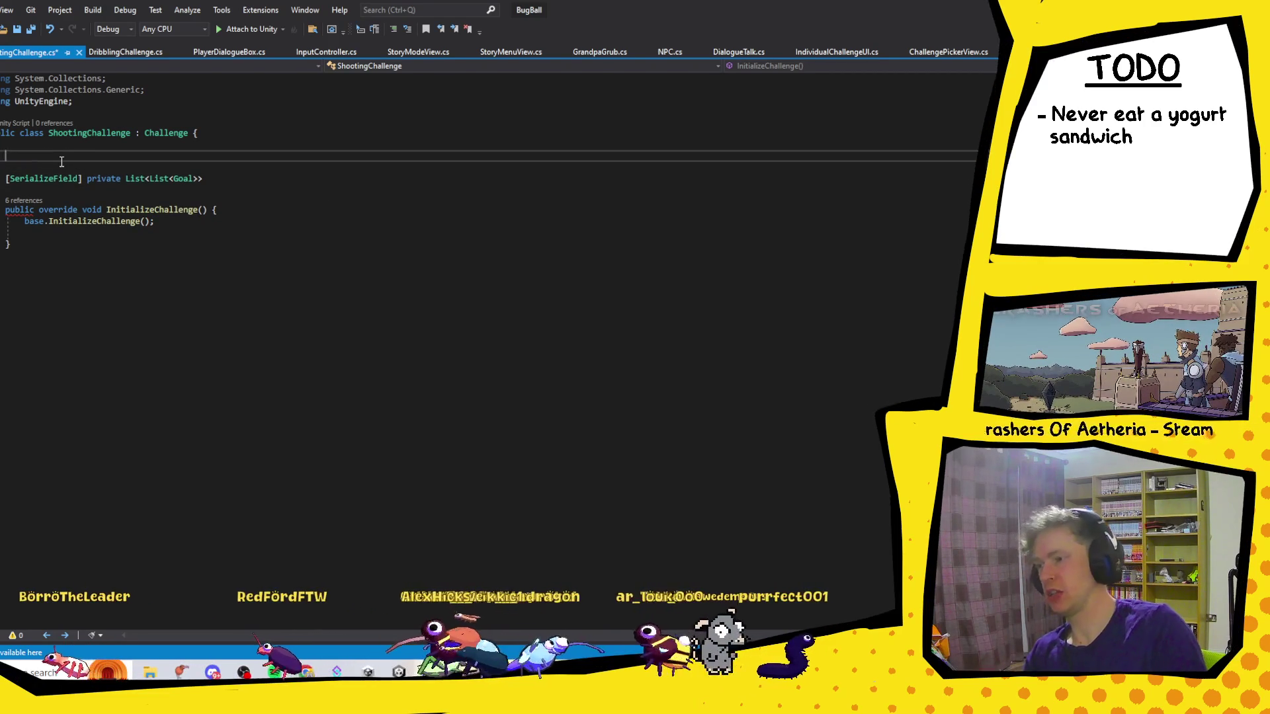
pyautogui.write('[se')
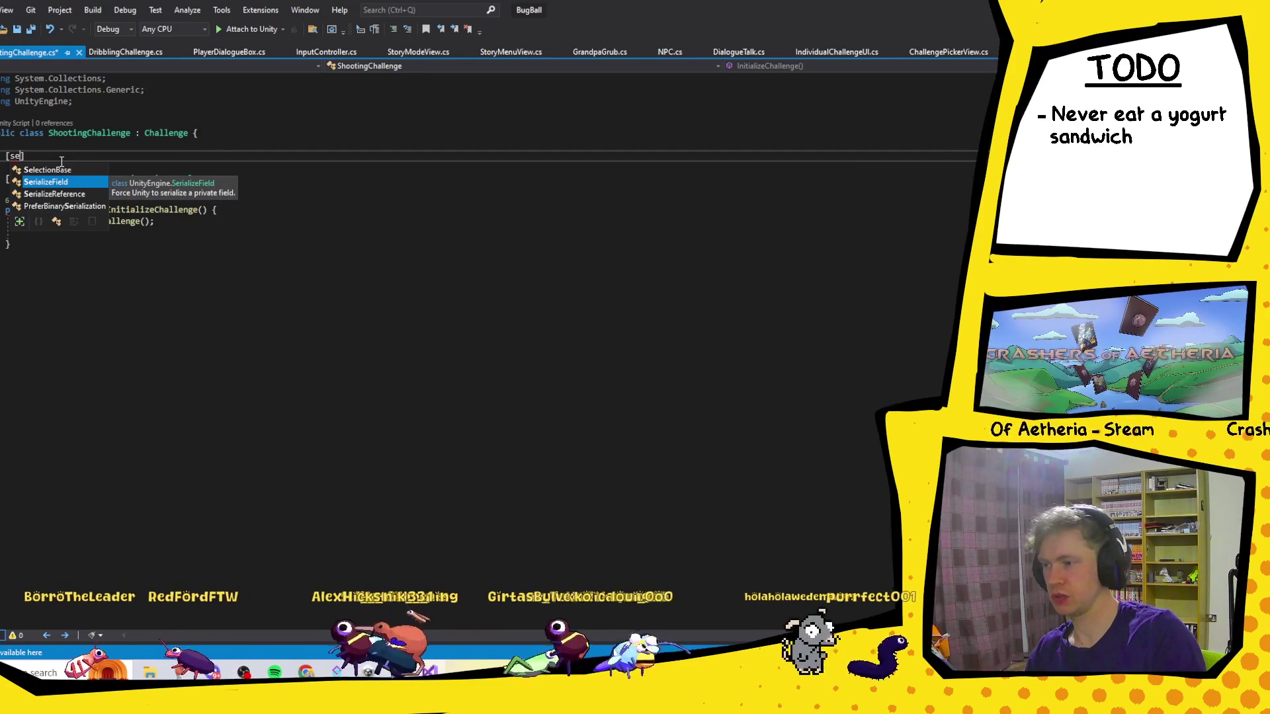
pyautogui.press('BackSpace')
pyautogui.press('BackSpace')
pyautogui.write('System.se')
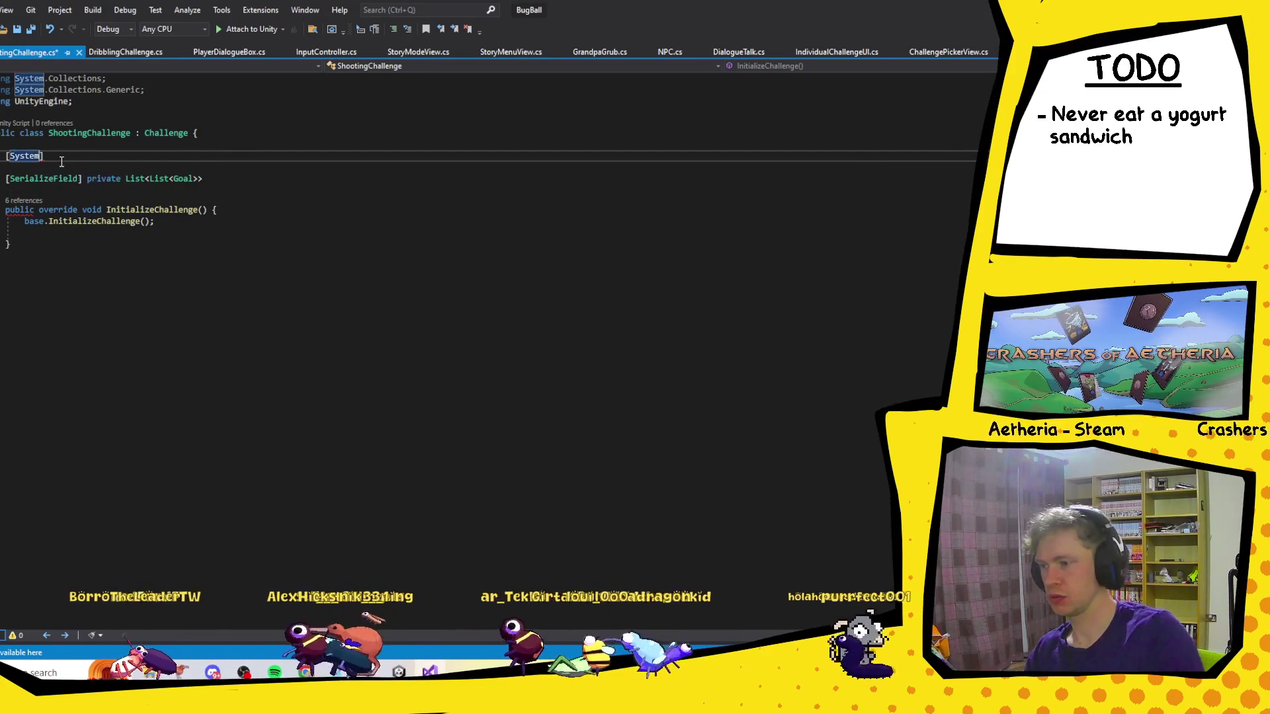
pyautogui.write('r')
pyautogui.press('Tab')
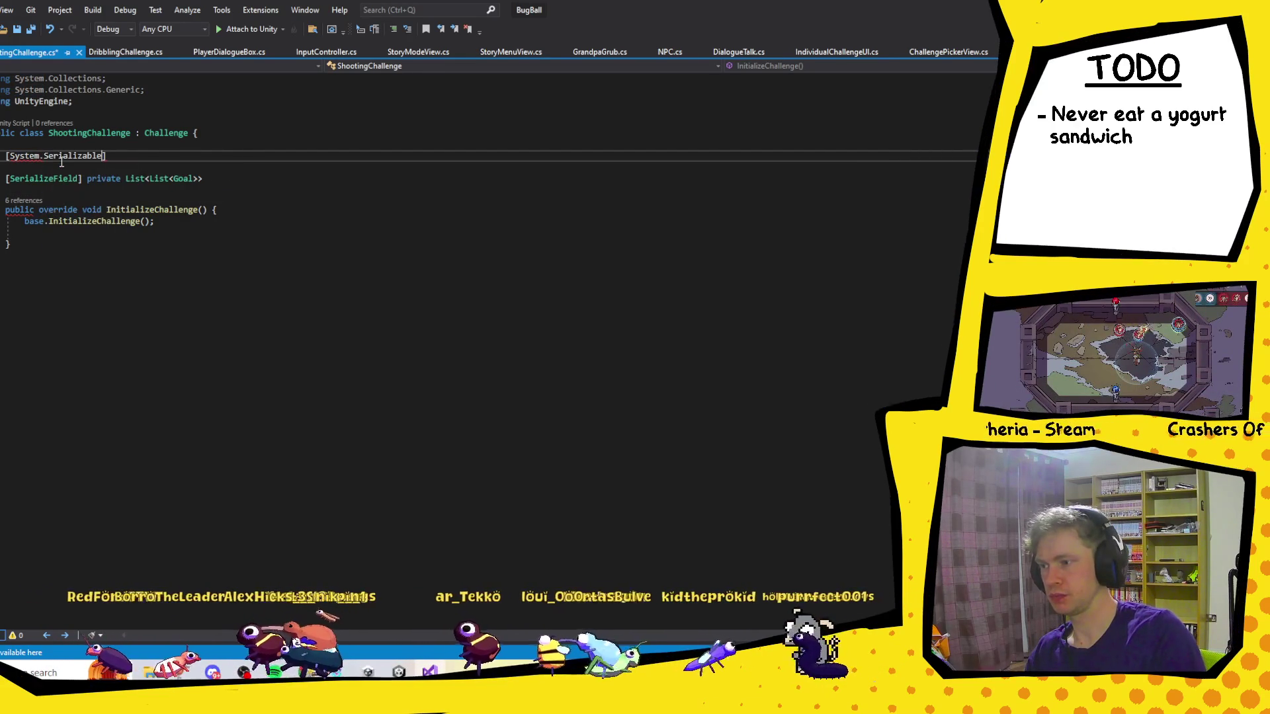
pyautogui.press('Return')
pyautogui.write('public')
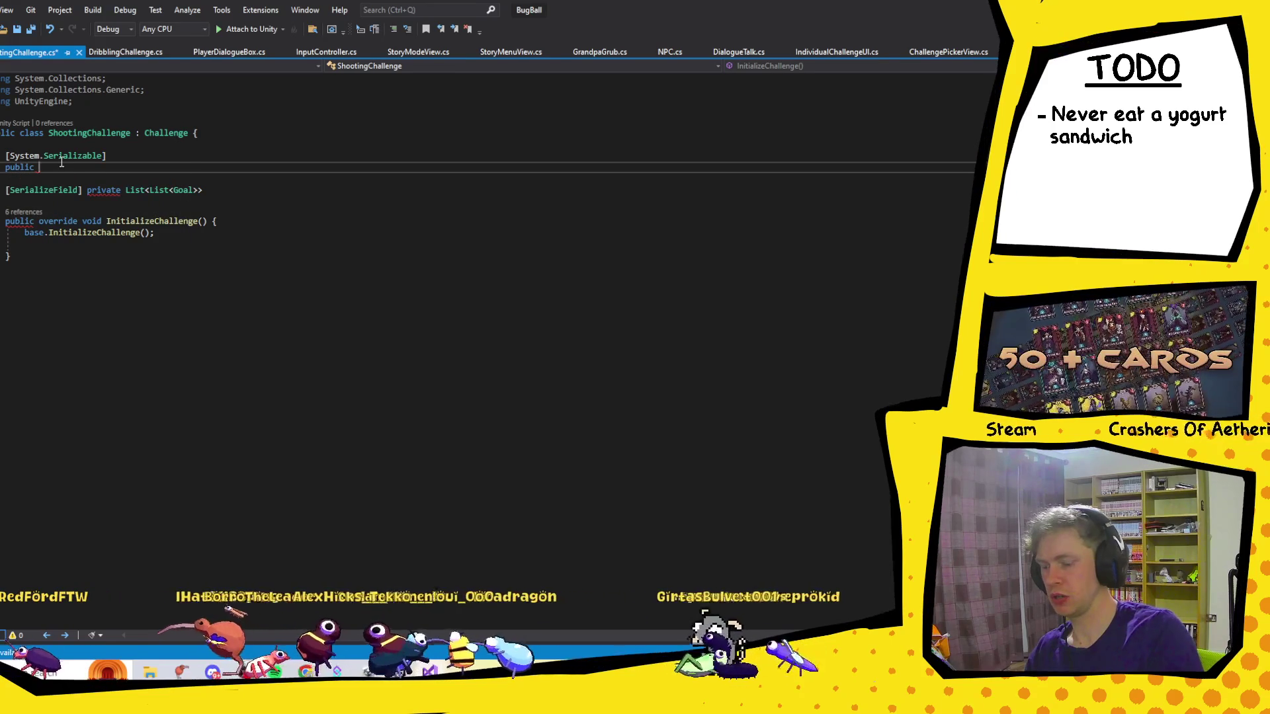
pyautogui.write('Goal ')
pyautogui.write('[]')
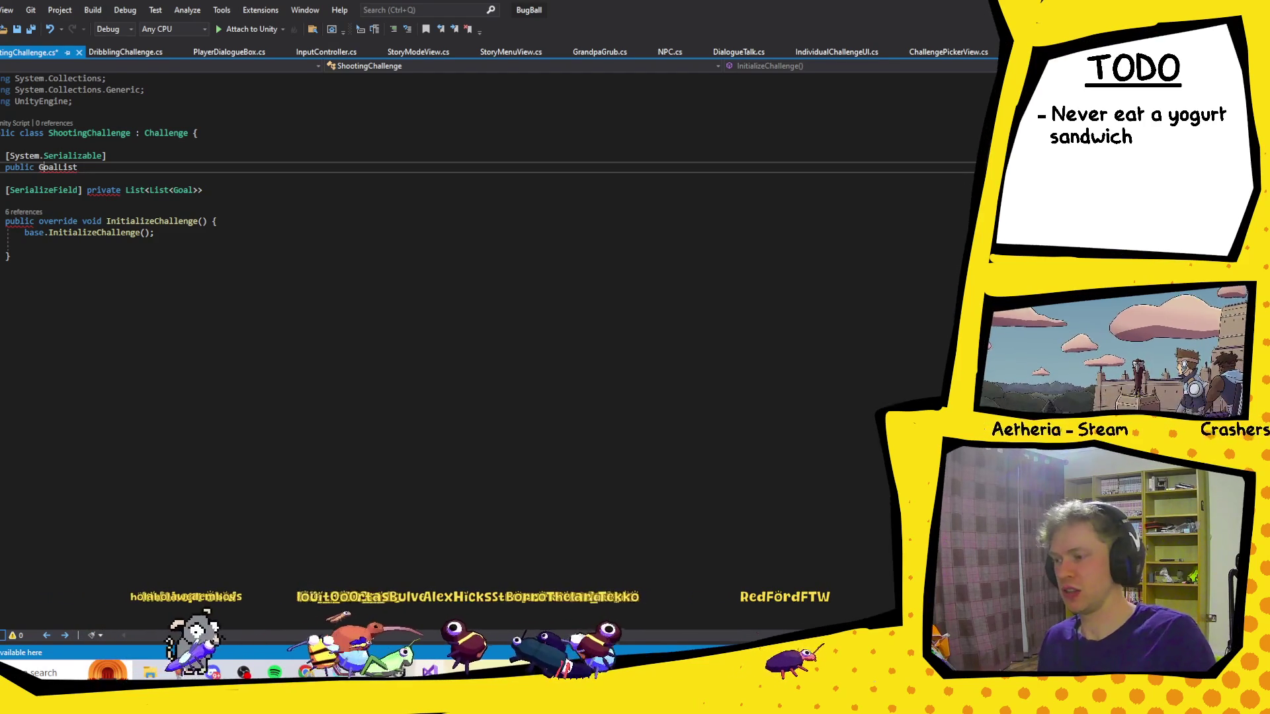
pyautogui.click(34, 167)
pyautogui.write('class')
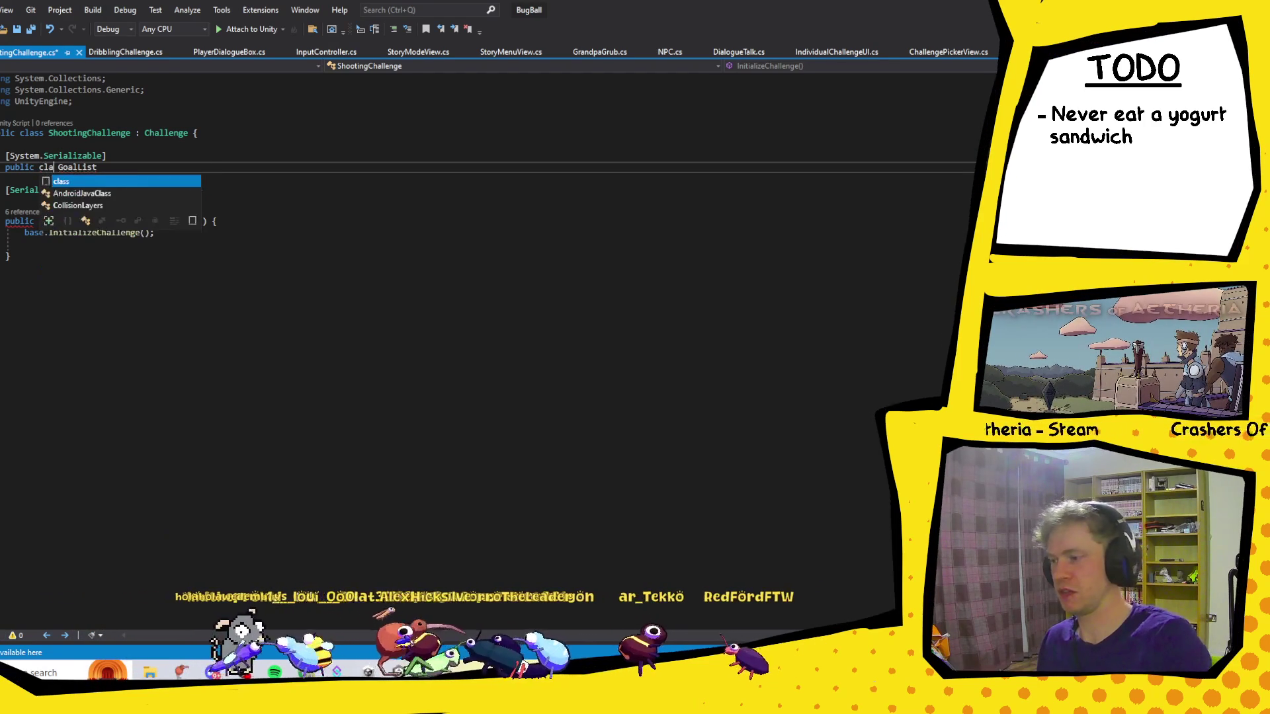
pyautogui.click(86, 167)
pyautogui.press('End')
pyautogui.write('{')
pyautogui.press('Return')
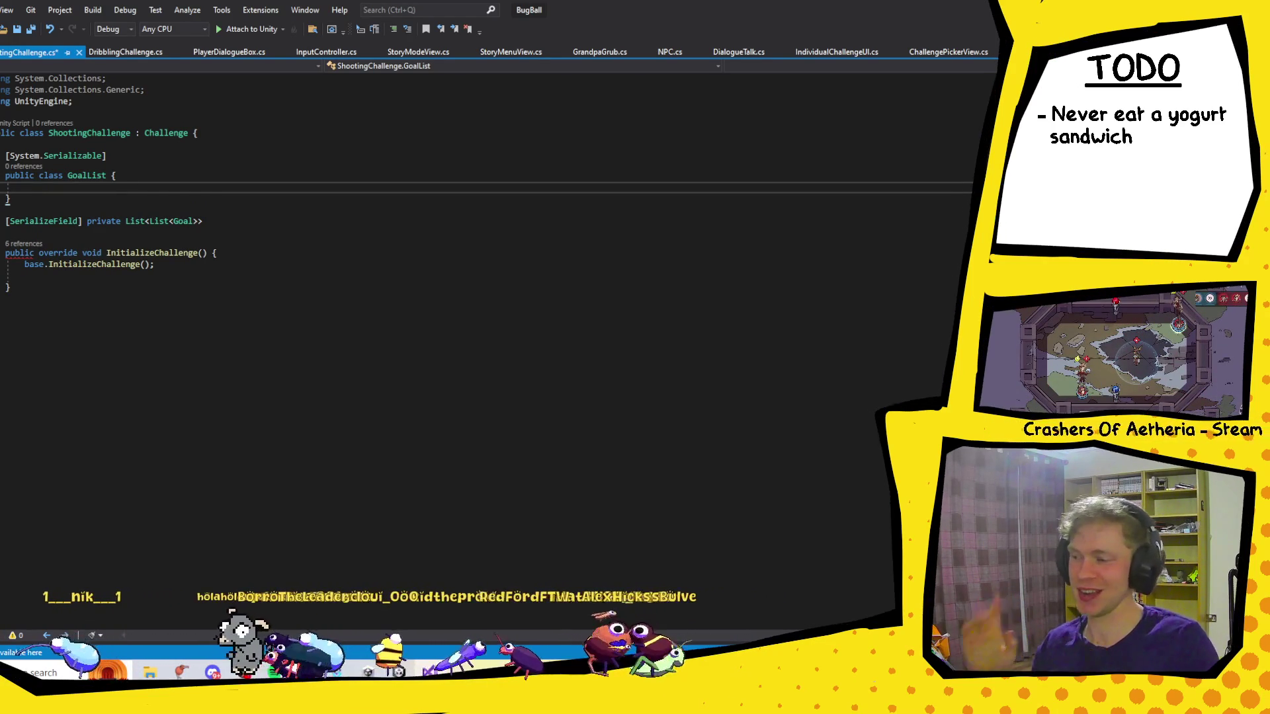
# Give GoalList a public List<Goal> Goals field and save ShootingChallenge.cs.
pyautogui.write('List<')
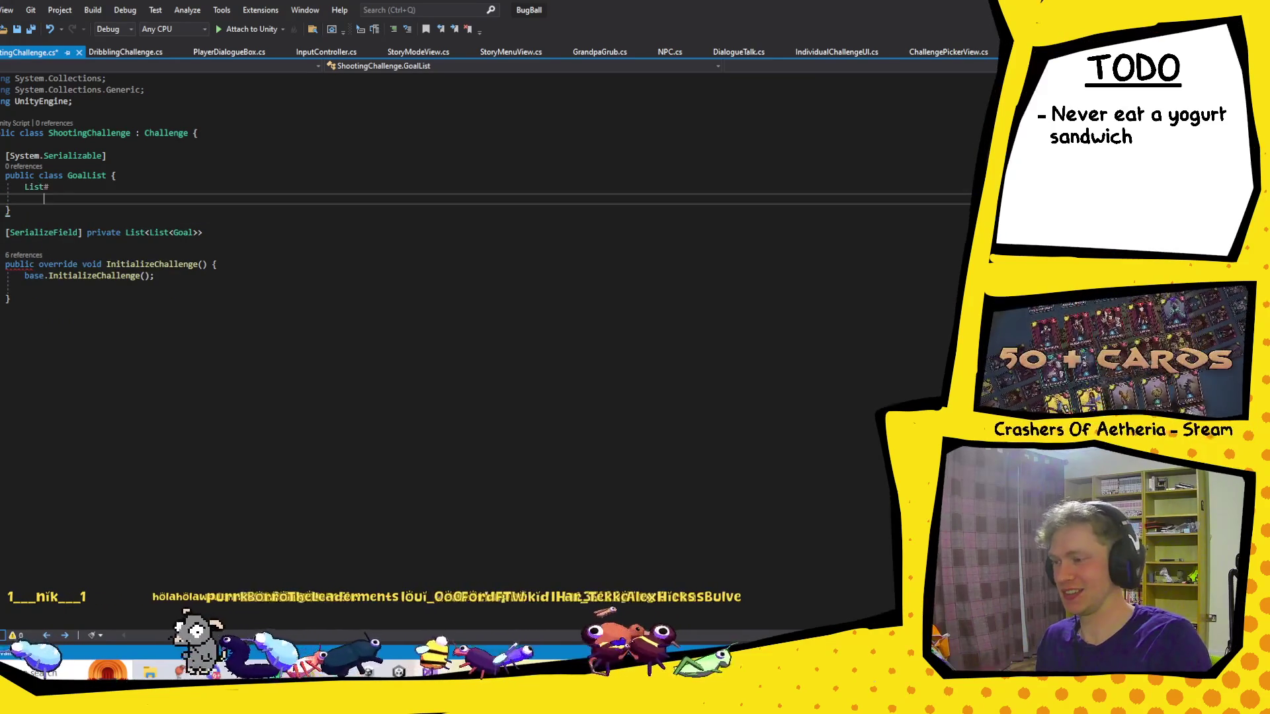
pyautogui.write('<')
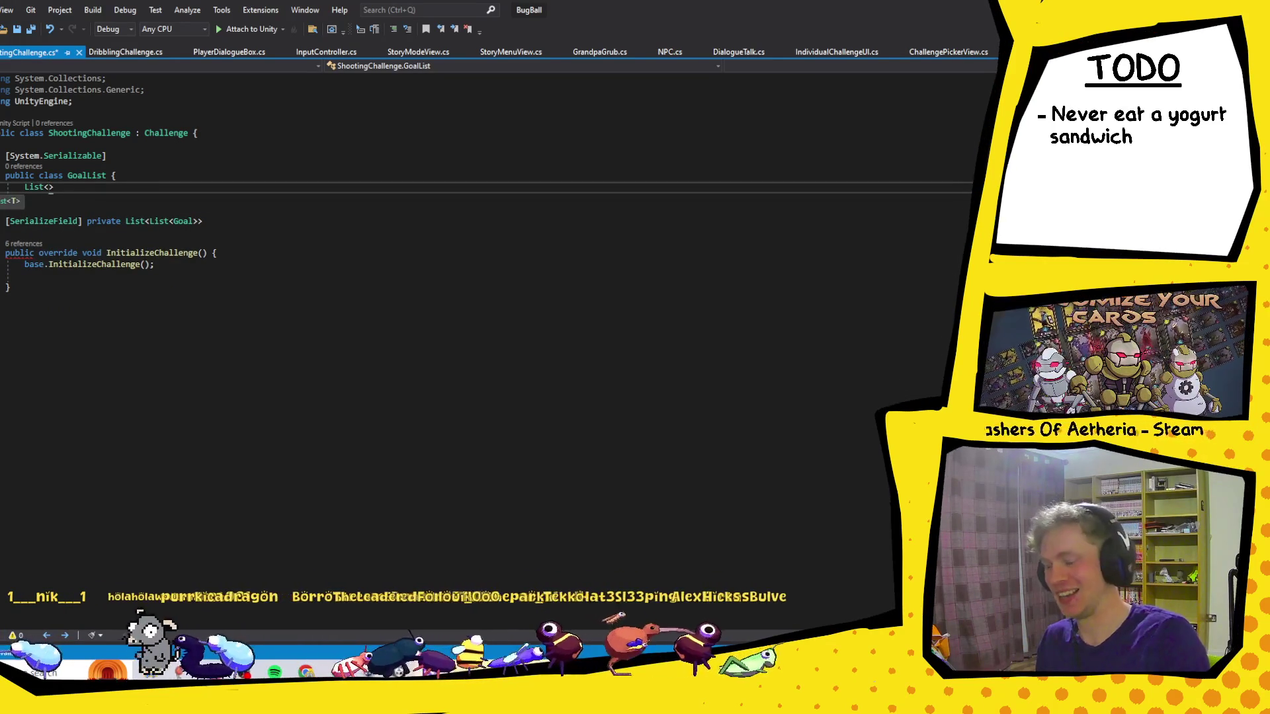
pyautogui.write('Goal>')
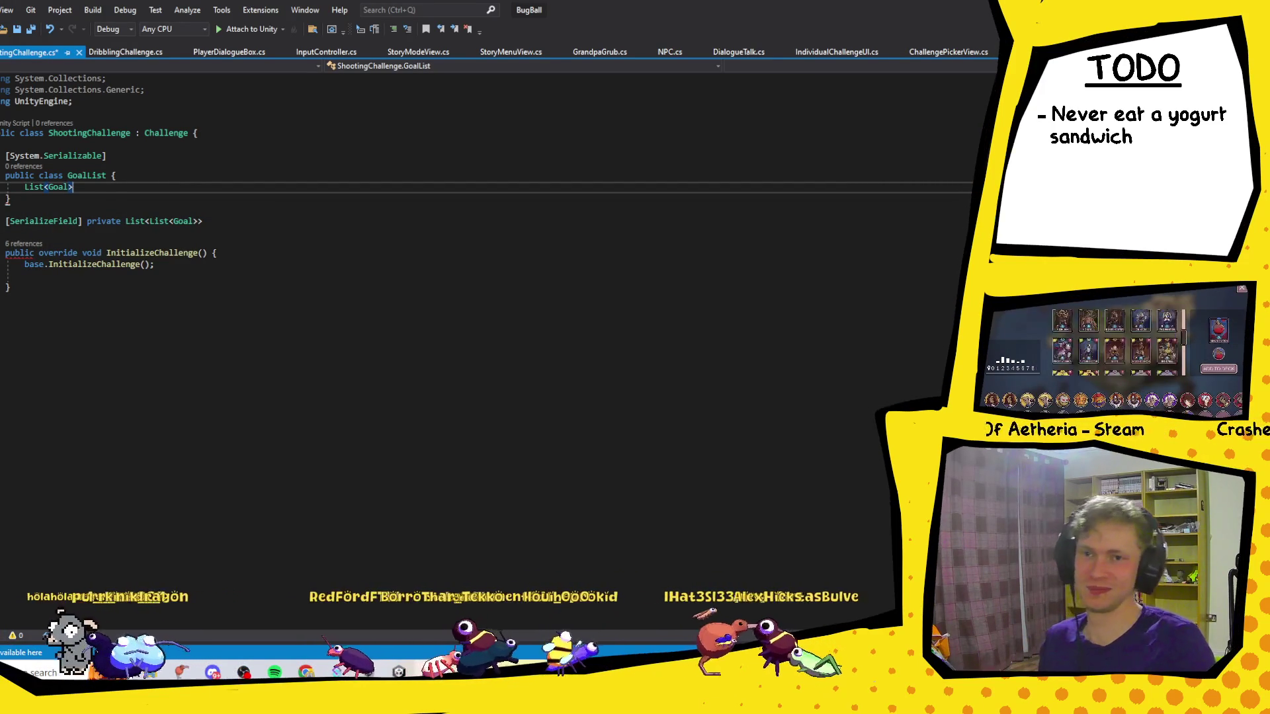
pyautogui.press('Home')
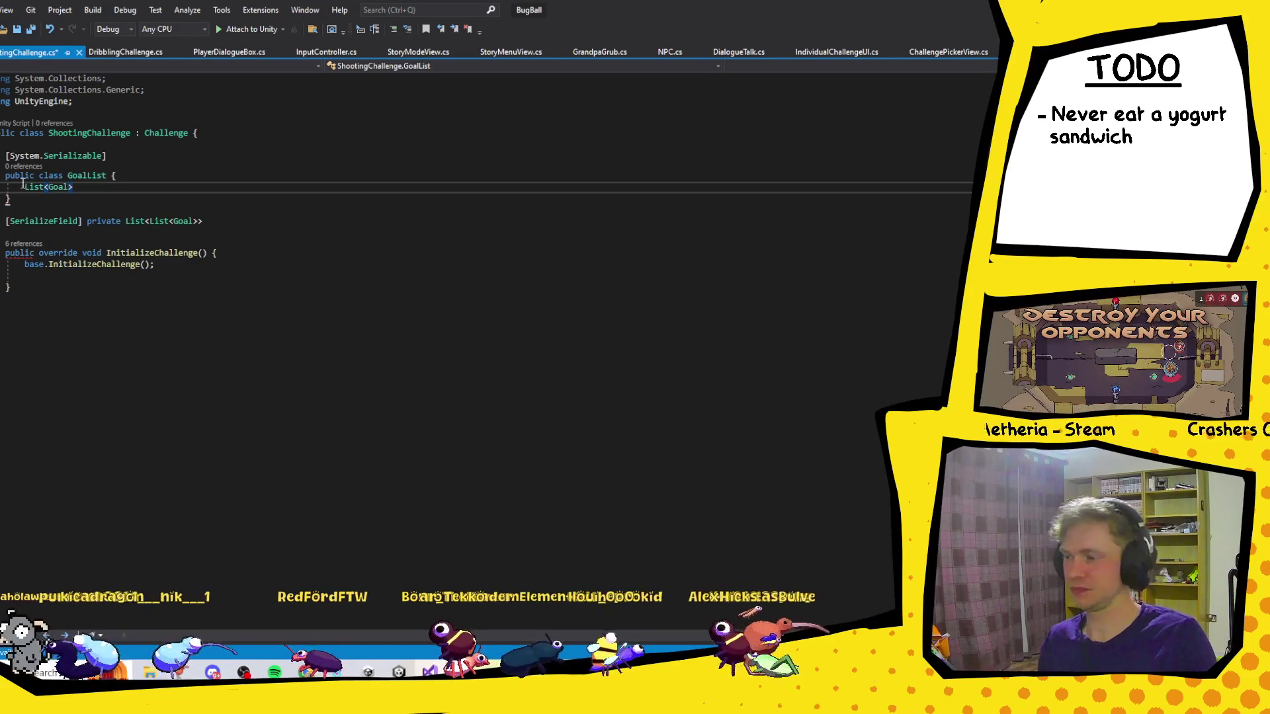
pyautogui.write('public')
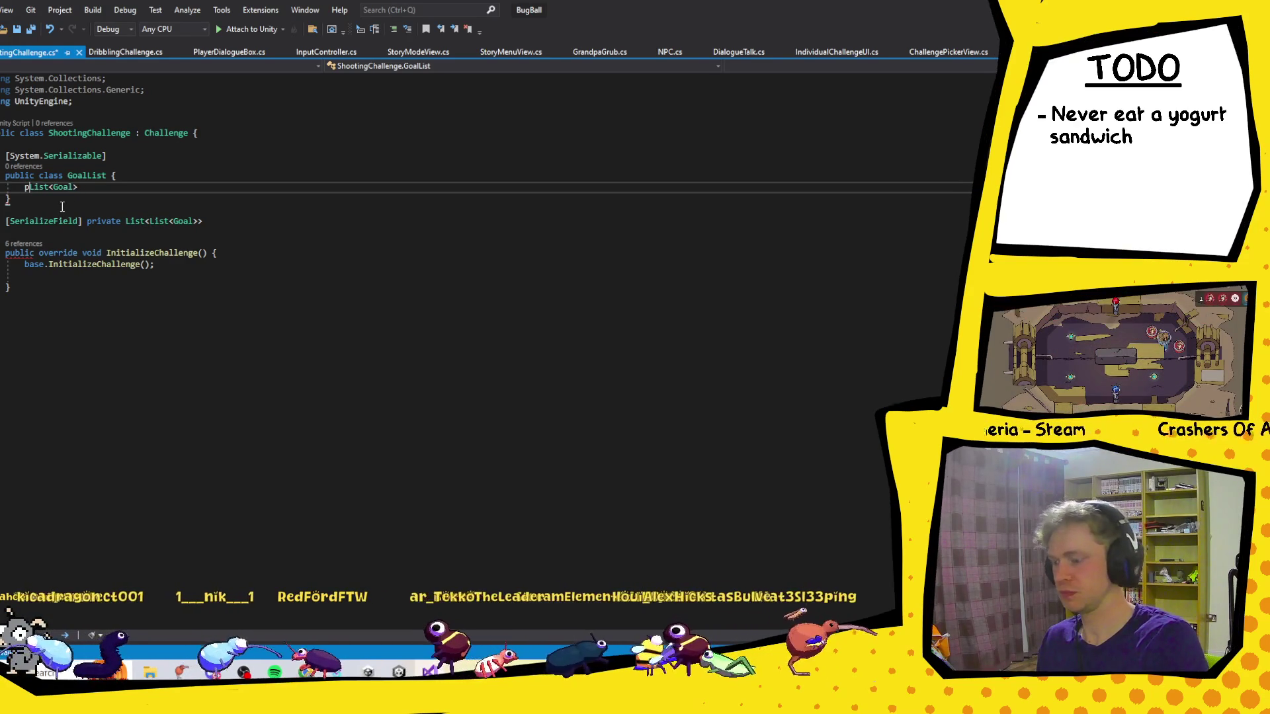
pyautogui.press('End')
pyautogui.write('Goals')
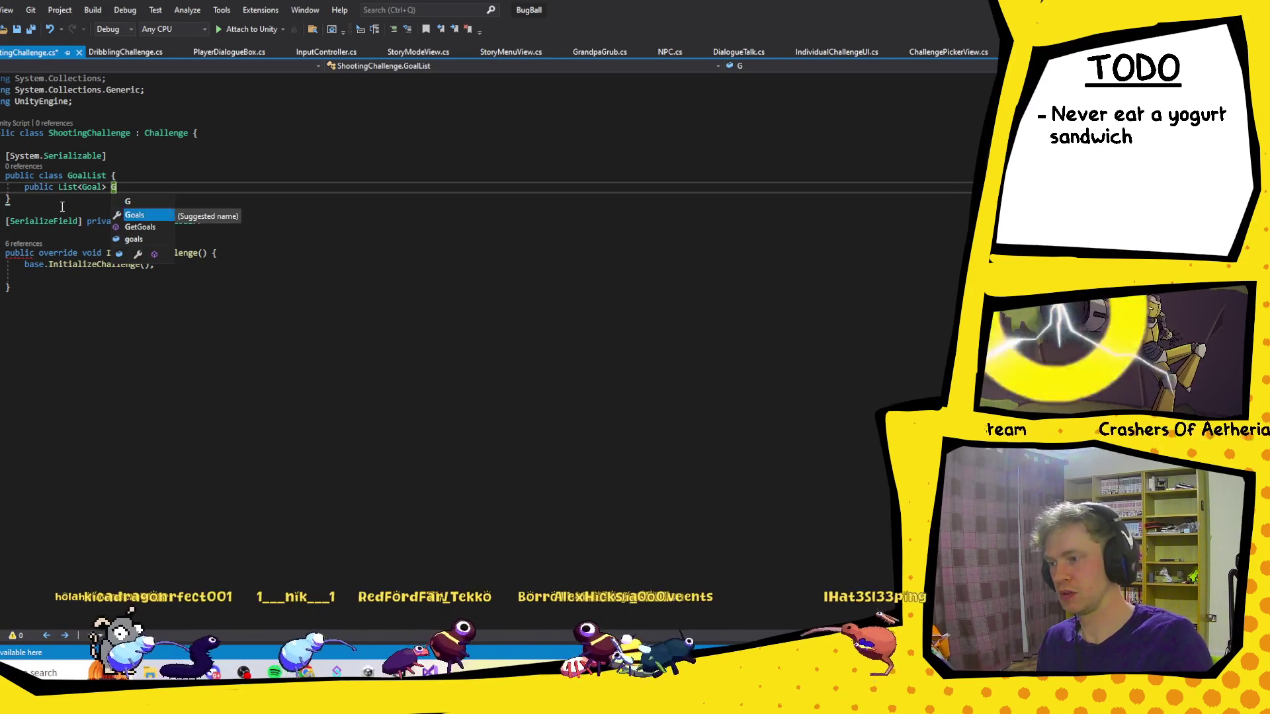
pyautogui.press('BackSpace')
pyautogui.press('BackSpace')
pyautogui.press('BackSpace')
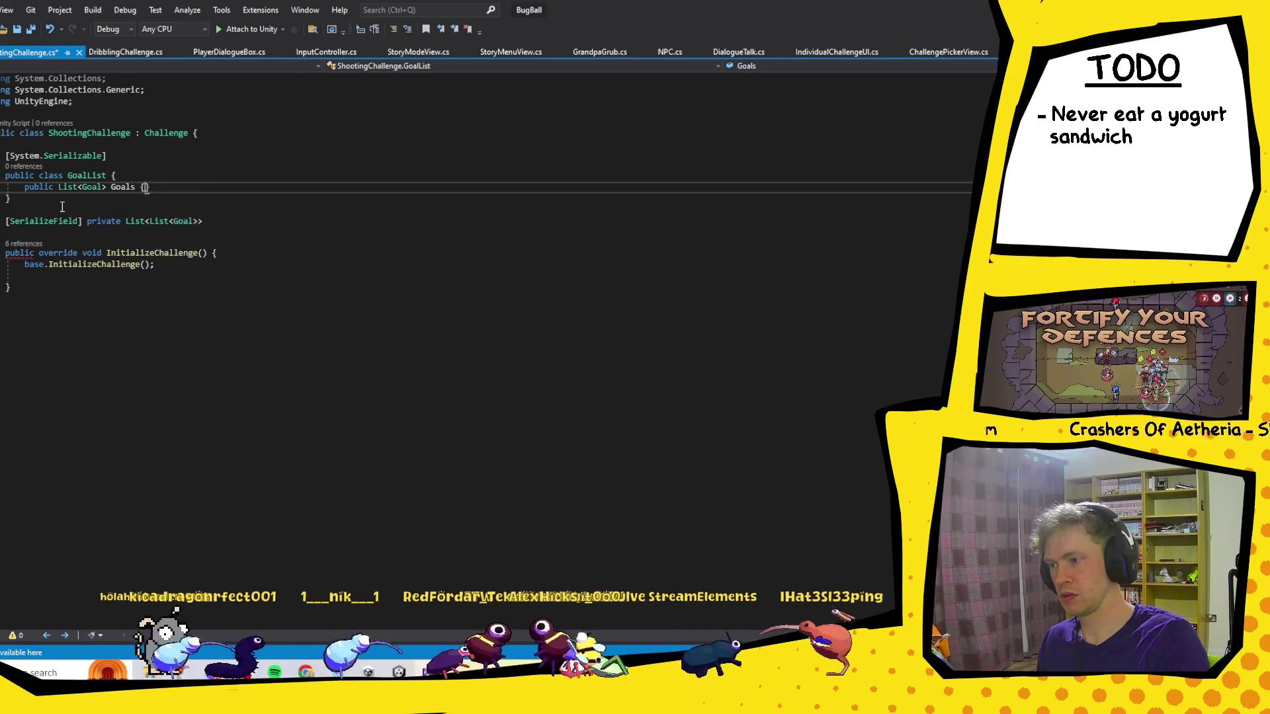
pyautogui.write(';')
pyautogui.hotkey('ctrl', 's')
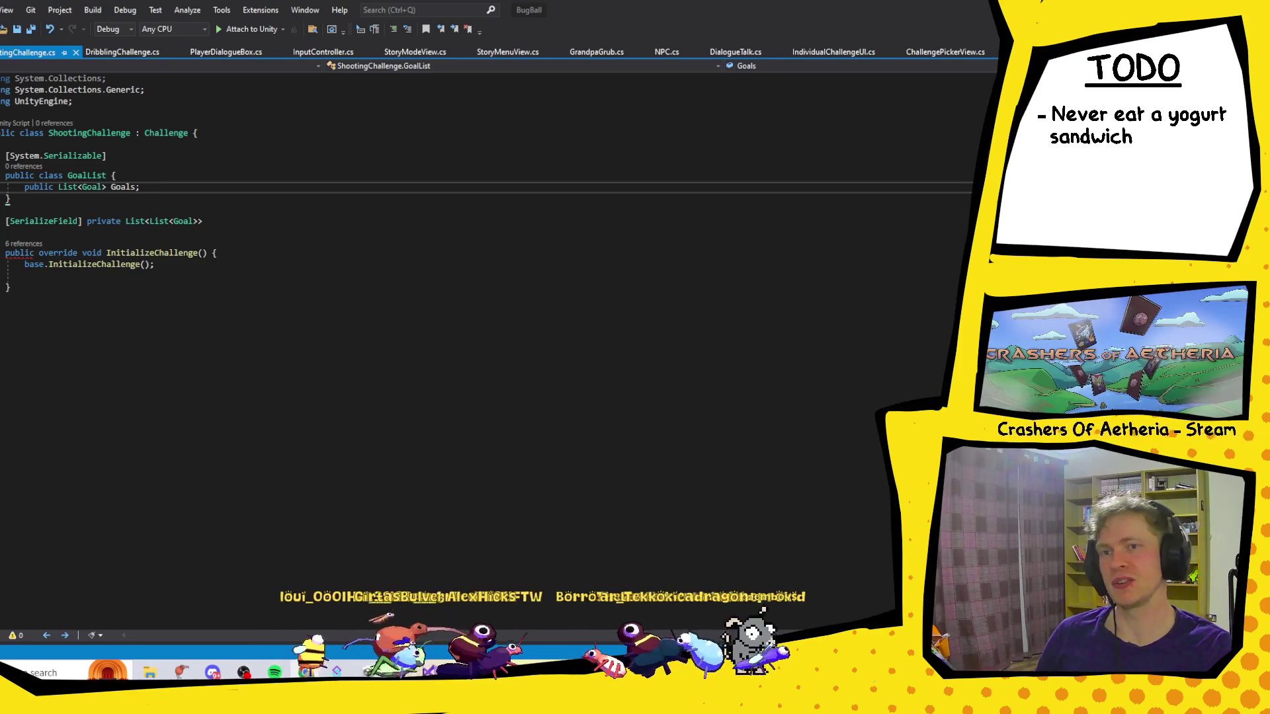
pyautogui.click(306, 673)
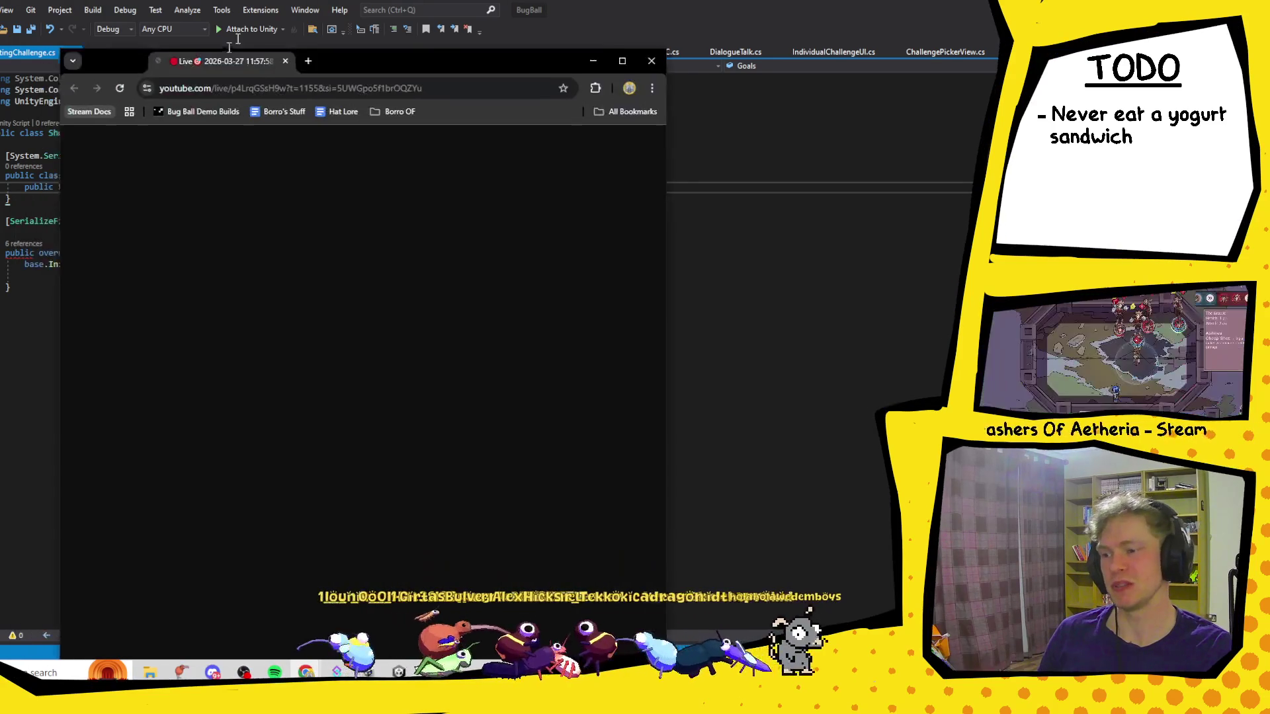
pyautogui.click(638, 41)
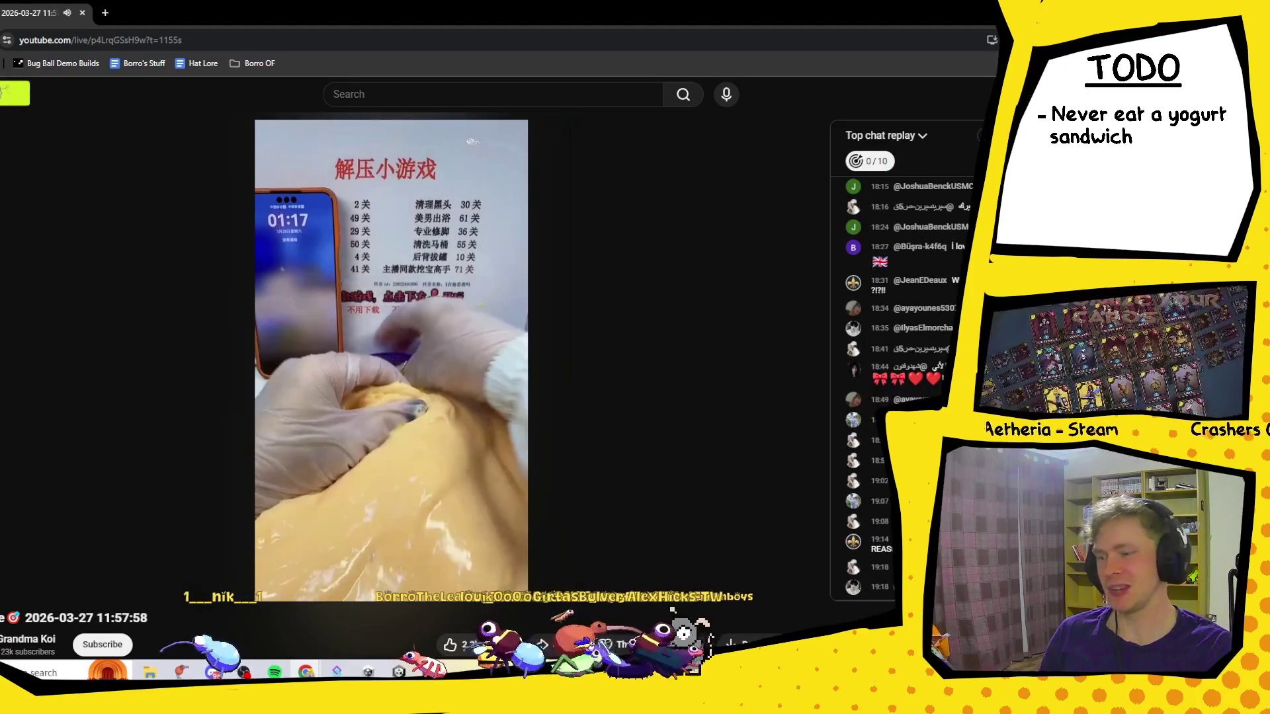
pyautogui.hotkey('alt', 'Tab')
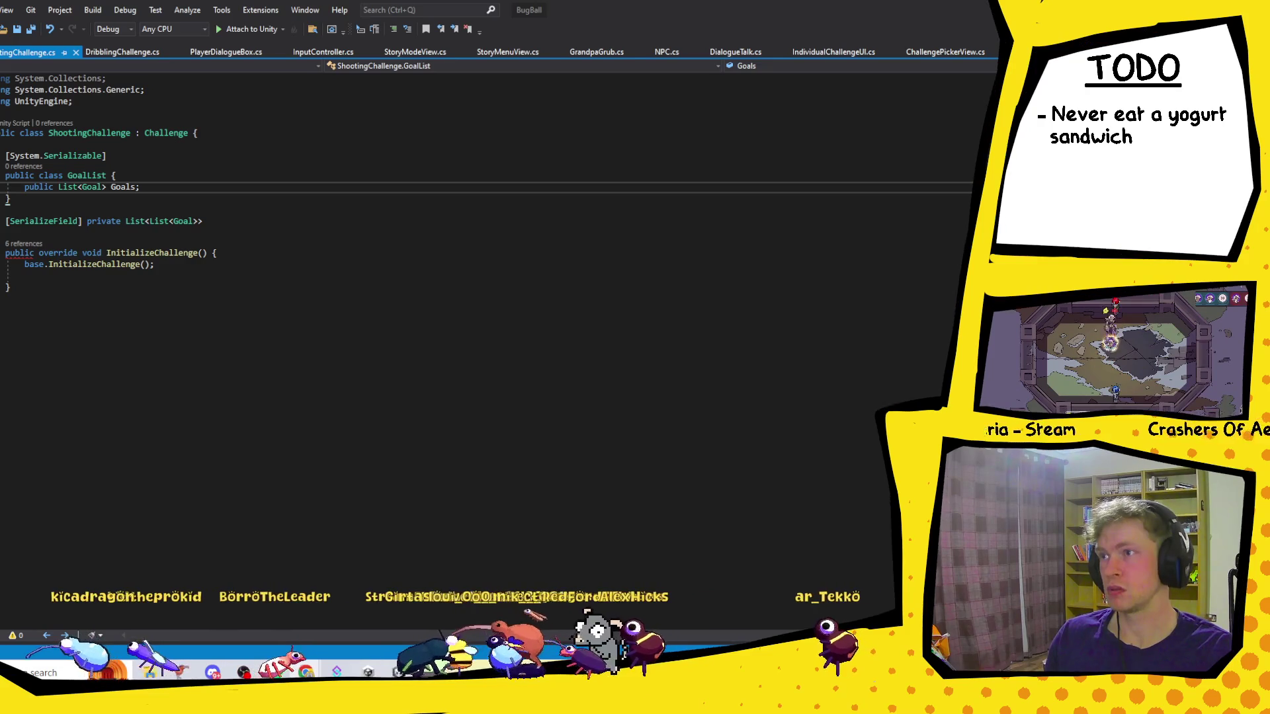
# Check the Jan Jam submissions count on itch.io's Game jams dashboard, then go back to ShootingChallenge.cs.
pyautogui.hotkey('alt', 'Tab')
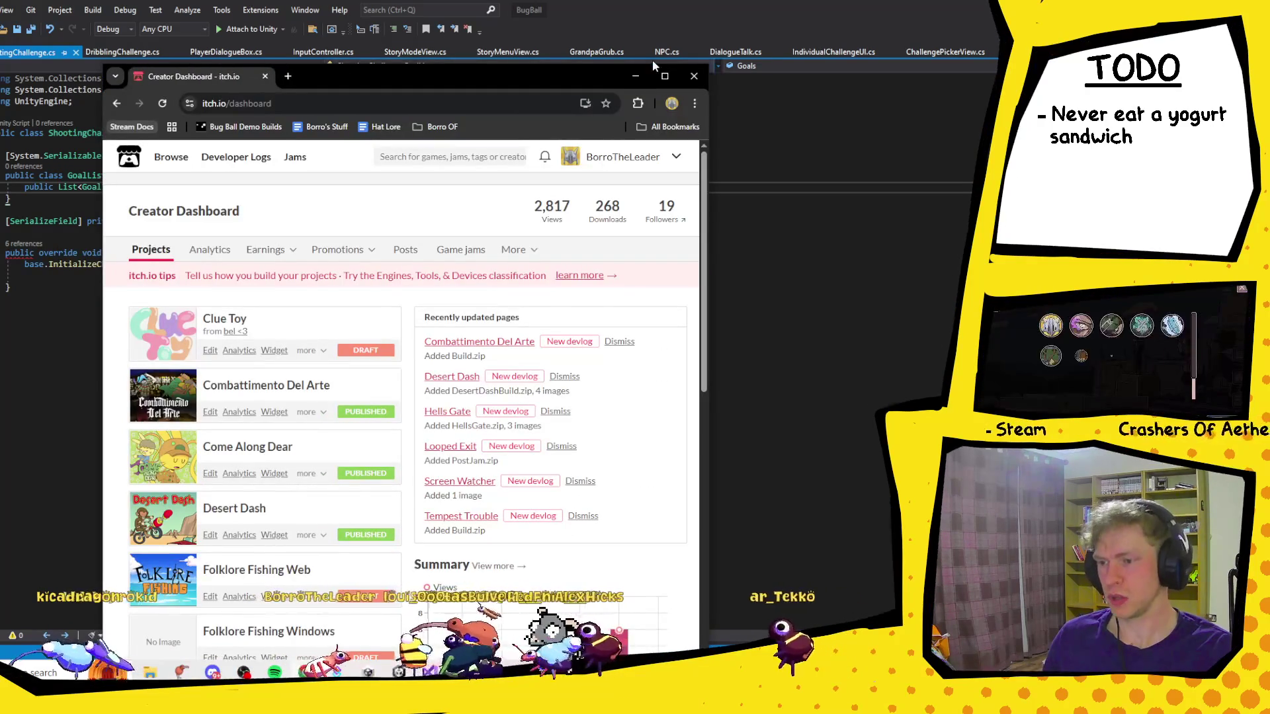
pyautogui.press('super+Up')
pyautogui.click(577, 186)
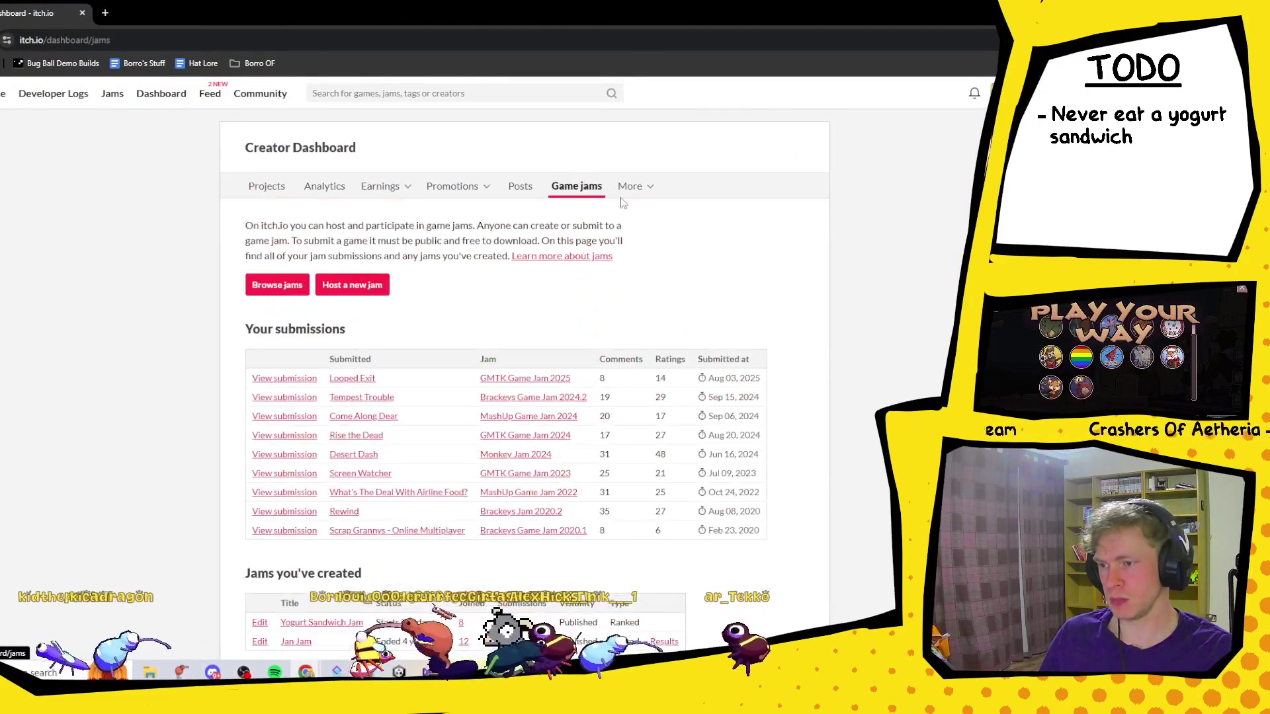
pyautogui.scroll(-2, 482, 223)
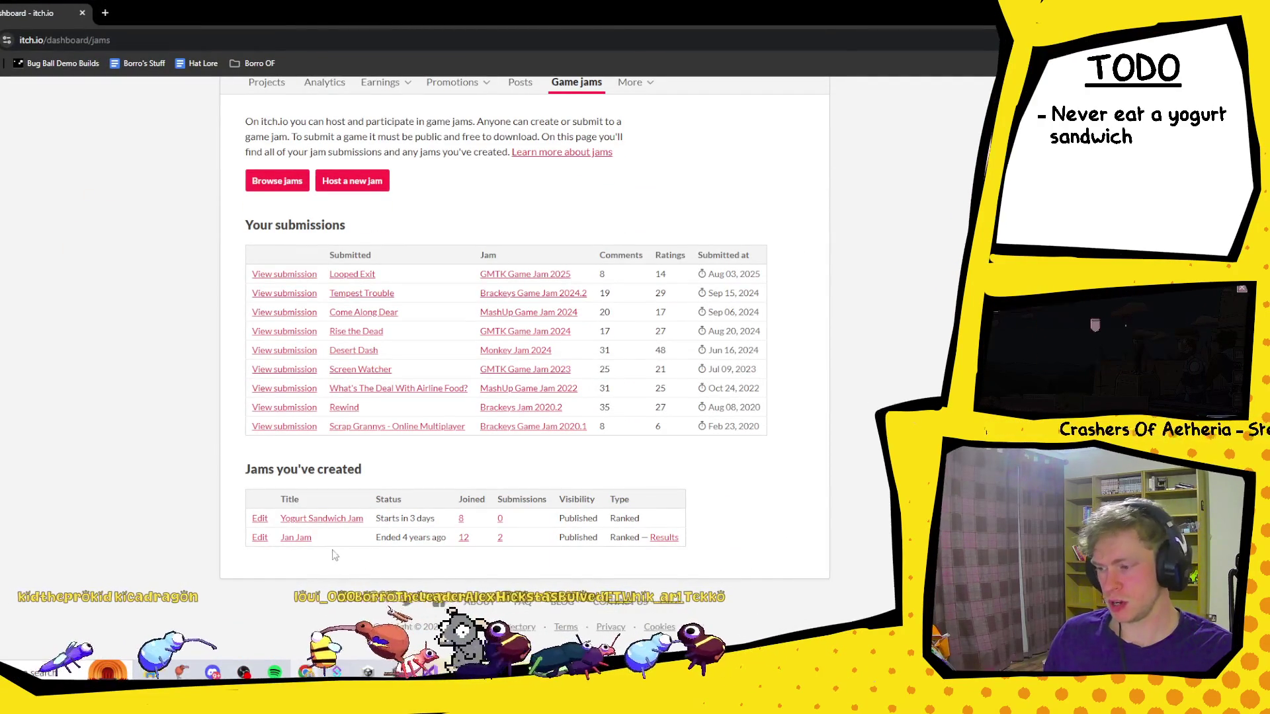
pyautogui.moveTo(508, 537); pyautogui.dragTo(486, 542)
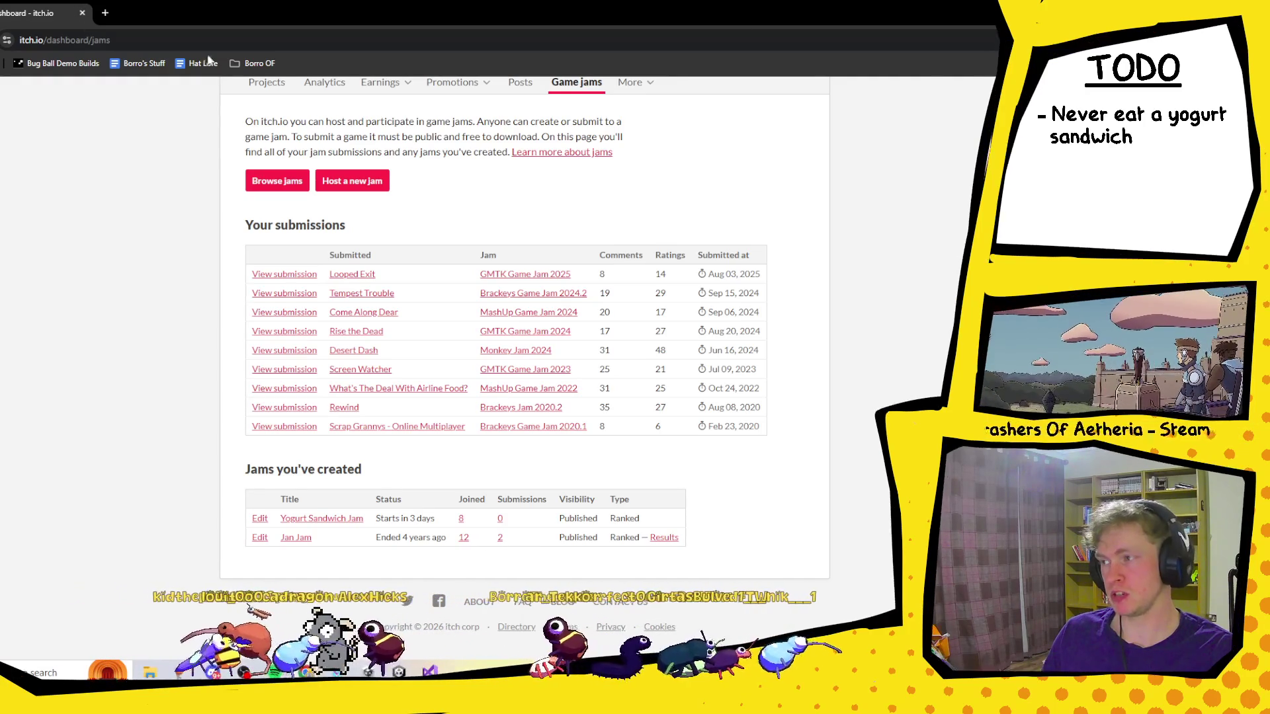
pyautogui.hotkey('alt', 'Tab')
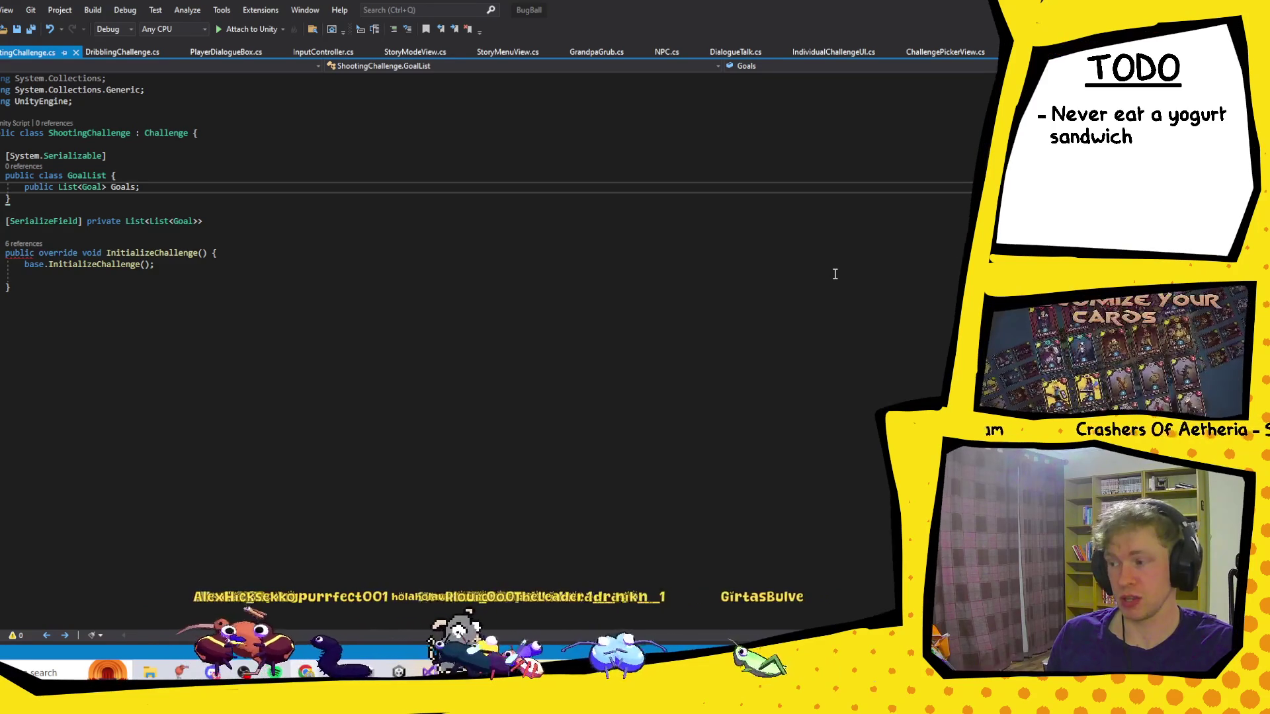
# Complete the serialized field as List<List<Goal>> Goals;.
pyautogui.click(224, 220)
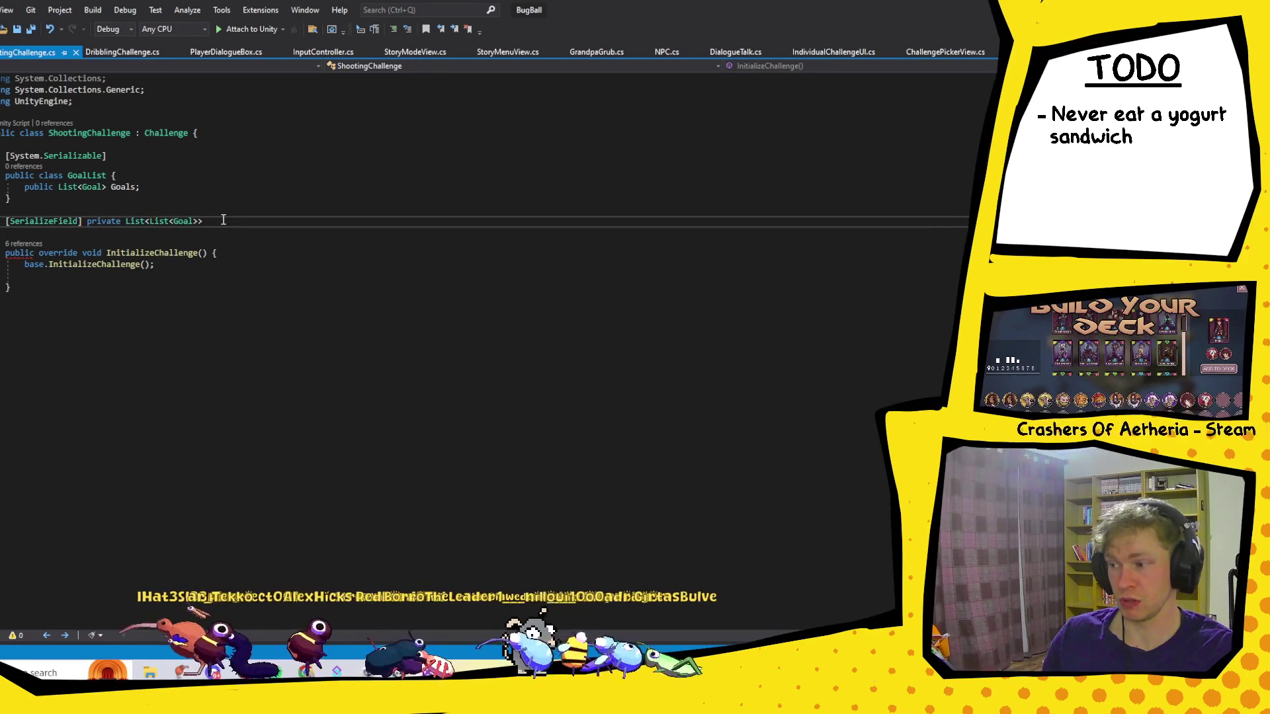
pyautogui.write('>')
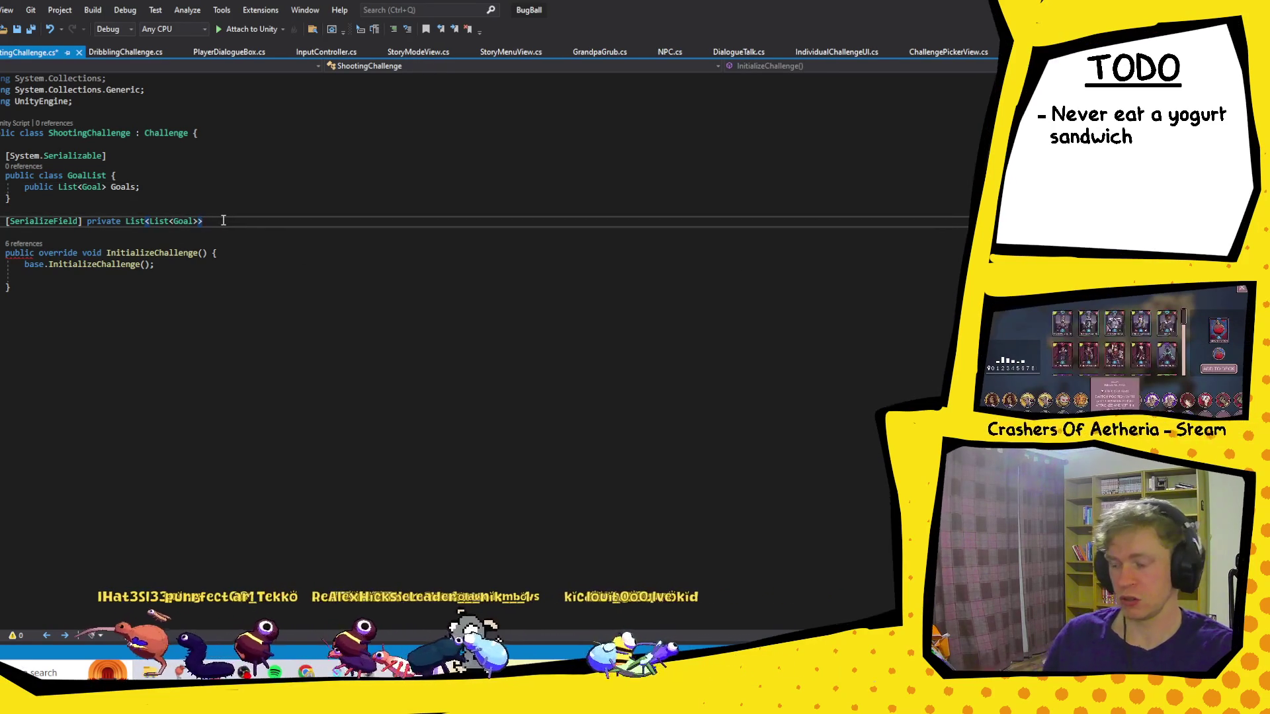
pyautogui.write(' G')
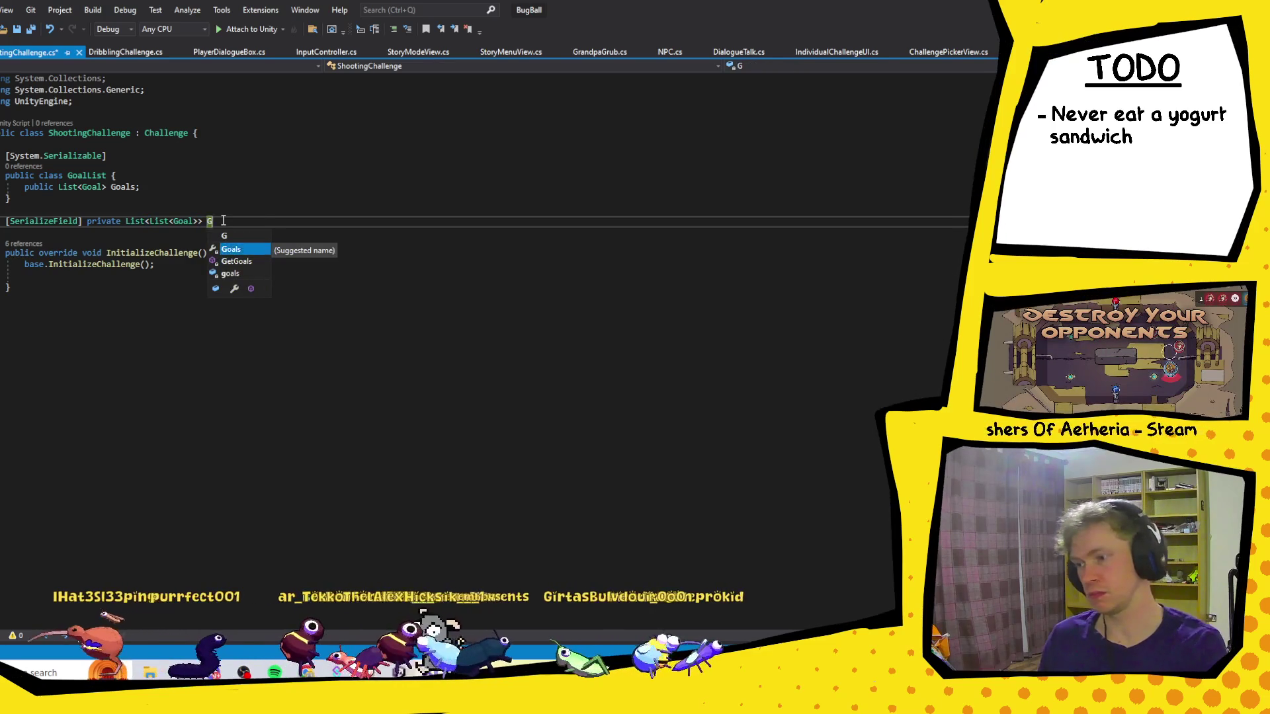
pyautogui.write('oals;')
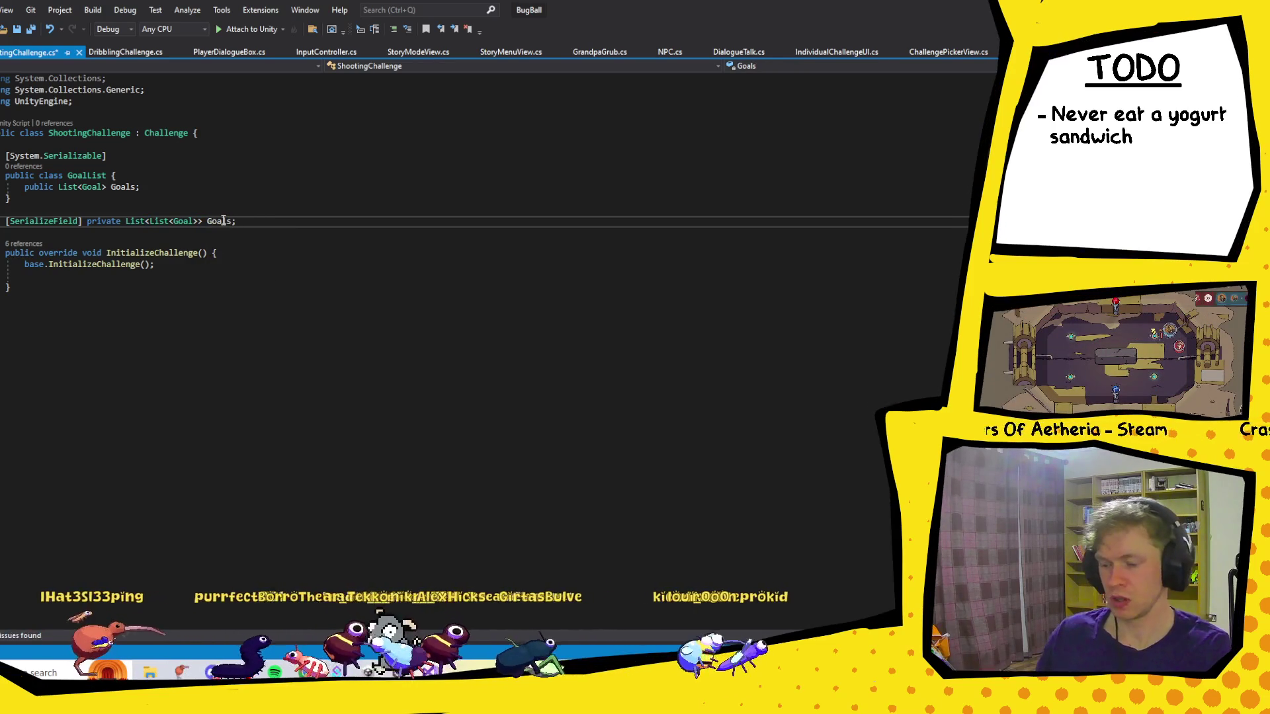
pyautogui.press('Return')
pyautogui.write('}')
# Remove the stray closing brace line below the field and select its inner List<Goal> type.
pyautogui.click(228, 192)
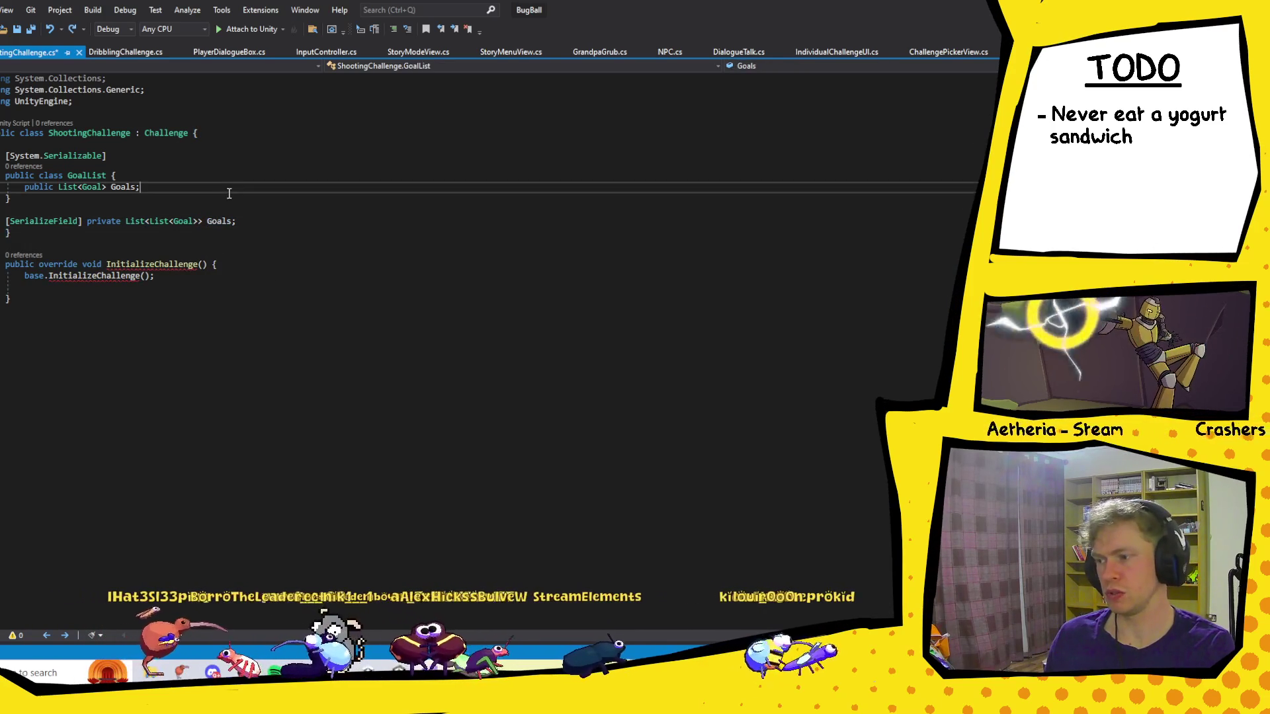
pyautogui.click(254, 224)
pyautogui.hotkey('shift', 'Down')
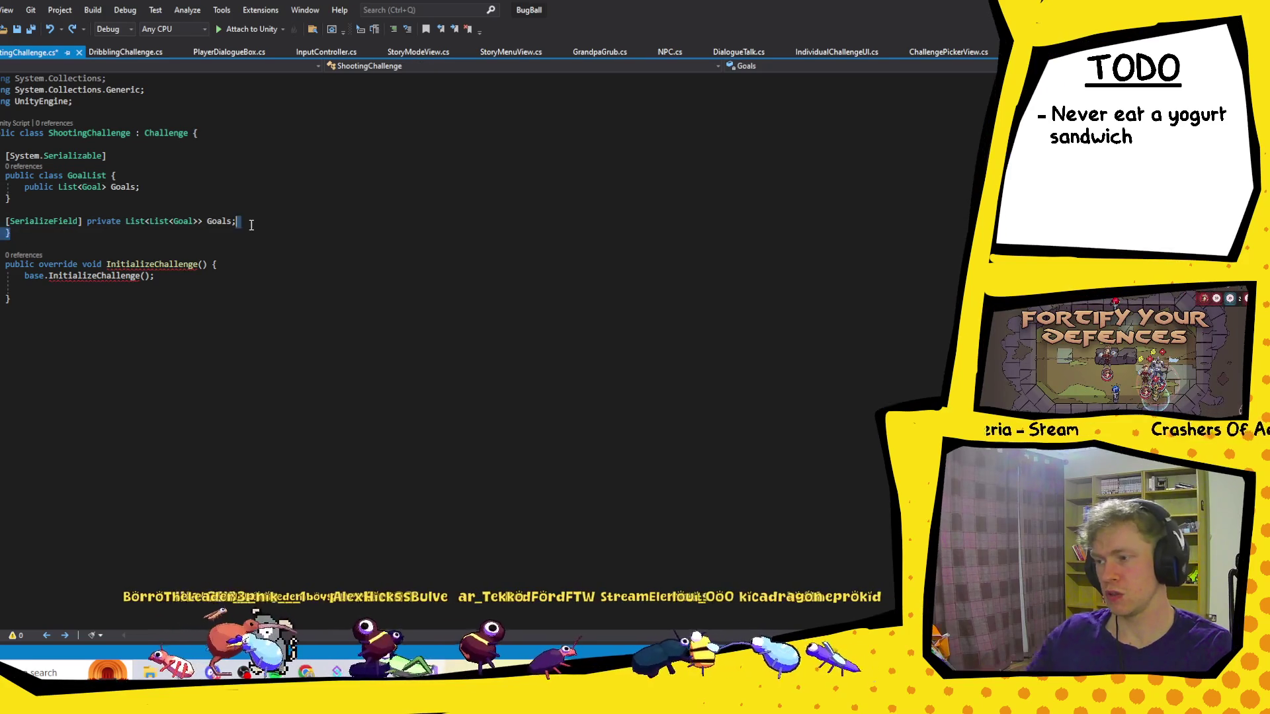
pyautogui.press('Delete')
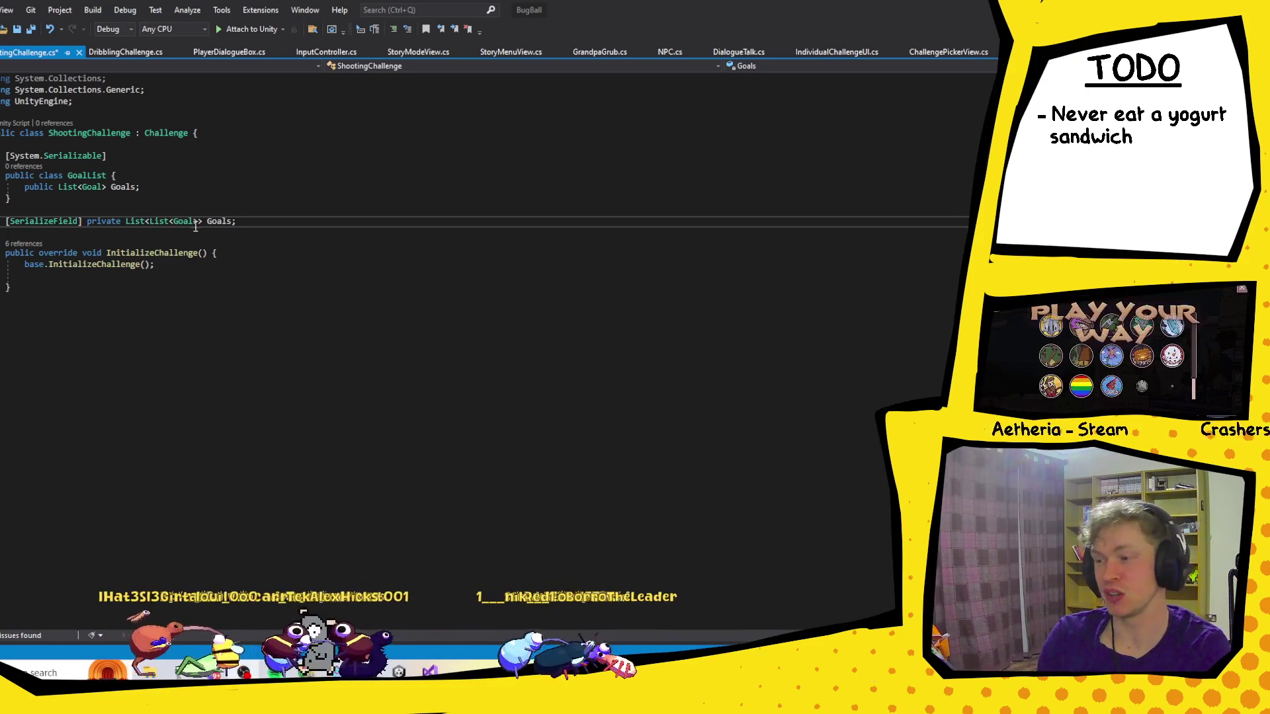
pyautogui.moveTo(200, 223)
pyautogui.mouseDown()
pyautogui.moveTo(6, 223)
pyautogui.moveTo(148, 222)
pyautogui.mouseUp()
# Change the field to List<GoalList> GoalLists and save ShootingChallenge.cs.
pyautogui.write('Go')
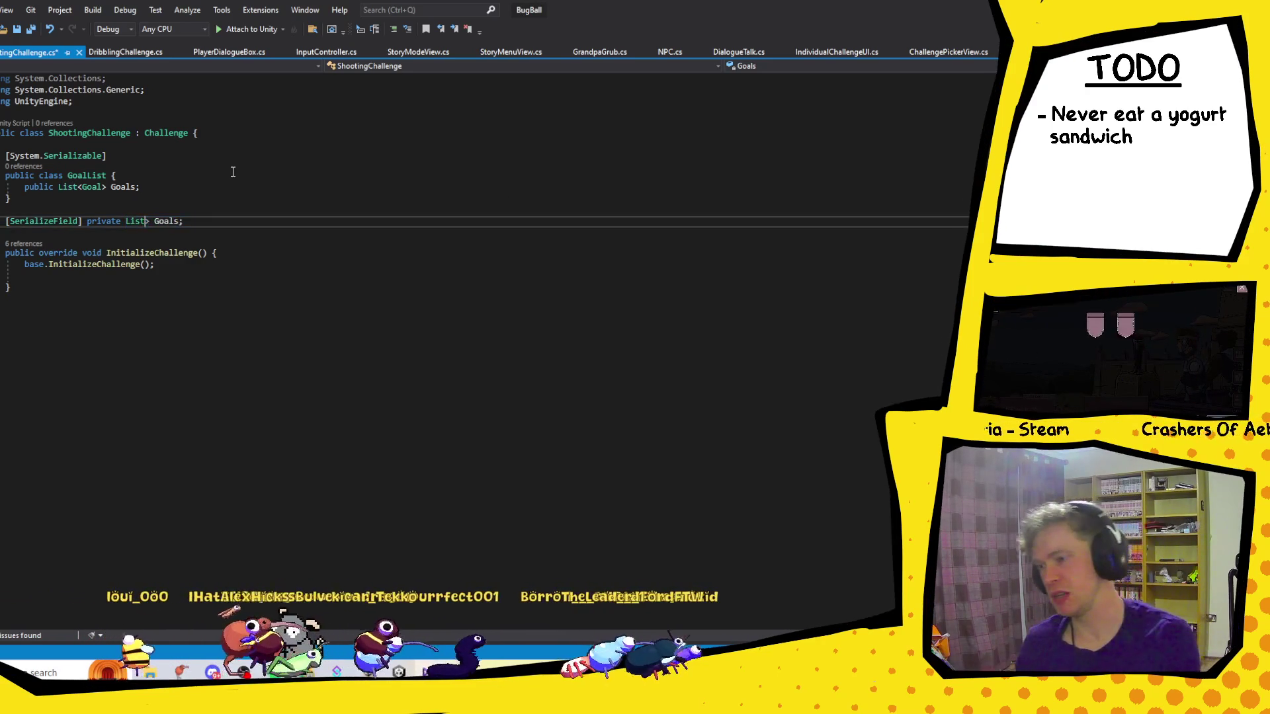
pyautogui.write('alL')
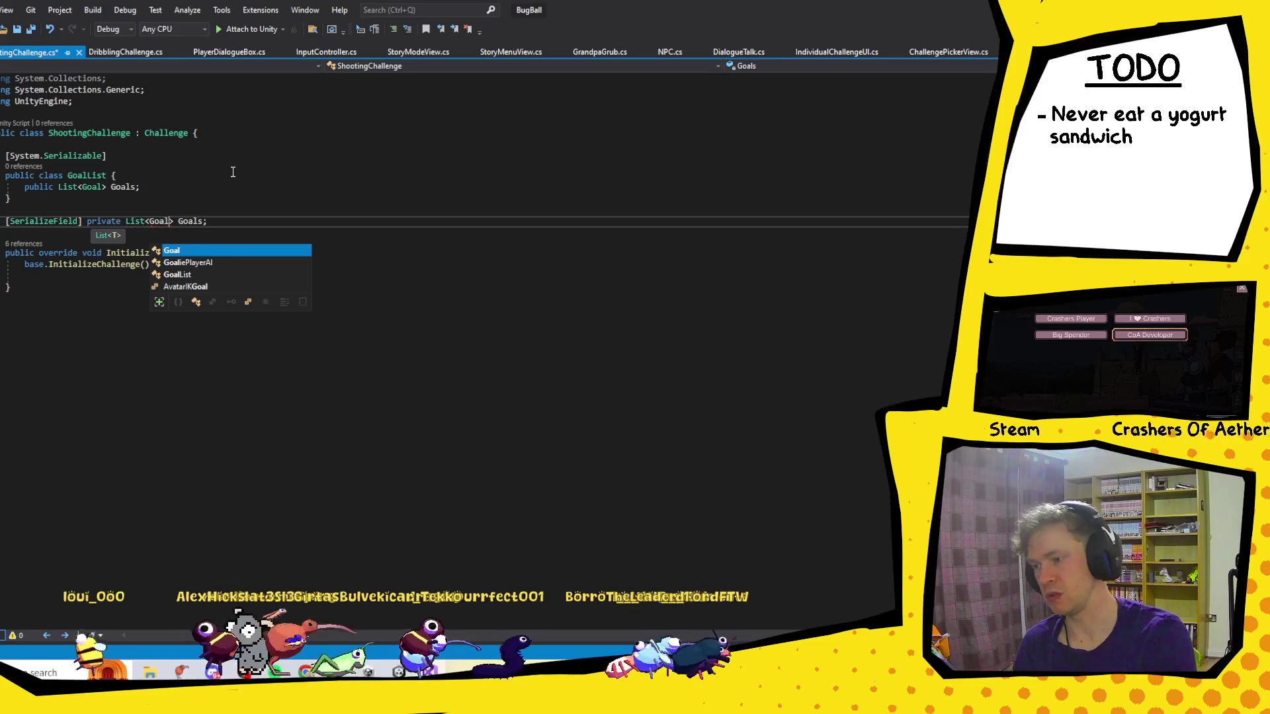
pyautogui.press('Tab')
pyautogui.press('End')
pyautogui.press('BackSpace')
pyautogui.press('BackSpace')
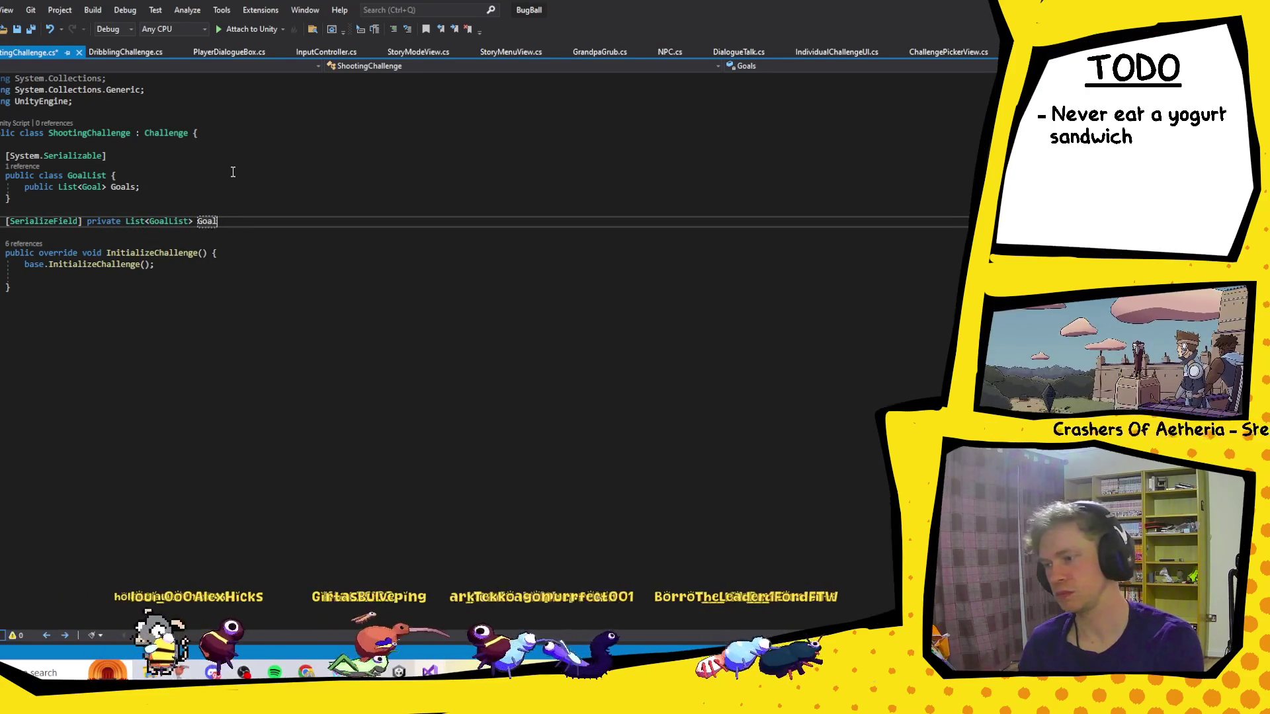
pyautogui.write('Lists')
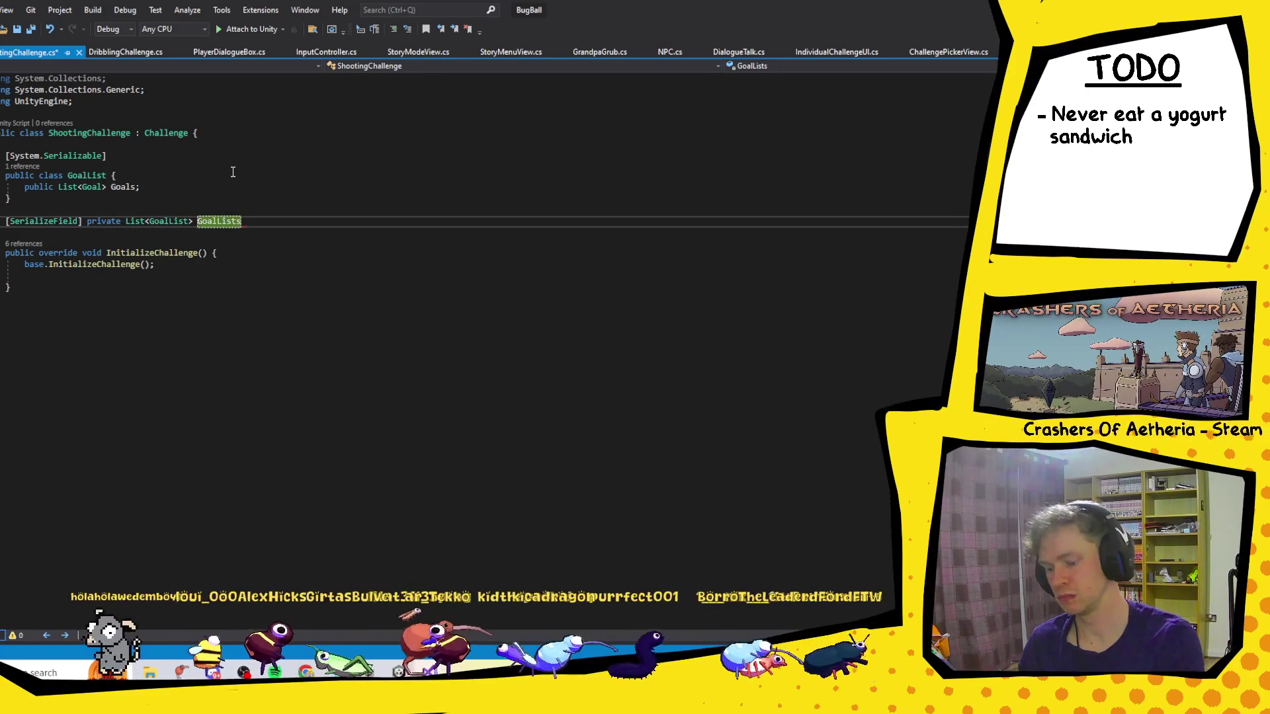
pyautogui.write(';')
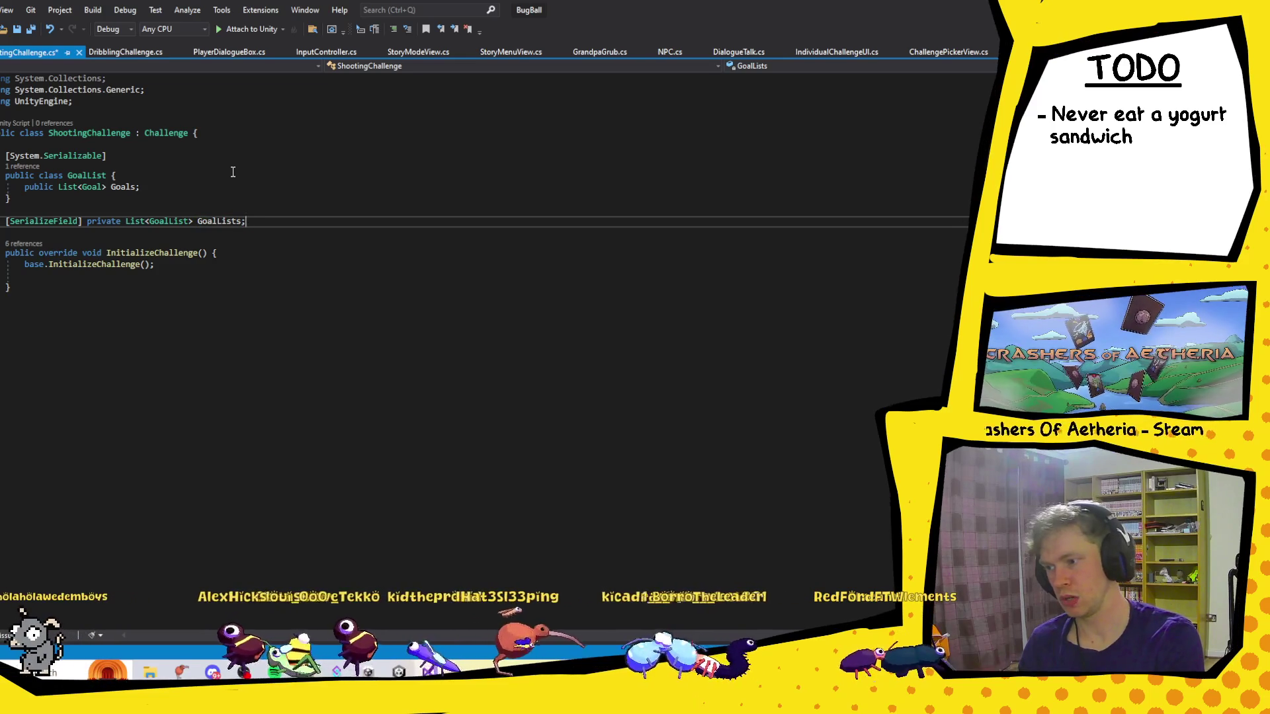
pyautogui.hotkey('ctrl', 's')
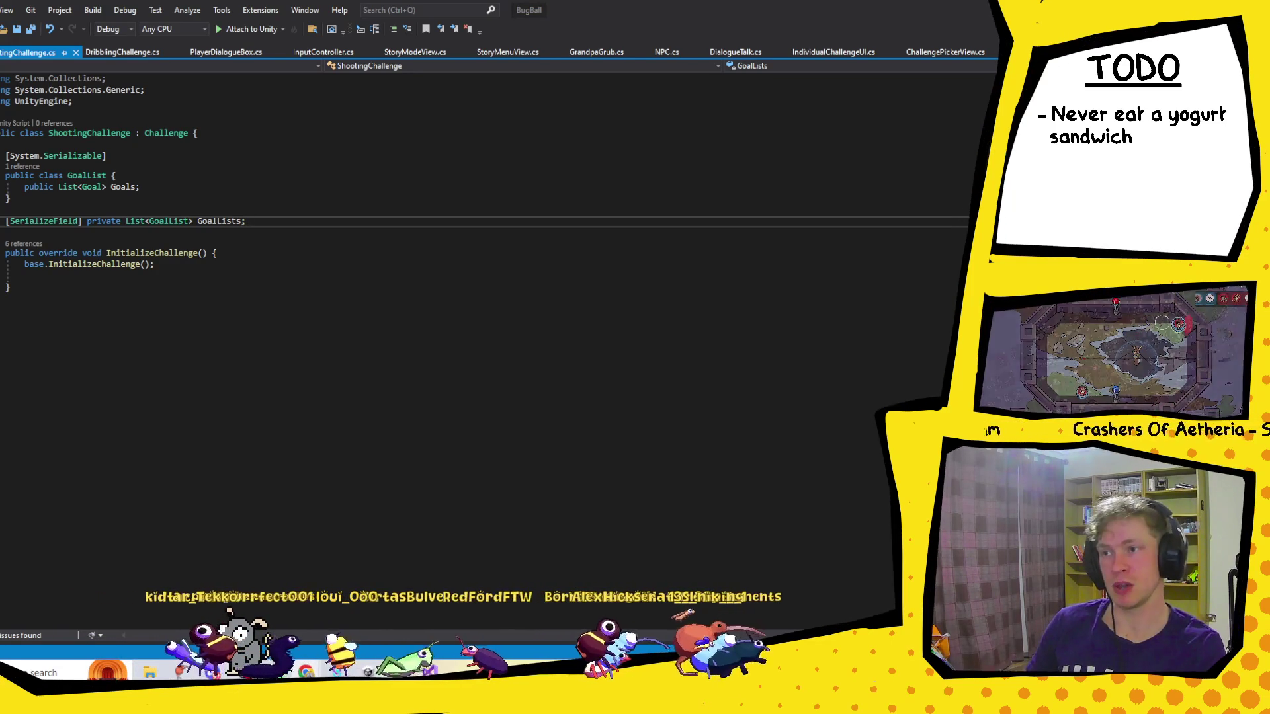
pyautogui.hotkey('alt', 'Tab')
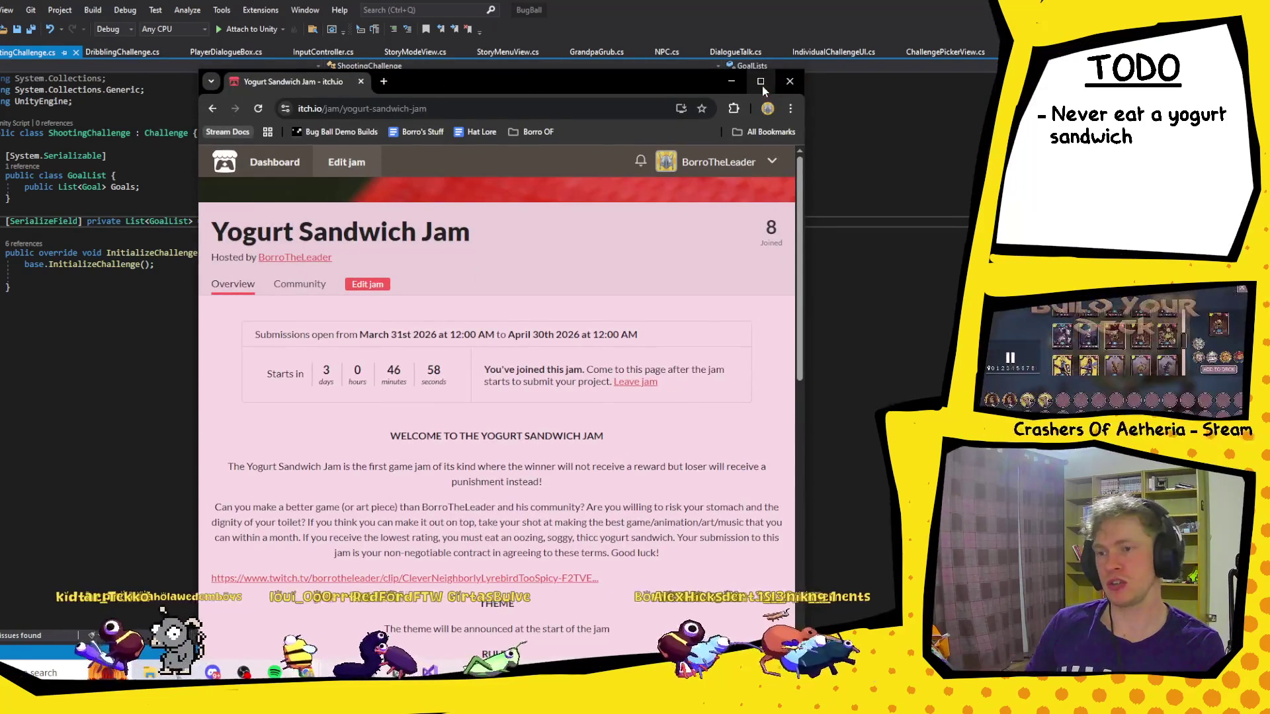
# Maximize the browser and read the Yogurt Sandwich Jam introduction and its five rules.
pyautogui.click(761, 82)
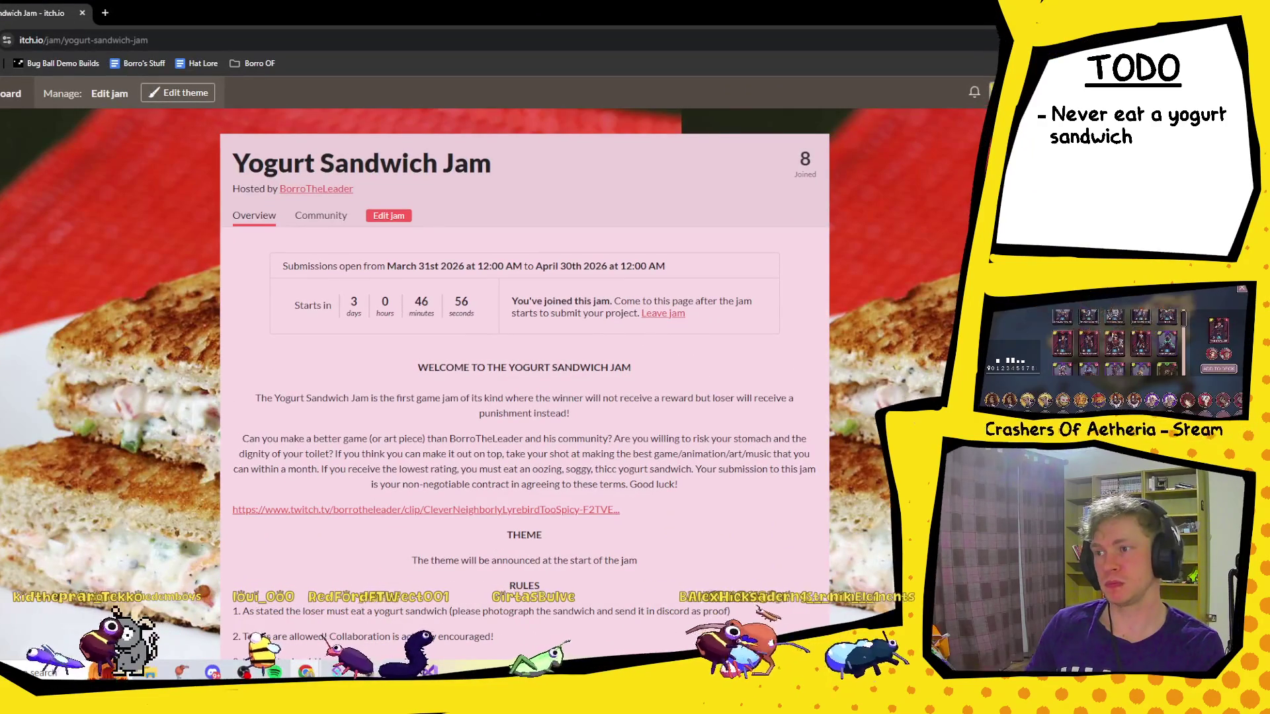
pyautogui.scroll(-2, 474, 279)
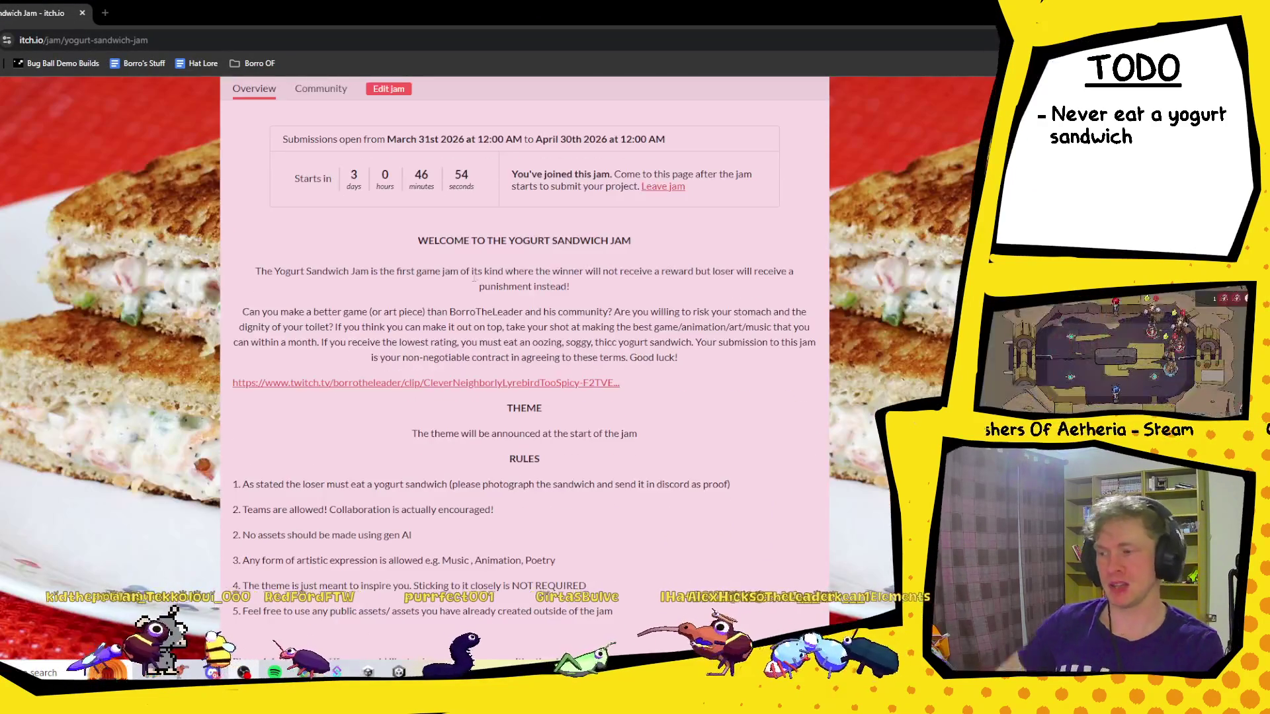
pyautogui.moveTo(261, 271)
pyautogui.mouseDown()
pyautogui.moveTo(423, 296)
pyautogui.moveTo(482, 279)
pyautogui.mouseUp()
pyautogui.click(481, 279)
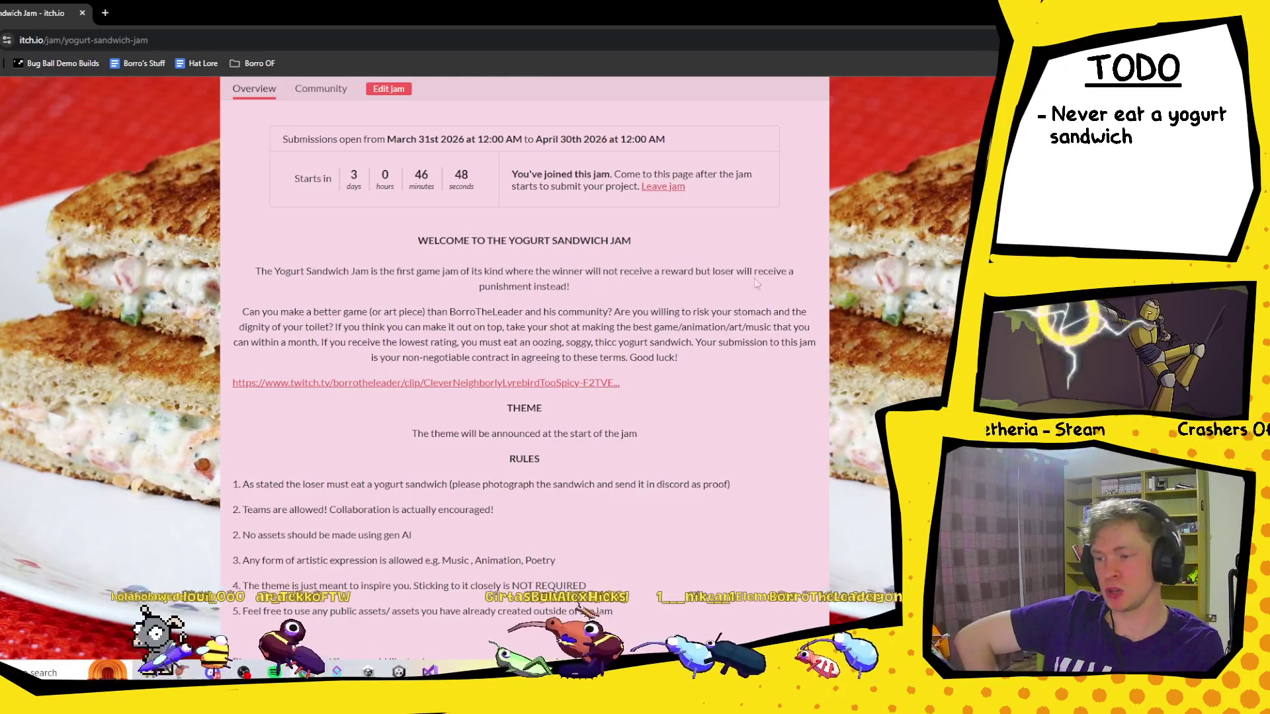
pyautogui.scroll(-1, 400, 279)
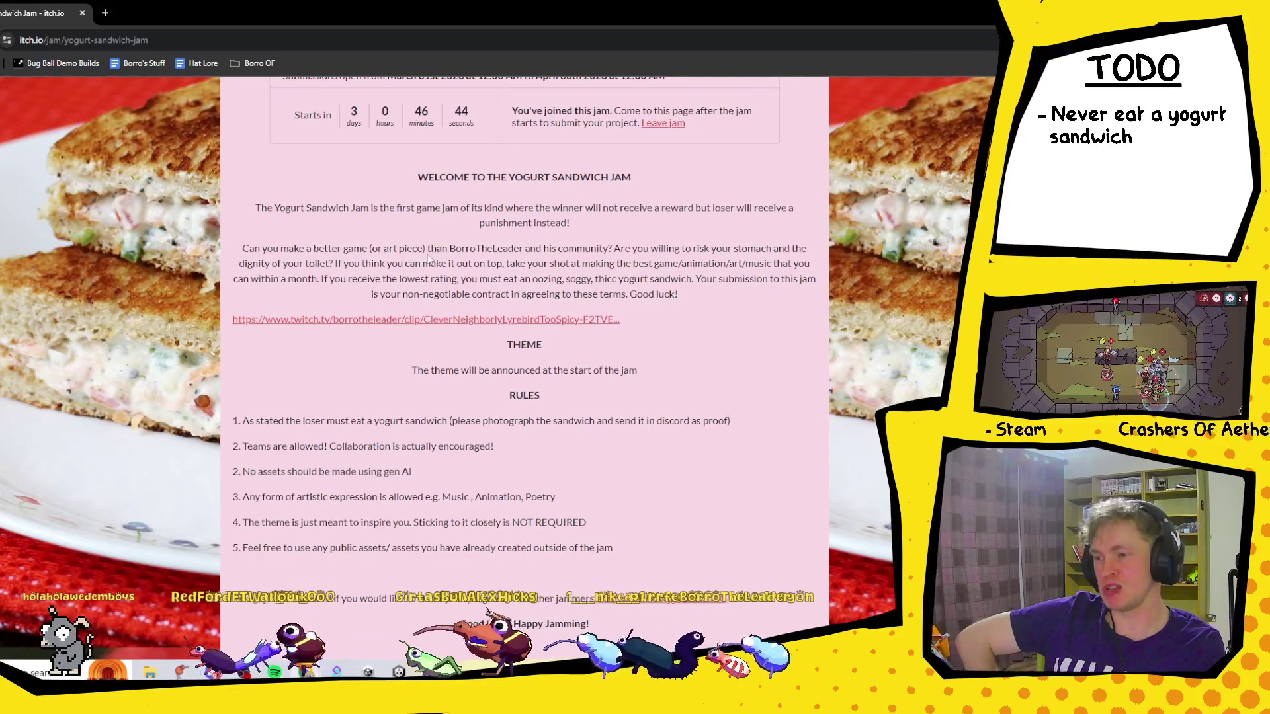
pyautogui.scroll(1, 629, 270)
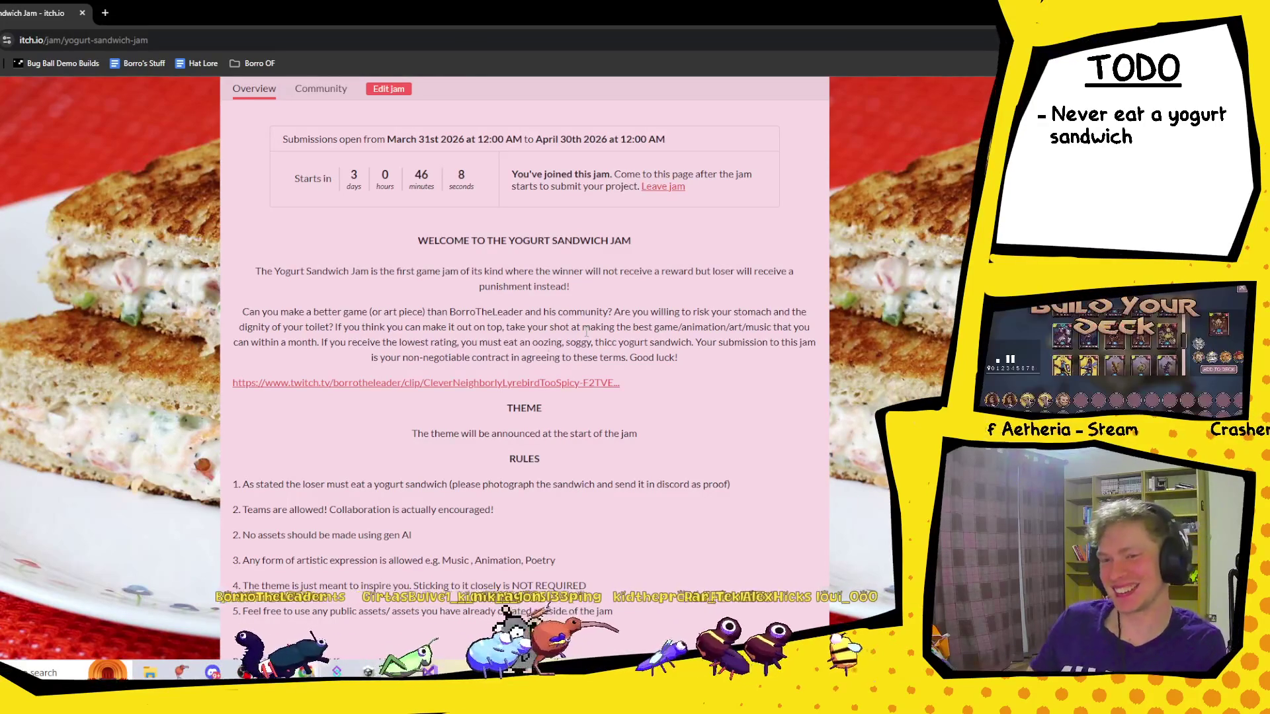
pyautogui.scroll(-5, 705, 411)
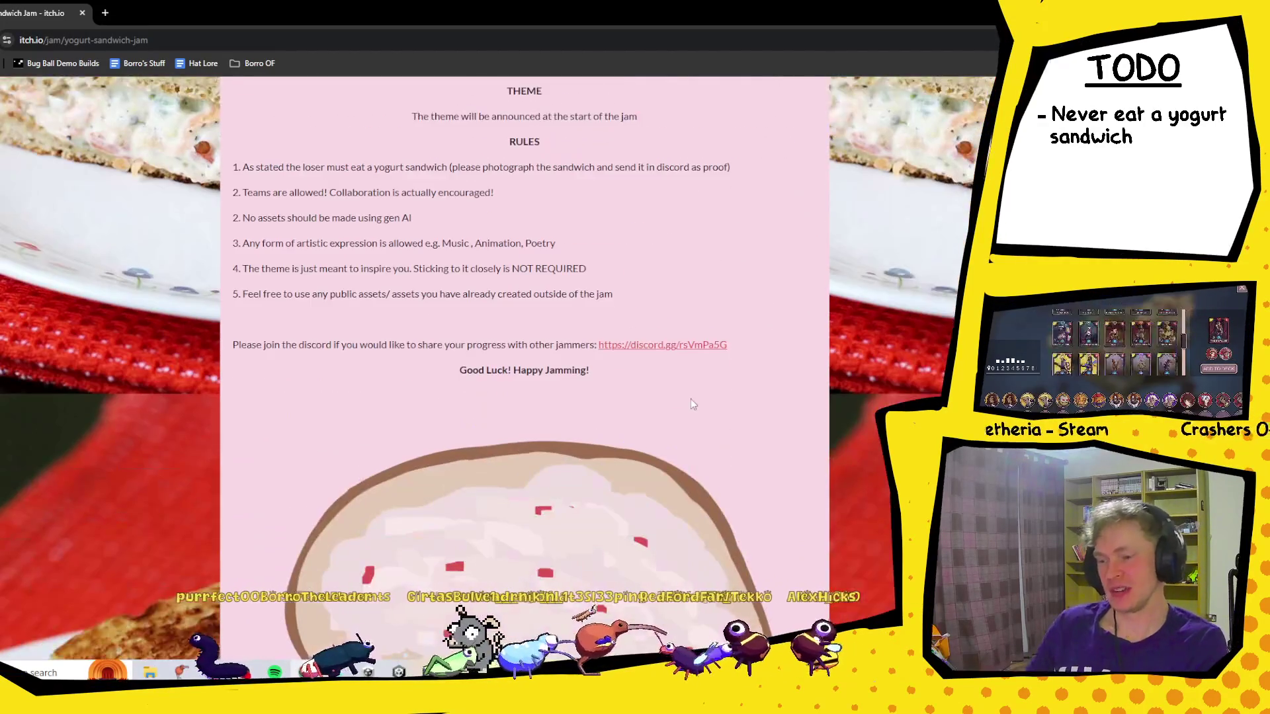
pyautogui.scroll(2, 692, 404)
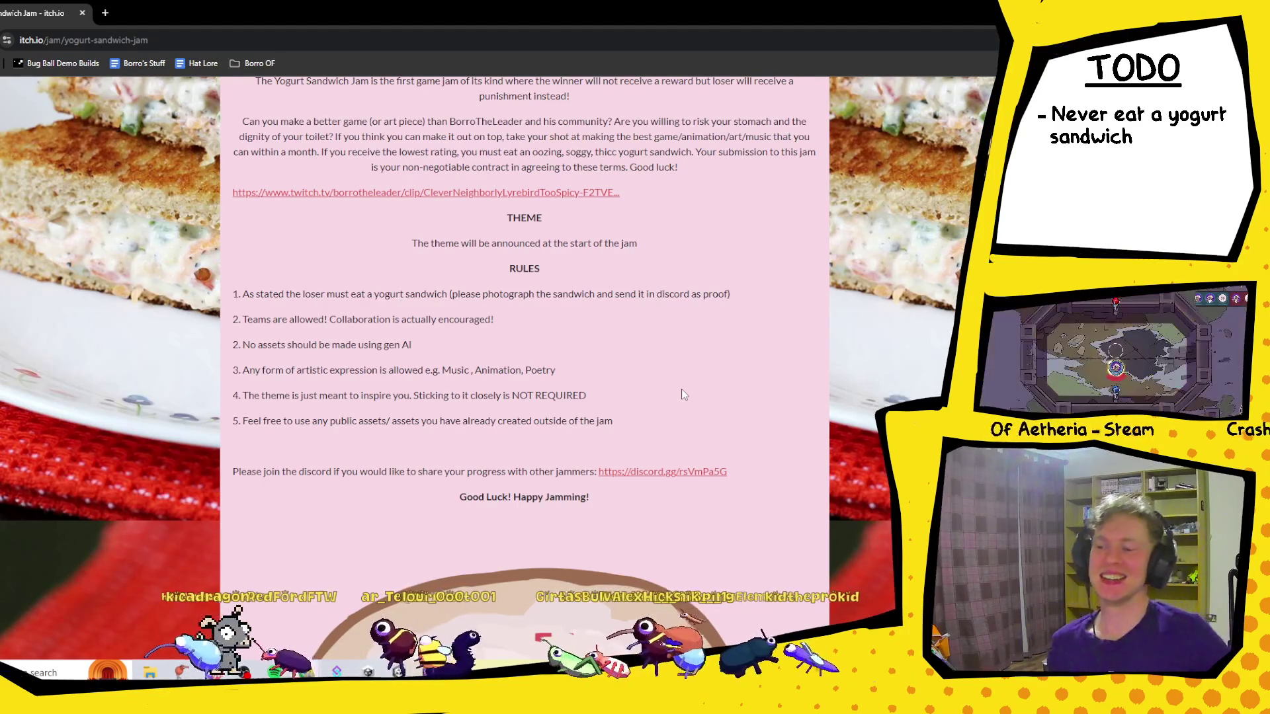
pyautogui.scroll(2, 685, 389)
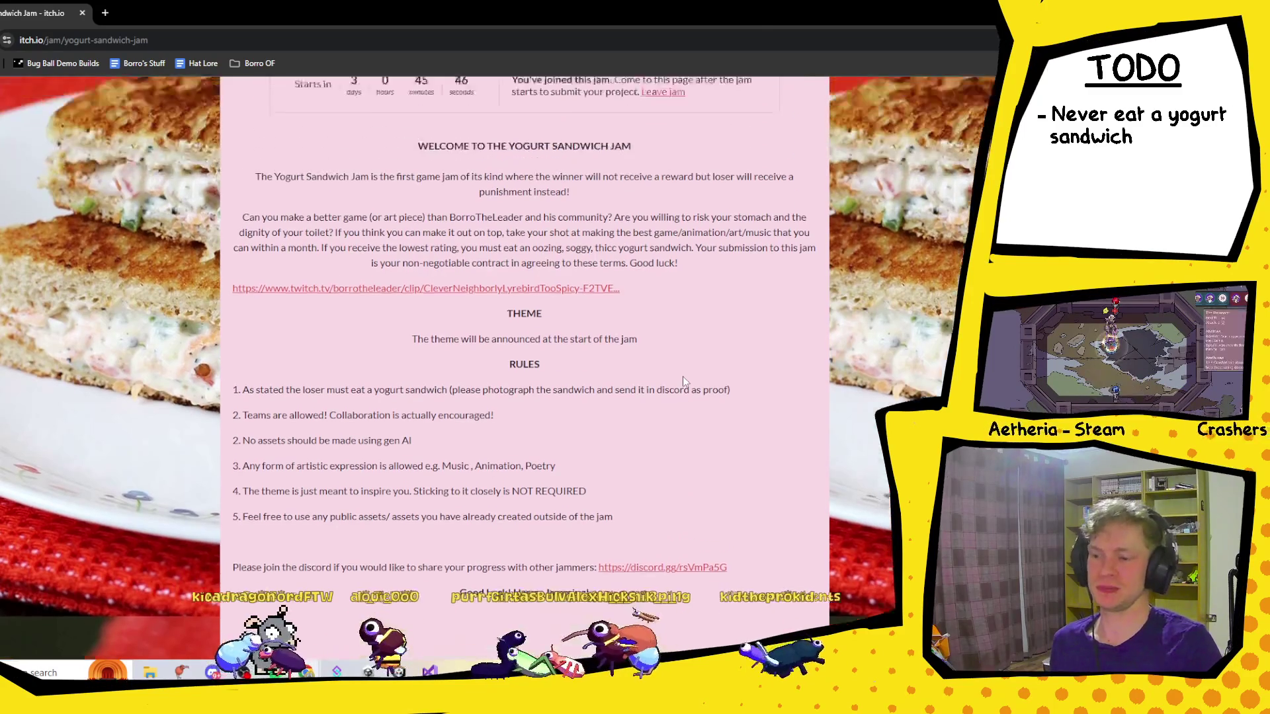